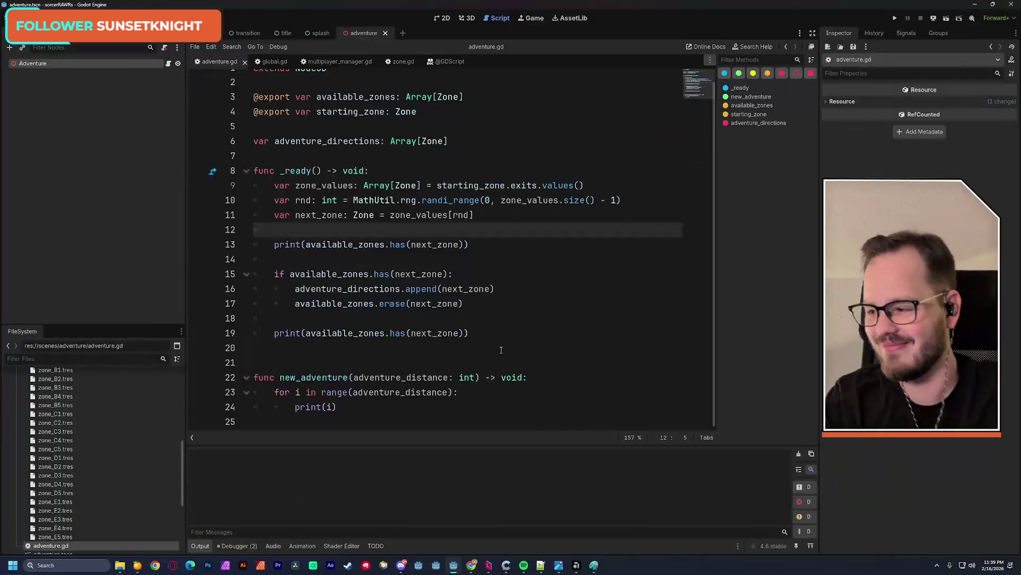
Cut the zone-picking block (lines 13–23) out of _ready.
{"action": "left_click", "coordinate": [492, 316]}
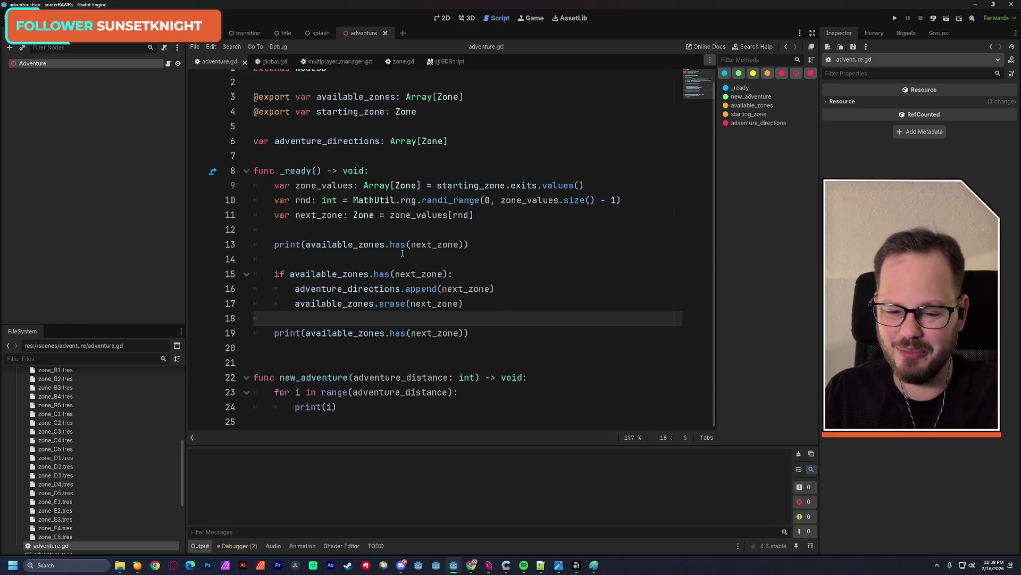
{"action": "key", "text": "Up"}
{"action": "key", "text": "Up"}
{"action": "key", "text": "Up"}
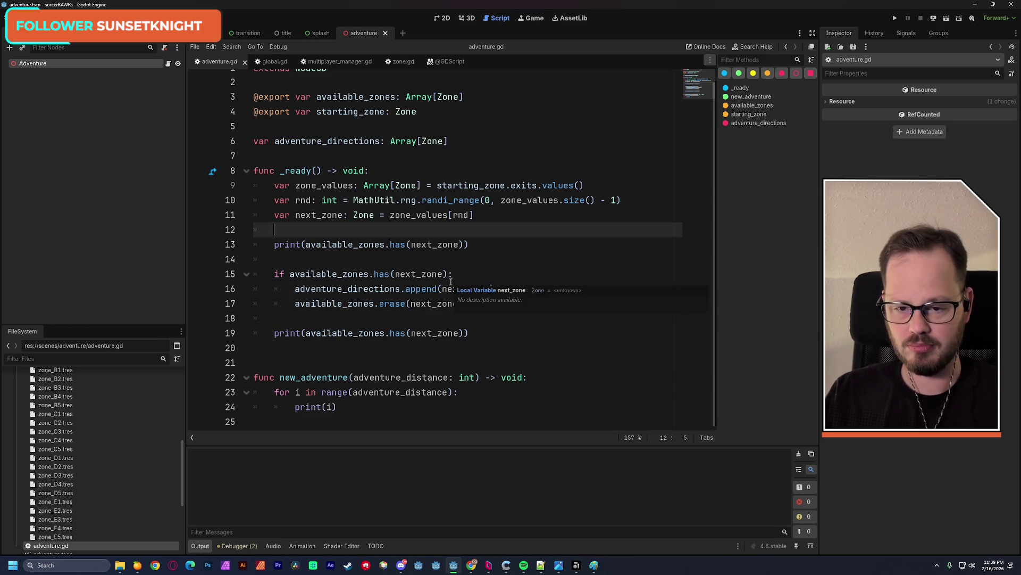
{"action": "left_click", "coordinate": [273, 186]}
{"action": "key", "text": "Return"}
{"action": "key", "text": "Return"}
{"action": "key", "text": "Return"}
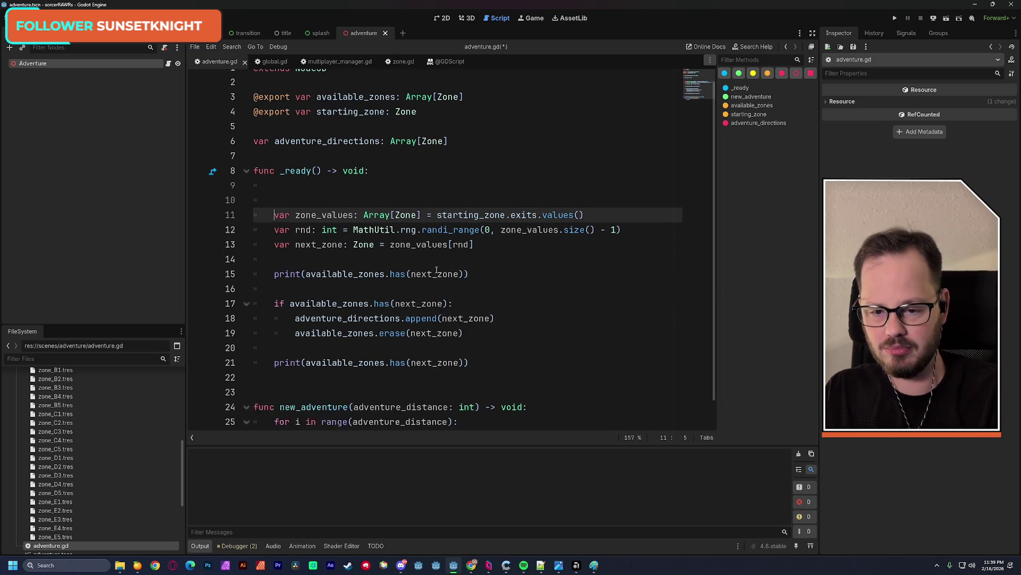
{"action": "key", "text": "Up"}
{"action": "key", "text": "Up"}
{"action": "key", "text": "Up"}
{"action": "scroll", "coordinate": [275, 186], "scroll_direction": "down", "scroll_amount": 2}
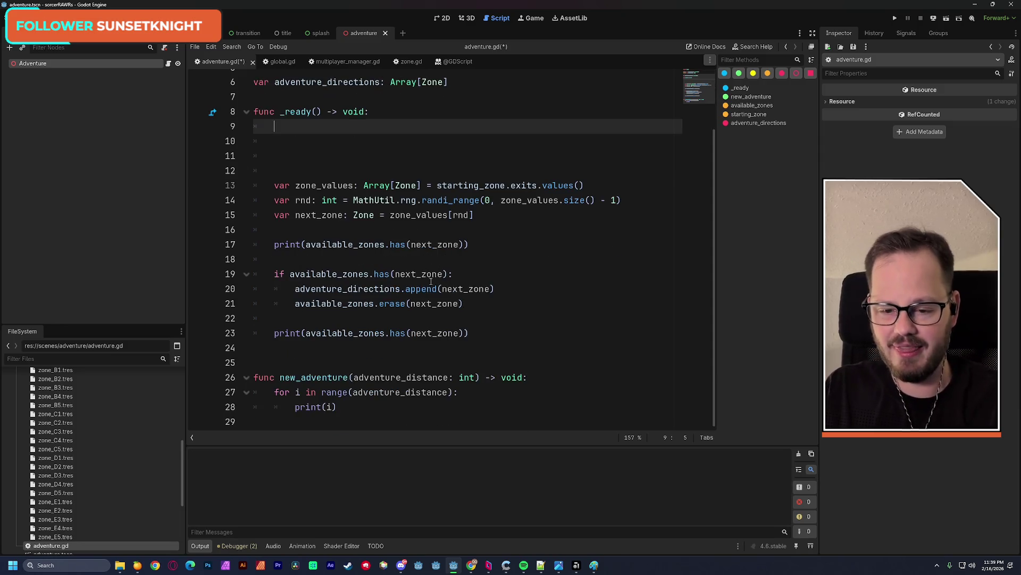
{"action": "mouse_move", "coordinate": [275, 186]}
{"action": "left_mouse_down"}
{"action": "mouse_move", "coordinate": [425, 229]}
{"action": "mouse_move", "coordinate": [483, 331]}
{"action": "left_mouse_up"}
{"action": "key", "text": "ctrl+x"}
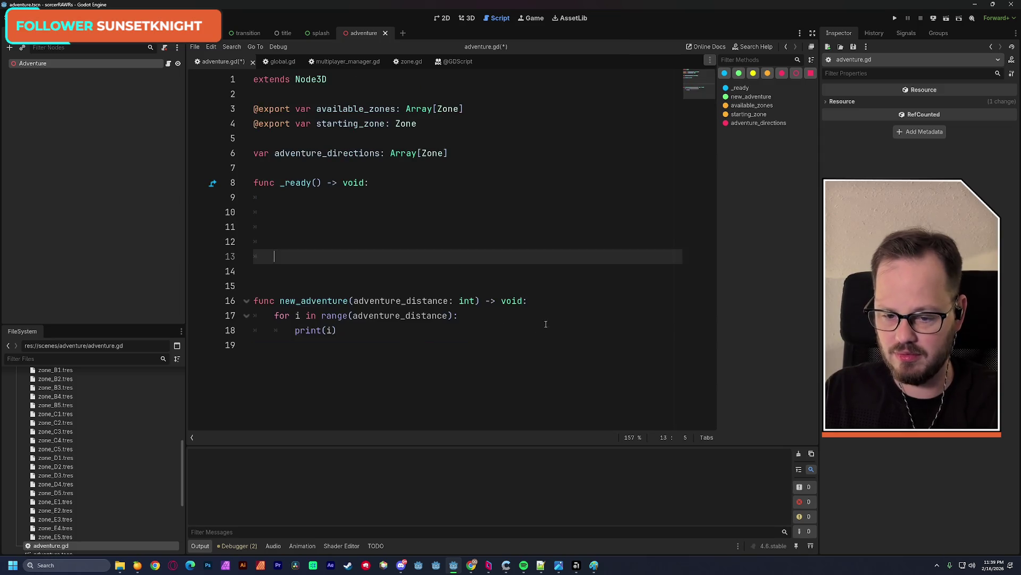
Paste the block in place of print(i) inside new_adventure's for loop, indented one level.
{"action": "left_click_drag", "start_coordinate": [297, 332], "coordinate": [341, 333]}
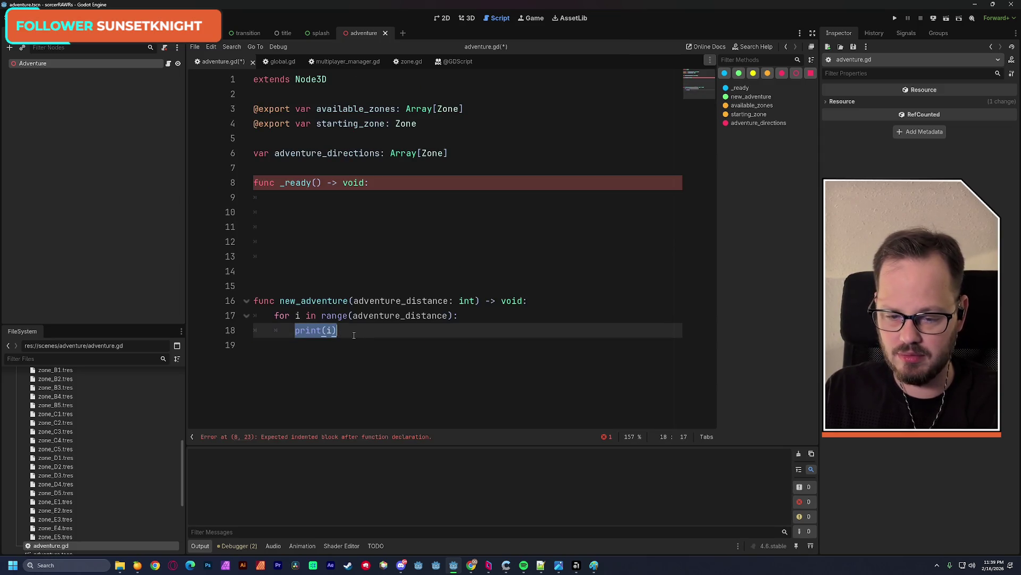
{"action": "key", "text": "Return"}
{"action": "key", "text": "ctrl+v"}
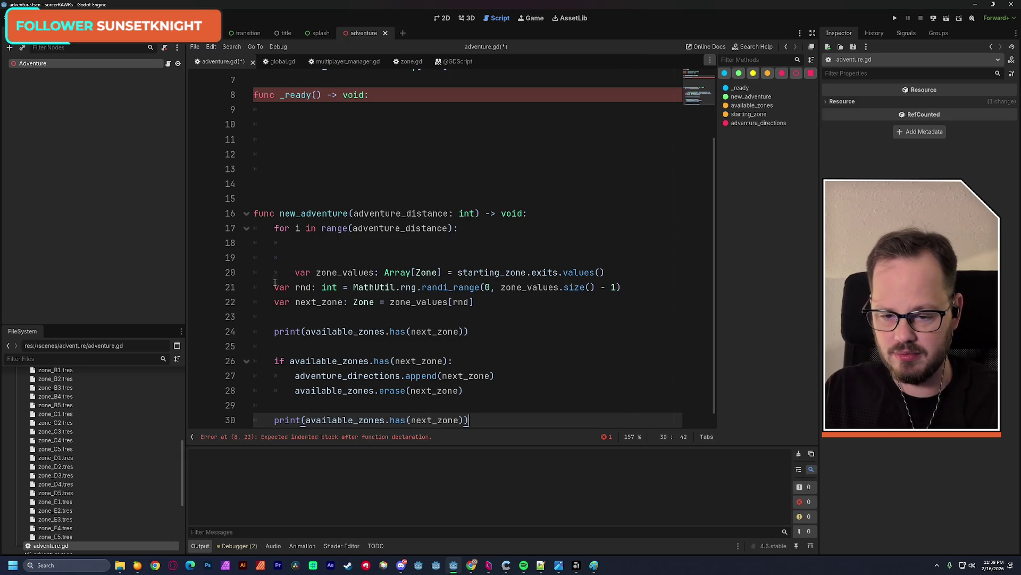
{"action": "mouse_move", "coordinate": [275, 288]}
{"action": "left_mouse_down"}
{"action": "mouse_move", "coordinate": [617, 290]}
{"action": "mouse_move", "coordinate": [372, 407]}
{"action": "mouse_move", "coordinate": [479, 420]}
{"action": "left_mouse_up"}
{"action": "key", "text": "Tab"}
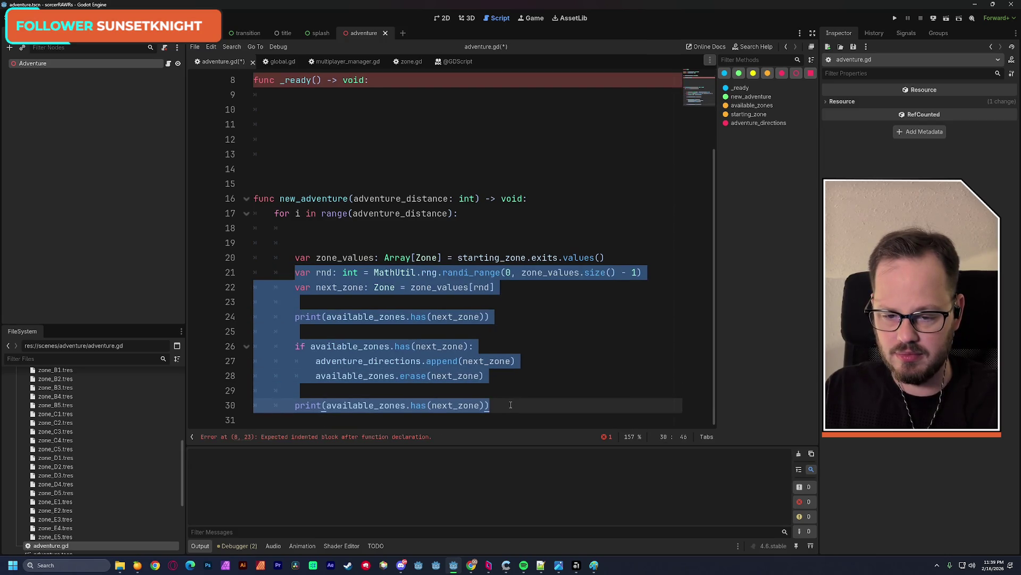
{"action": "scroll", "coordinate": [479, 335], "scroll_direction": "up", "scroll_amount": 2}
{"action": "left_click", "coordinate": [321, 196]}
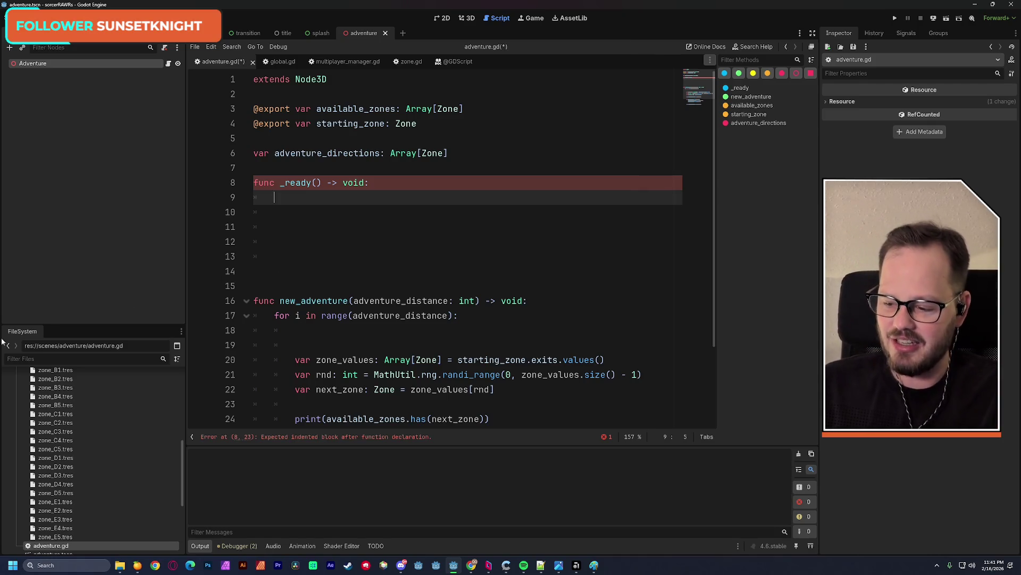
{"action": "key", "text": "alt+Tab"}
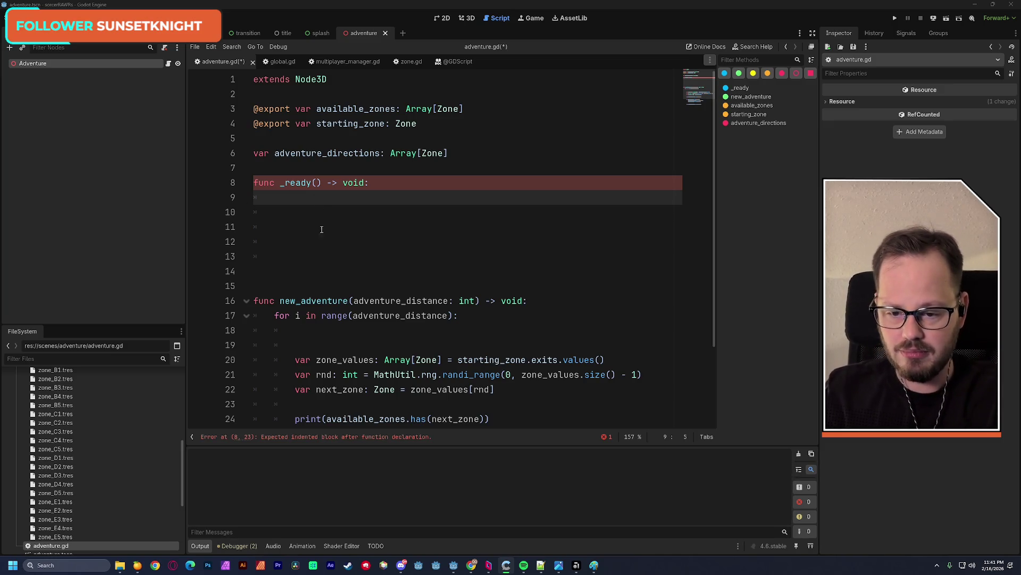
Delete the extra blank line before the new_adventure function.
{"action": "left_click", "coordinate": [301, 286]}
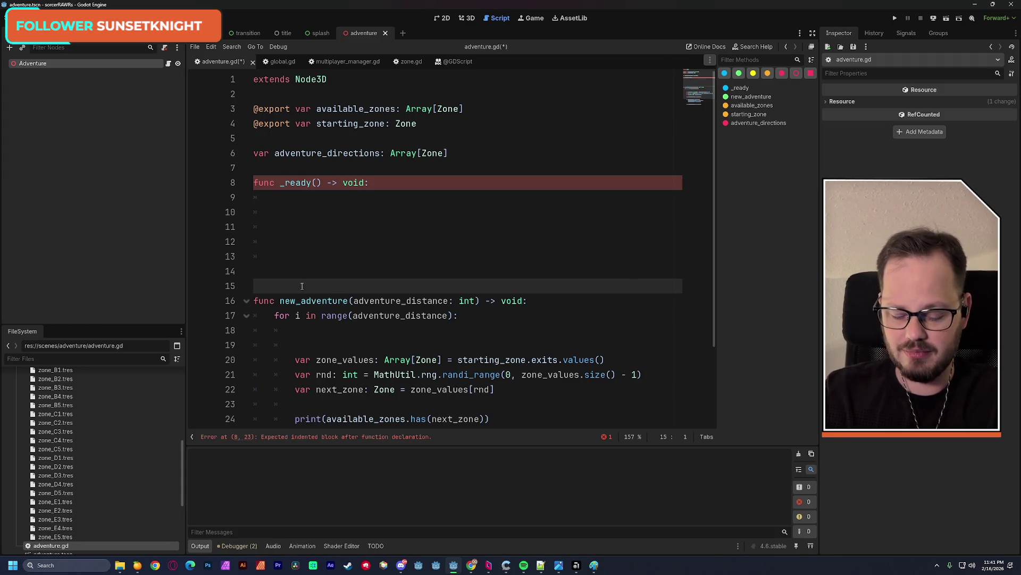
{"action": "key", "text": "BackSpace"}
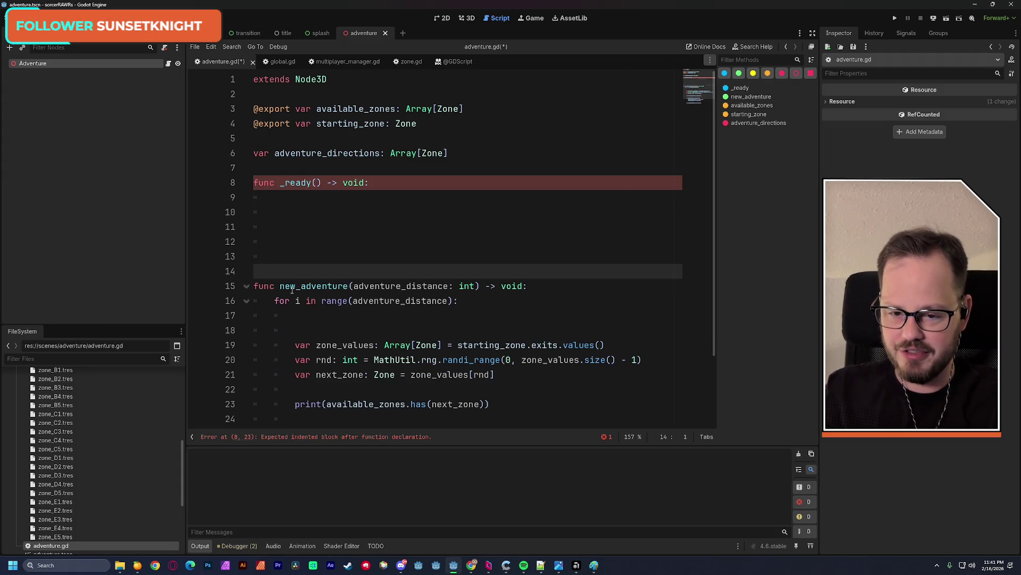
{"action": "key", "text": "Up"}
{"action": "key", "text": "Up"}
{"action": "key", "text": "Up"}
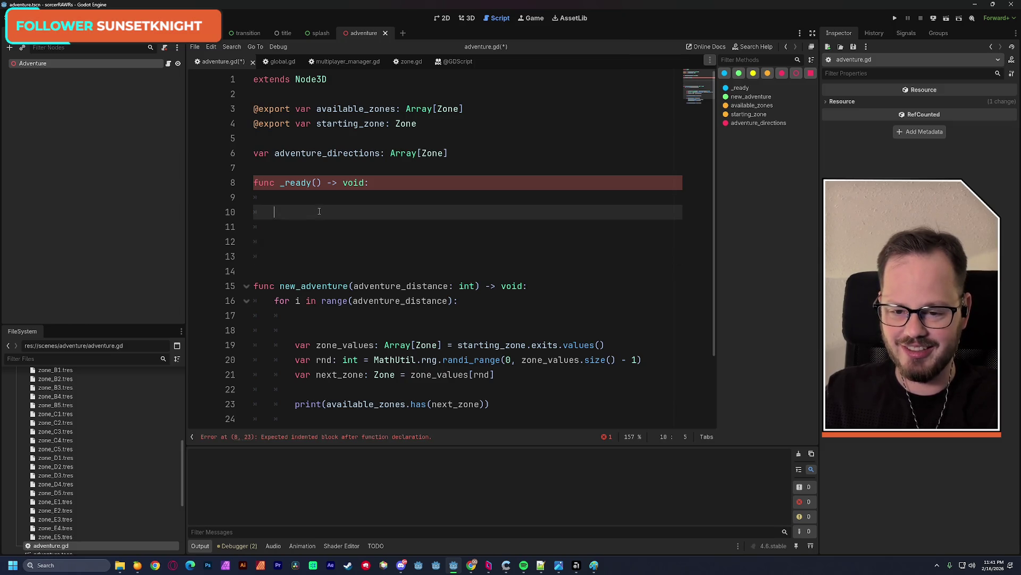
{"action": "key", "text": "Up"}
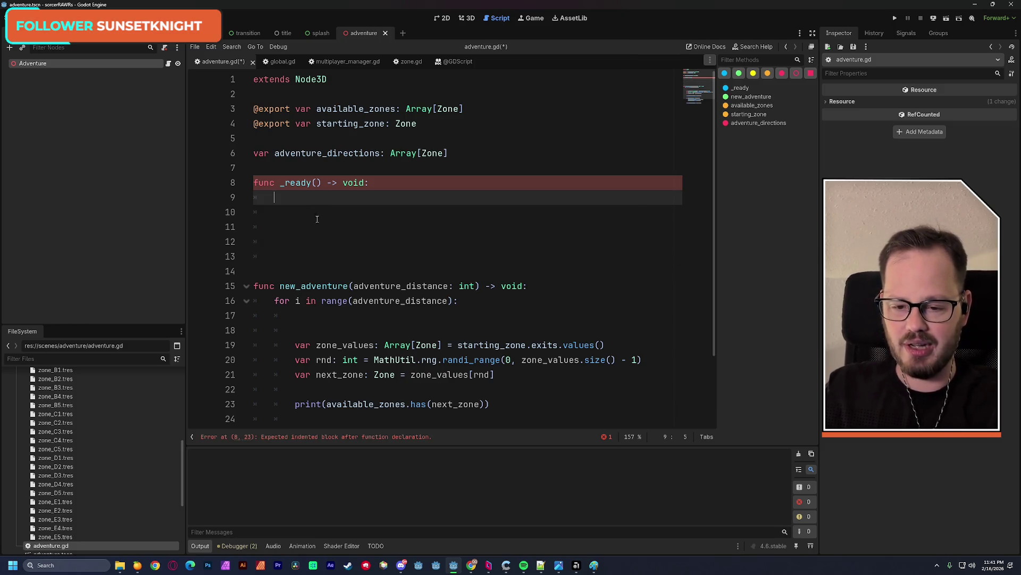
Add a new_adventure() call on line 9 in the empty _ready body.
{"action": "double_click", "coordinate": [334, 286]}
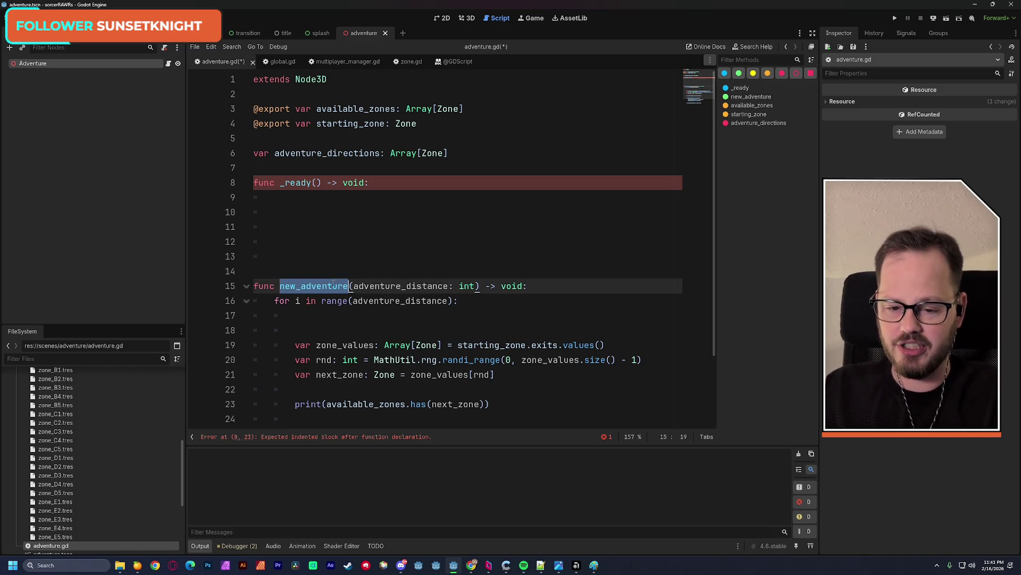
{"action": "key", "text": "ctrl+c"}
{"action": "left_click", "coordinate": [280, 199]}
{"action": "key", "text": "ctrl+v"}
{"action": "type", "text": "("}
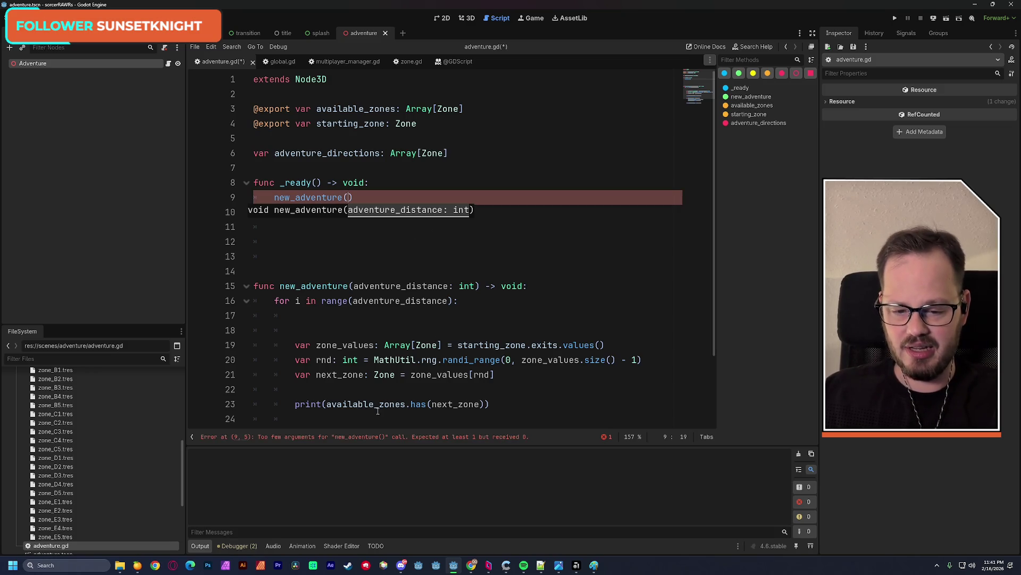
Pass MathUtil.rng.randi_range(0, …) as the new_adventure argument.
{"action": "left_click_drag", "start_coordinate": [374, 359], "coordinate": [501, 360]}
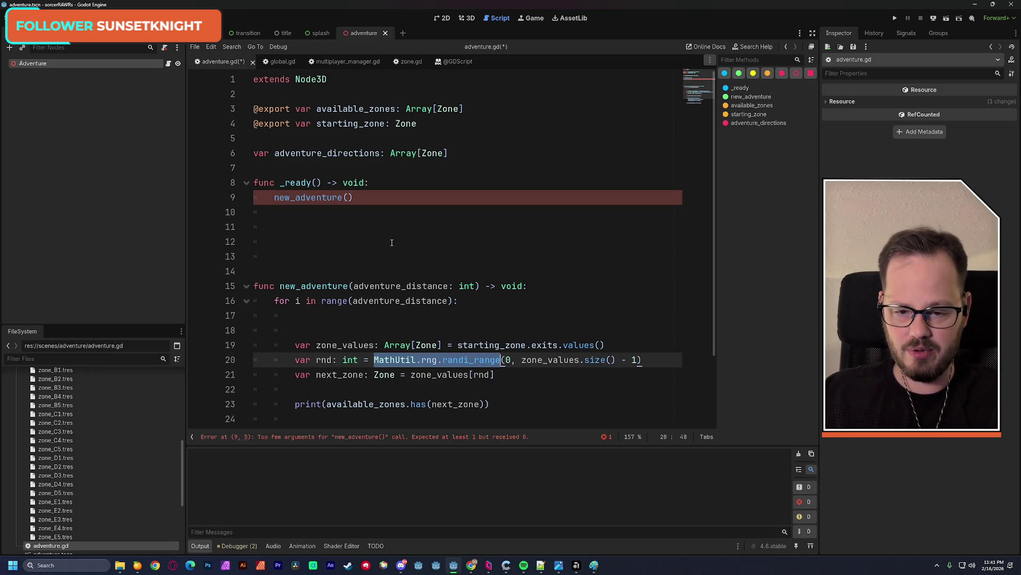
{"action": "key", "text": "ctrl+c"}
{"action": "left_click", "coordinate": [349, 197]}
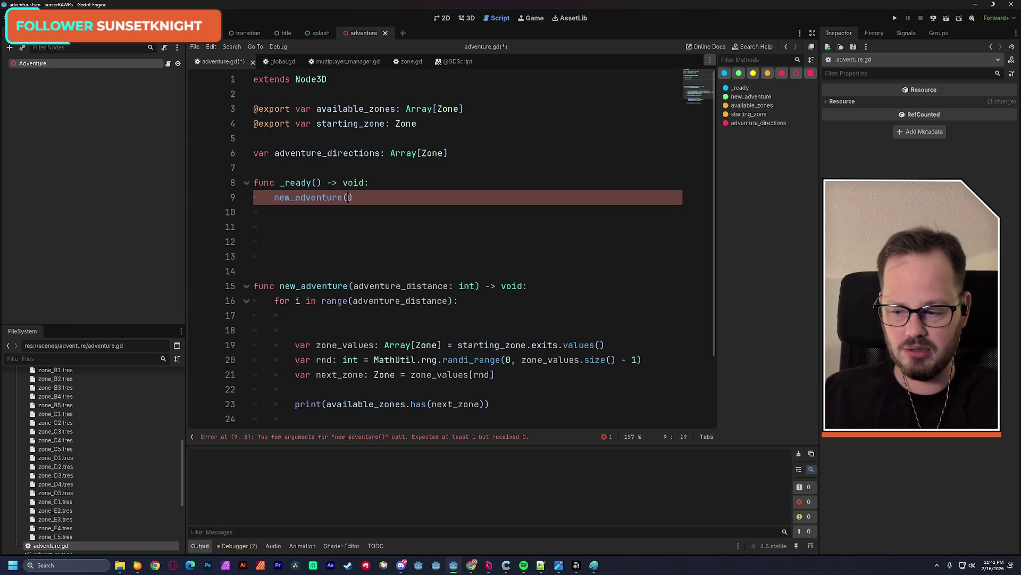
{"action": "key", "text": "ctrl+v"}
{"action": "type", "text": "()"}
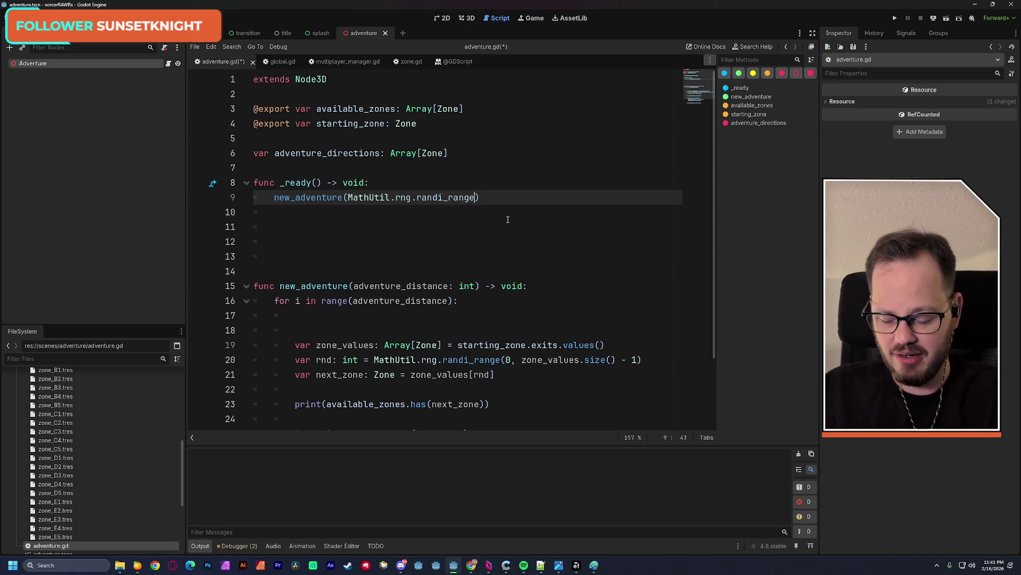
{"action": "key", "text": "Left"}
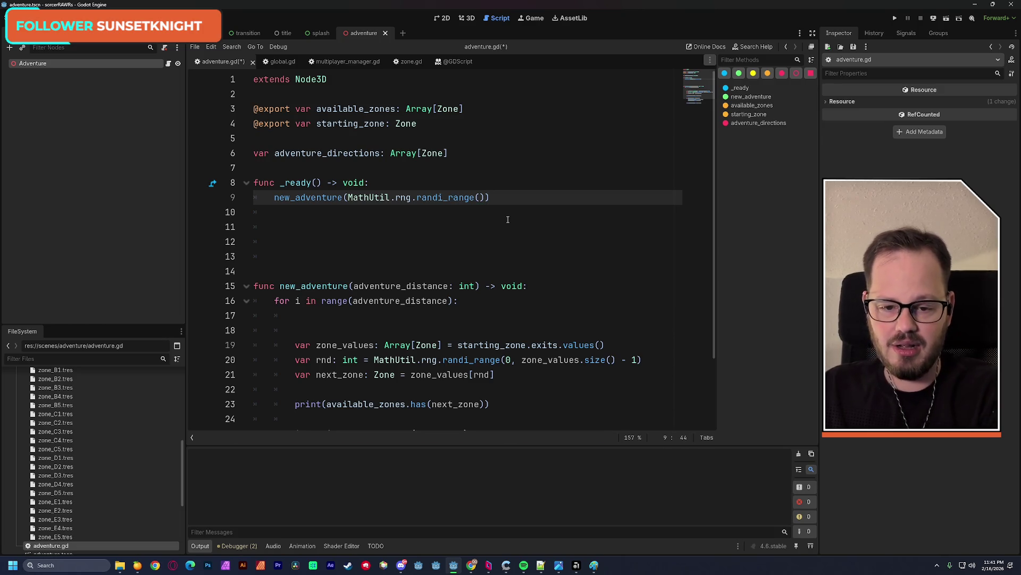
{"action": "type", "text": "0"}
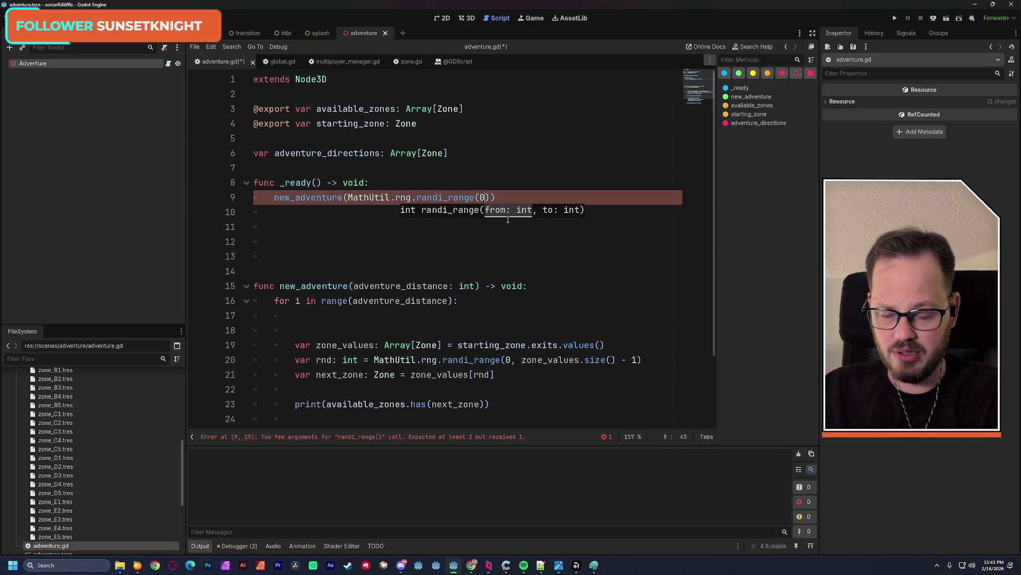
{"action": "type", "text": ","}
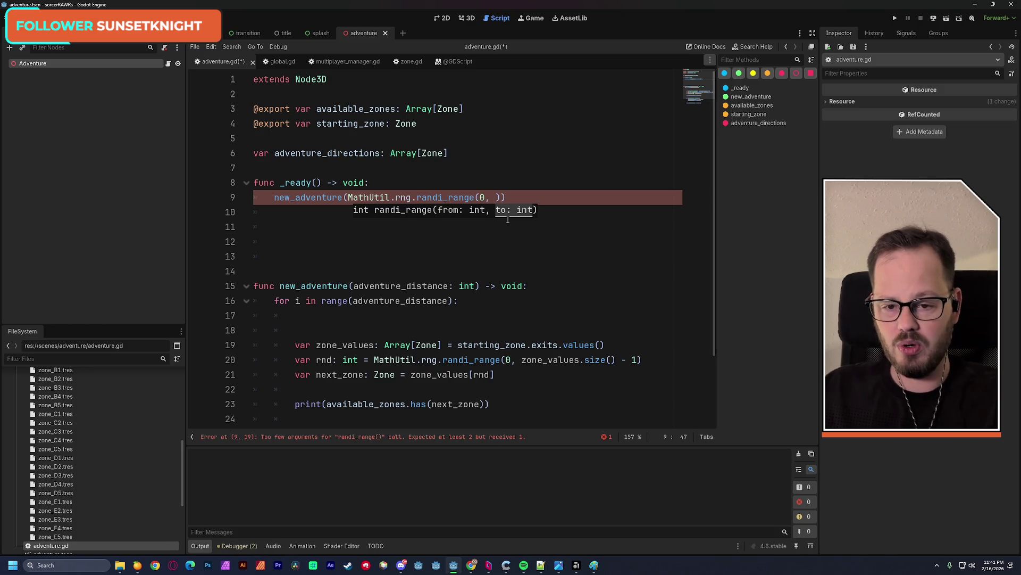
Set the upper bound to available_zones.size() - 1 and save adventure.gd.
{"action": "double_click", "coordinate": [375, 111]}
{"action": "key", "text": "ctrl+c"}
{"action": "left_click", "coordinate": [495, 197]}
{"action": "key", "text": "ctrl+v"}
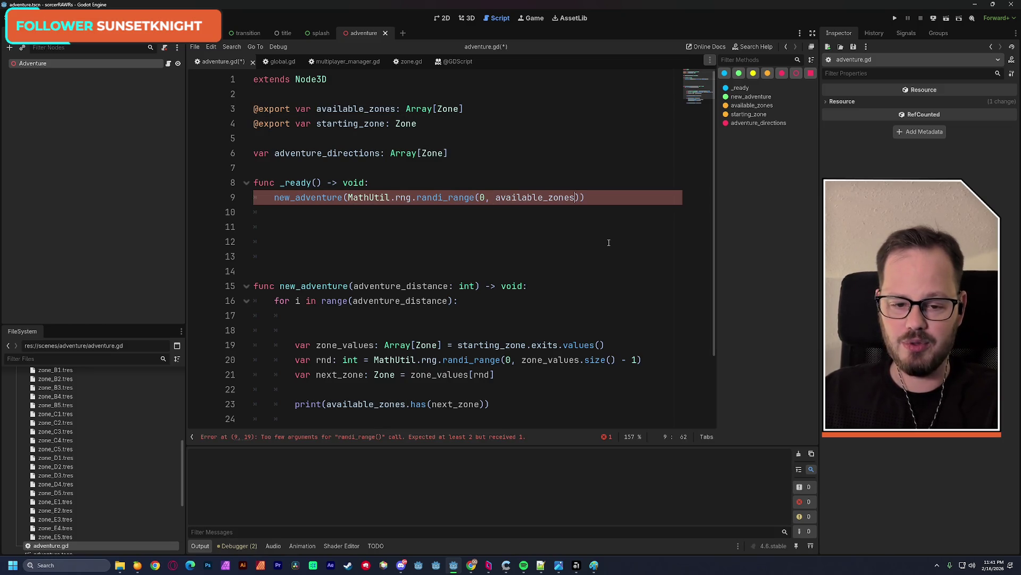
{"action": "type", "text": "."}
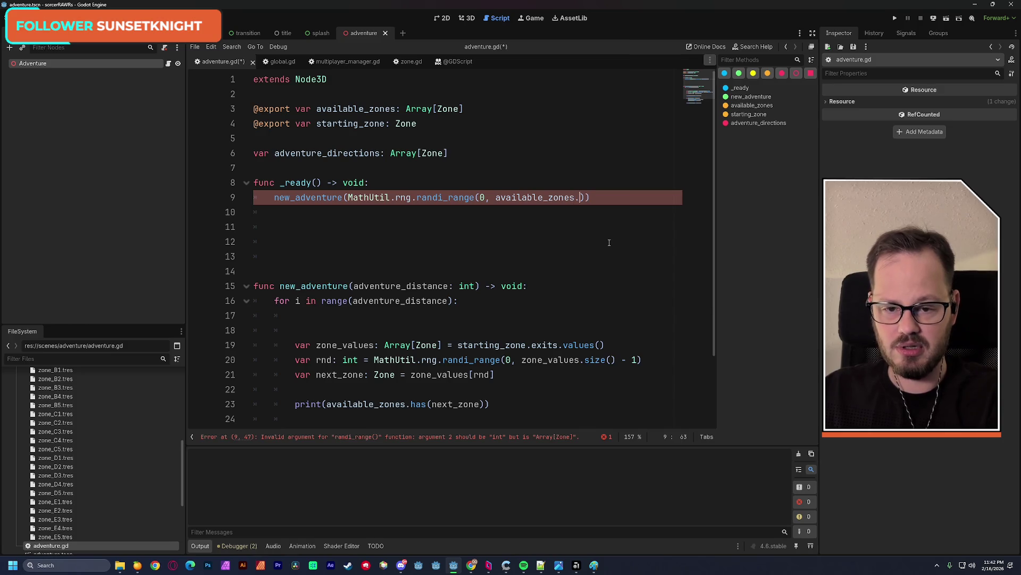
{"action": "type", "text": "si"}
{"action": "key", "text": "Return"}
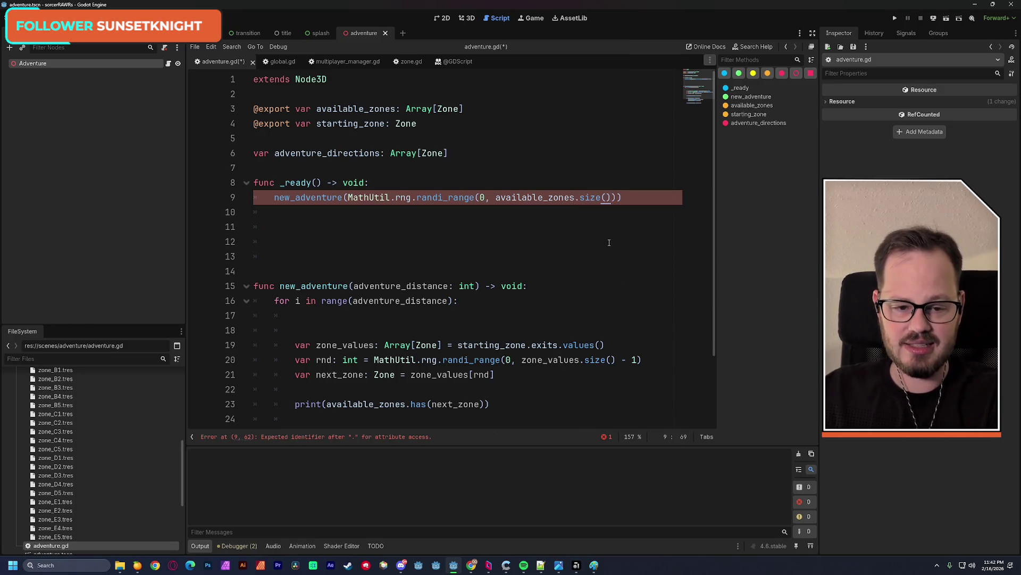
{"action": "type", "text": "- 1"}
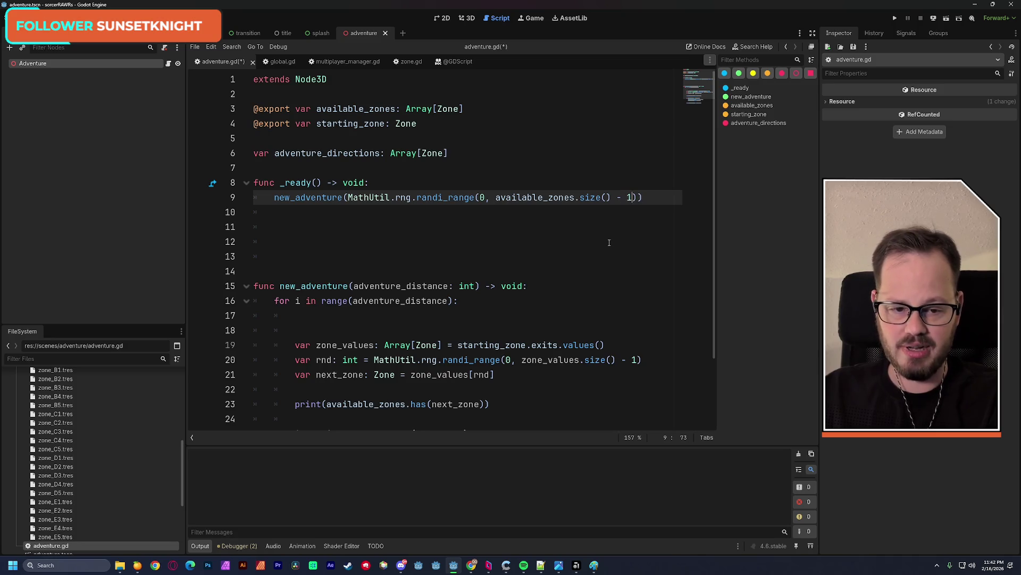
{"action": "left_click", "coordinate": [504, 181]}
{"action": "key", "text": "ctrl+s"}
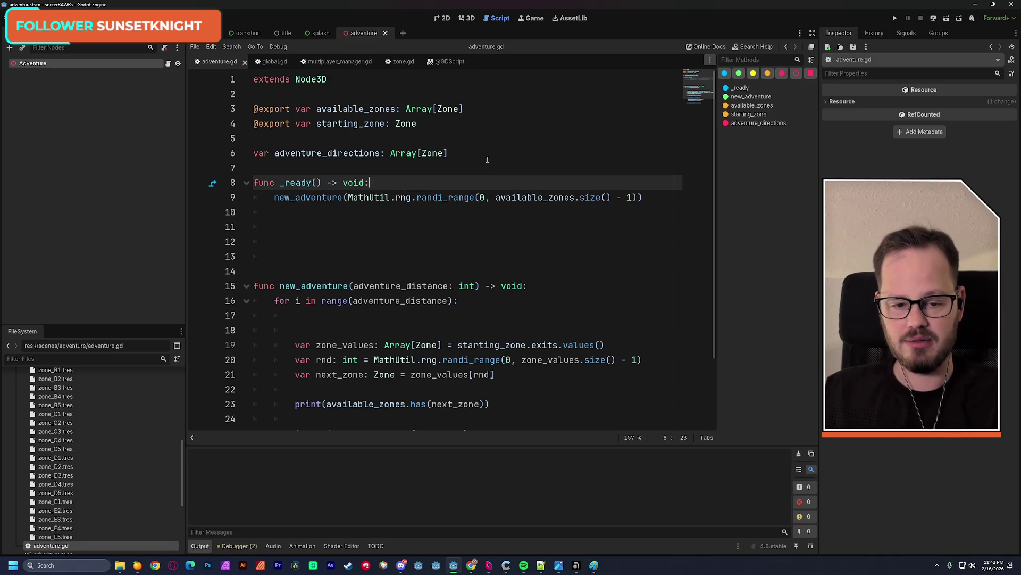
Declare var rnd: int in _ready, initialised with the randi_range expression.
{"action": "left_click", "coordinate": [283, 198]}
{"action": "key", "text": "Return"}
{"action": "key", "text": "Up"}
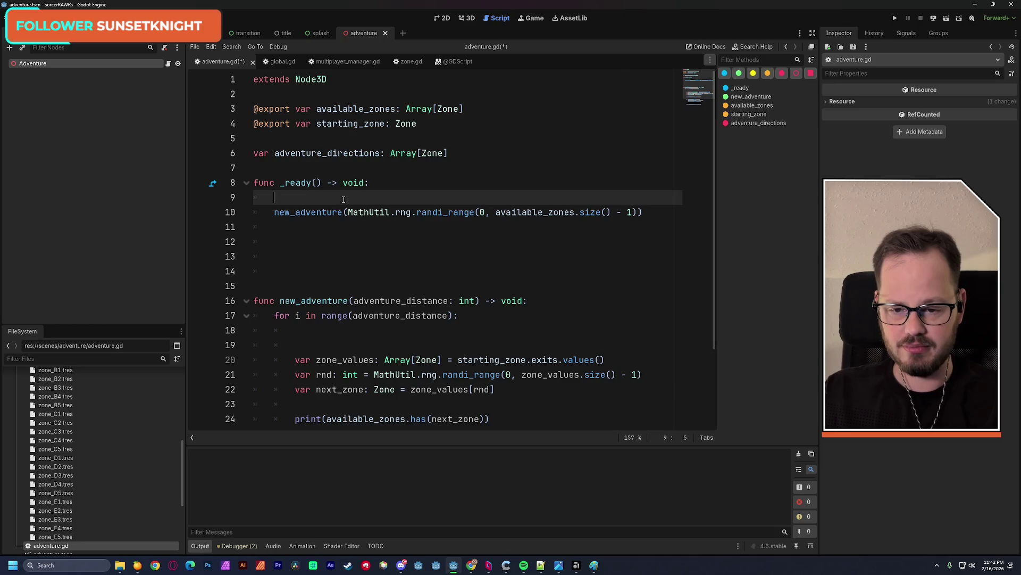
{"action": "type", "text": "var "}
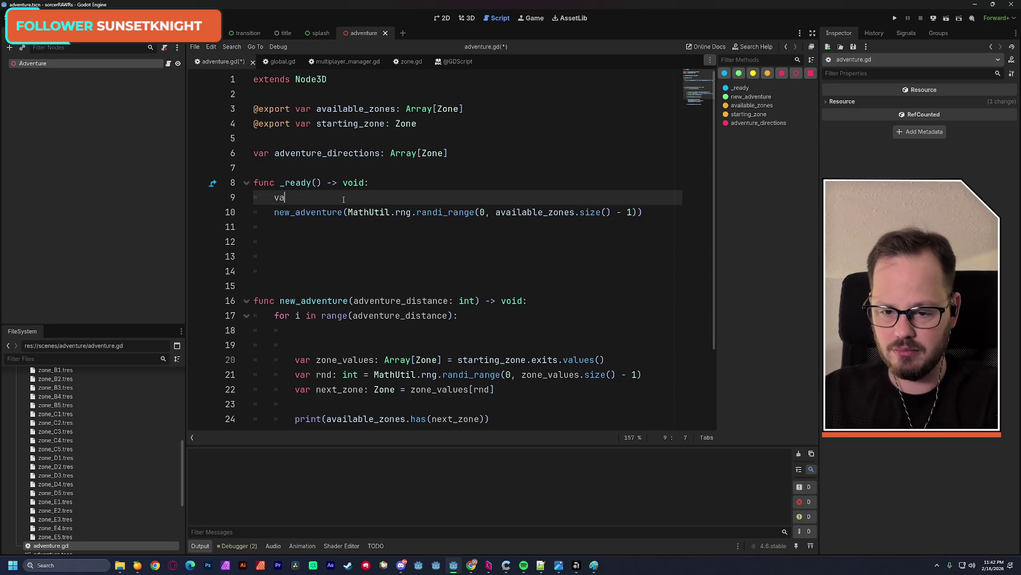
{"action": "type", "text": "rnd:"}
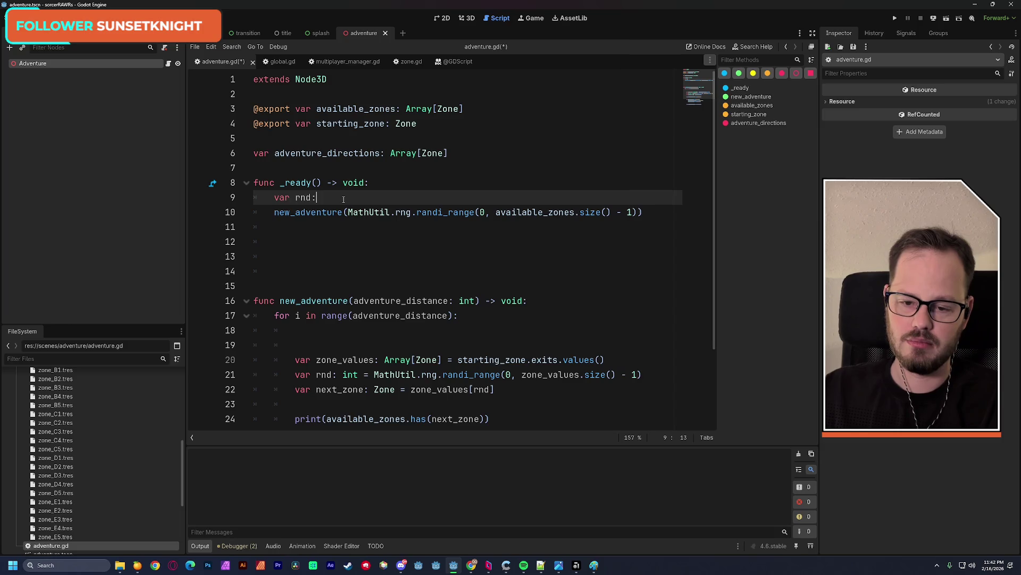
{"action": "type", "text": " int"}
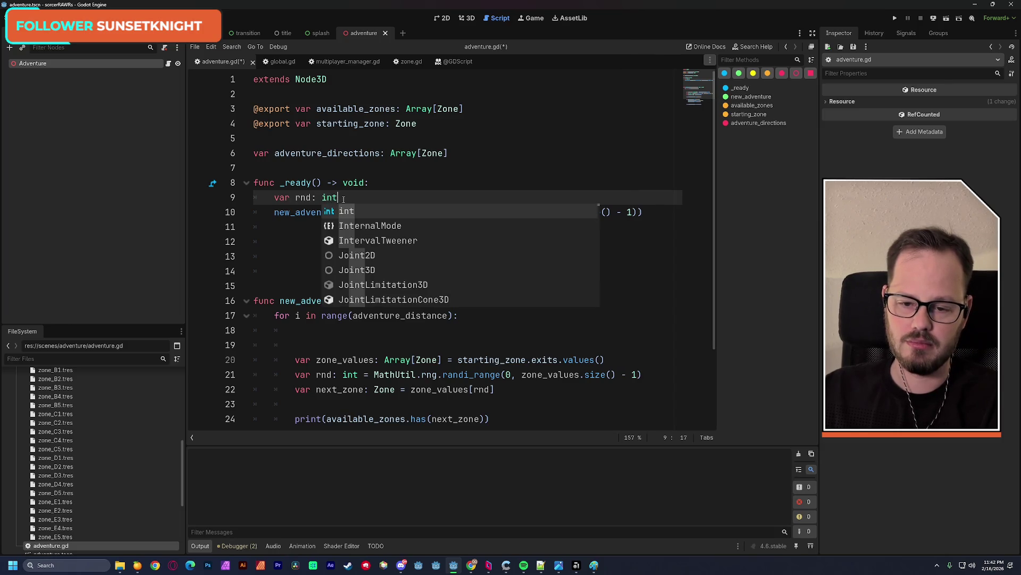
{"action": "type", "text": " ="}
{"action": "left_click", "coordinate": [416, 153]}
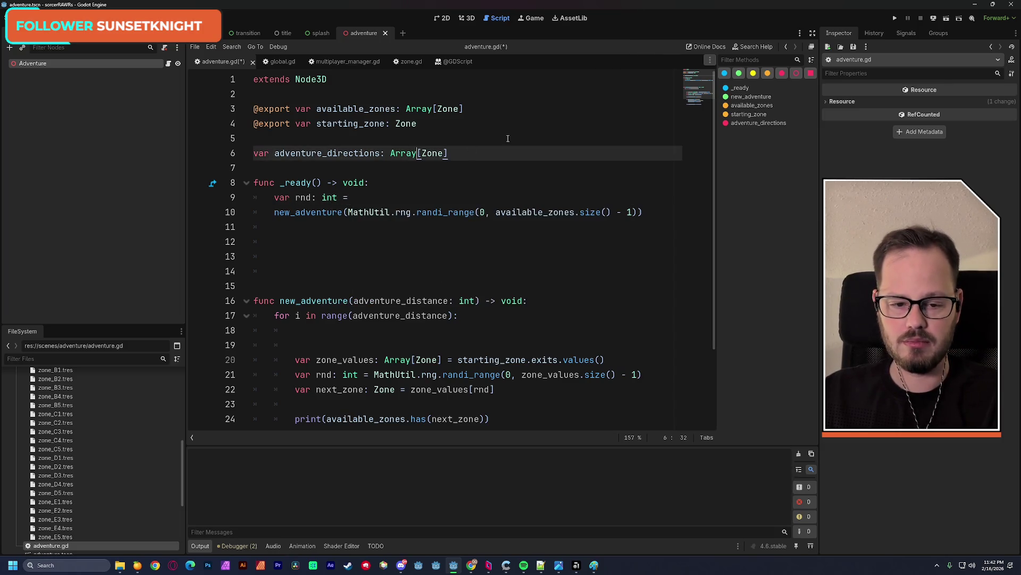
{"action": "left_click_drag", "start_coordinate": [350, 213], "coordinate": [638, 212]}
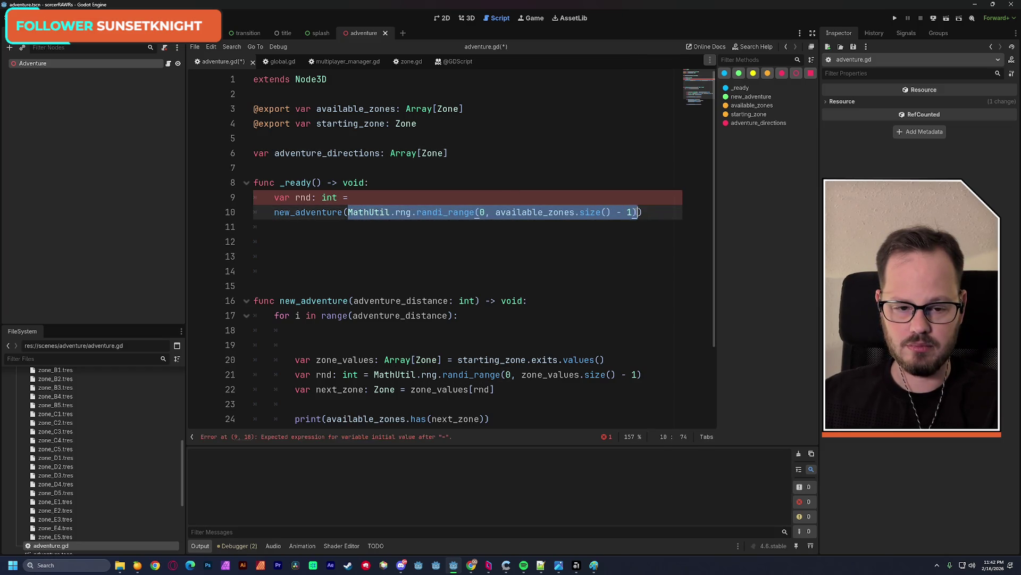
{"action": "key", "text": "ctrl+x"}
{"action": "left_click", "coordinate": [351, 197]}
{"action": "key", "text": "ctrl+v"}
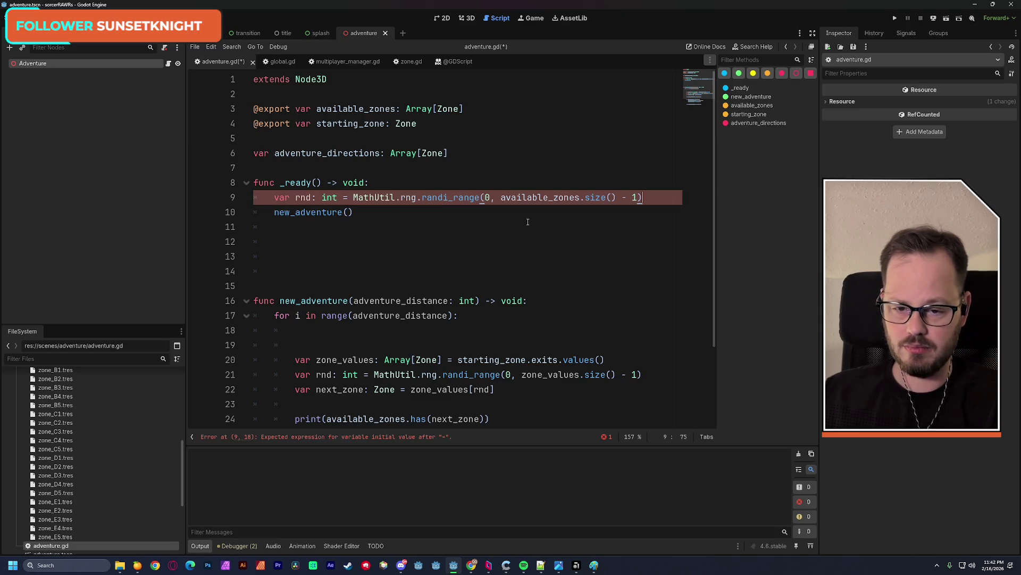
Call new_adventure(rnd) instead of passing the expression directly.
{"action": "left_click", "coordinate": [302, 197]}
{"action": "double_click", "coordinate": [301, 197]}
{"action": "key", "text": "ctrl+c"}
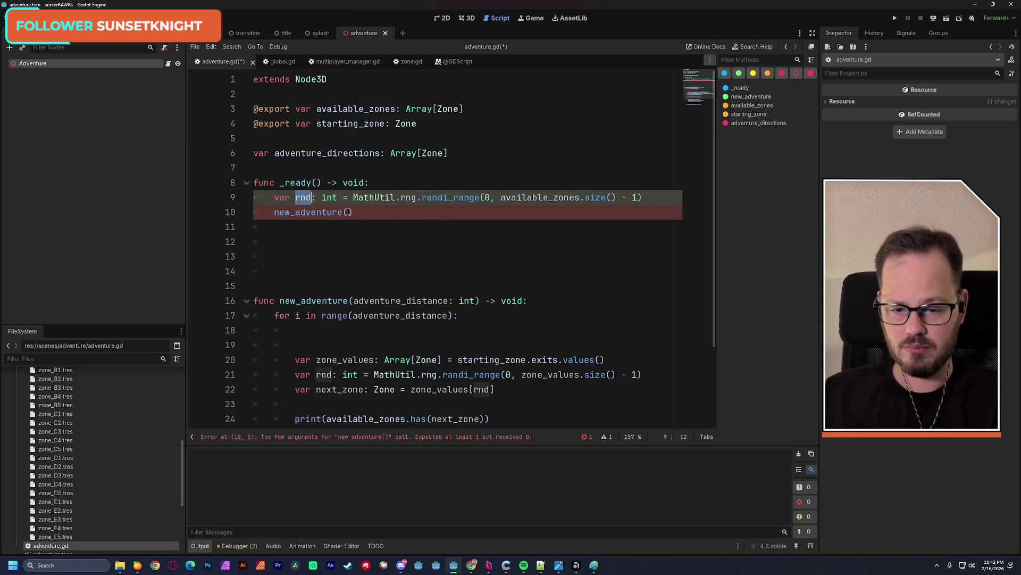
{"action": "left_click", "coordinate": [348, 213]}
{"action": "key", "text": "ctrl+v"}
{"action": "key", "text": "Down"}
Add print(rnd) below the rnd assignment.
{"action": "left_click", "coordinate": [653, 195]}
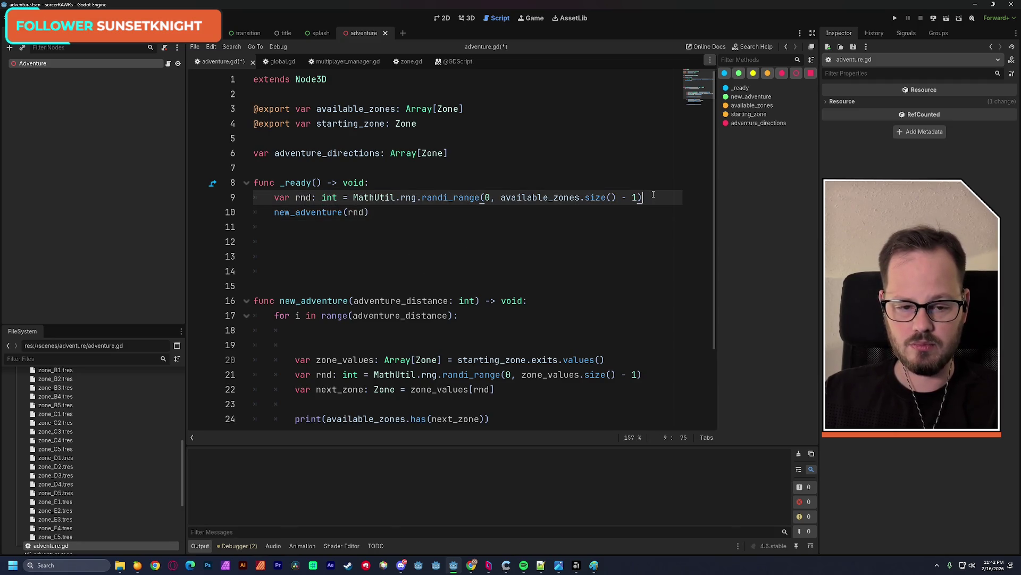
{"action": "key", "text": "Return"}
{"action": "type", "text": "print"}
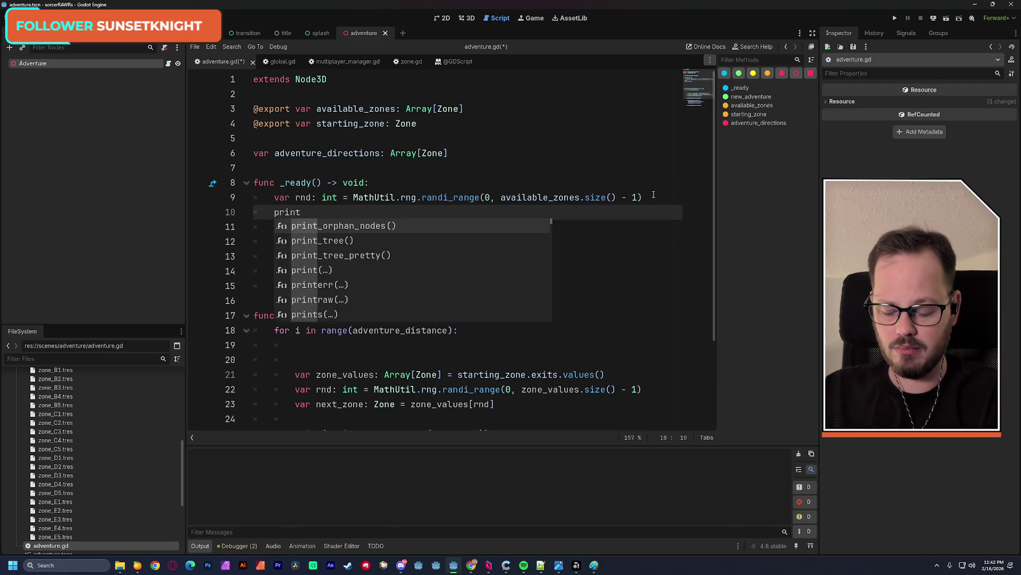
{"action": "type", "text": "(rnd"}
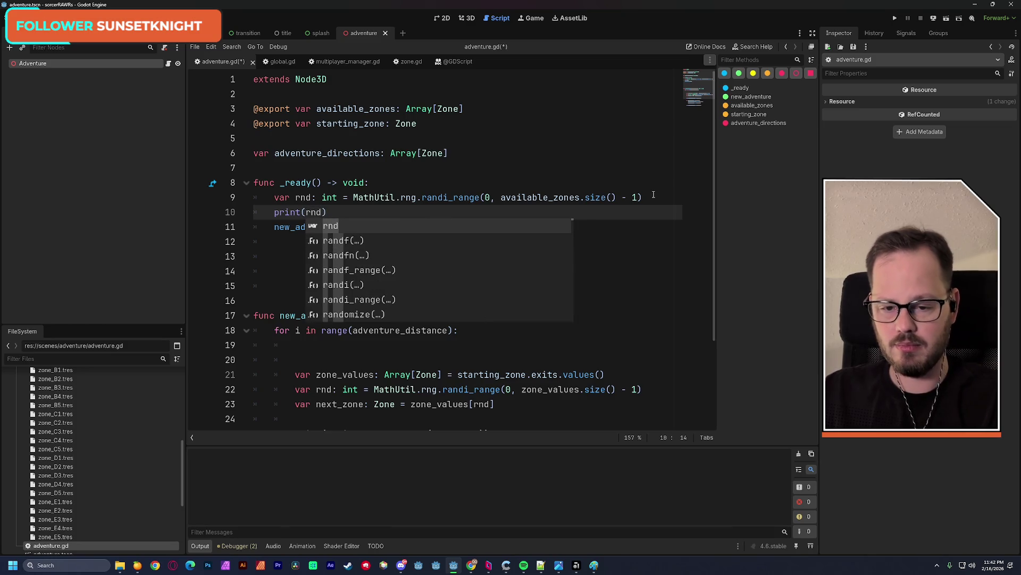
{"action": "left_click", "coordinate": [641, 155]}
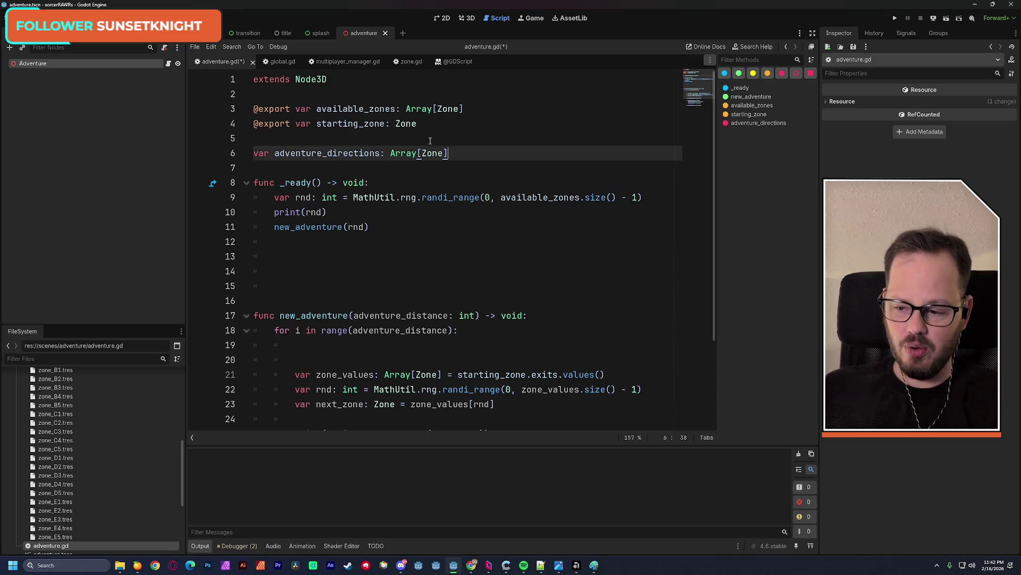
{"action": "double_click", "coordinate": [355, 109]}
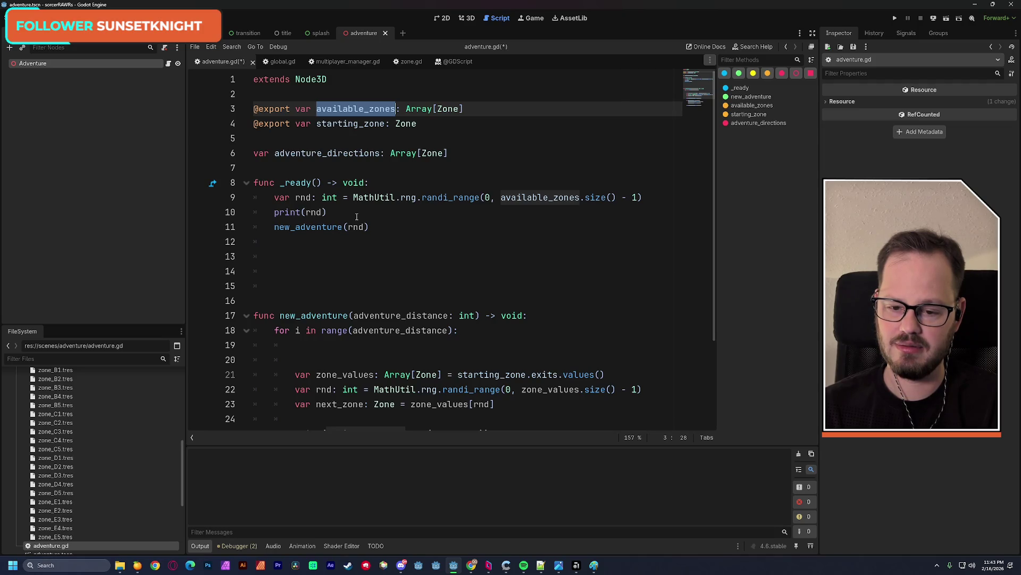
{"action": "scroll", "coordinate": [372, 252], "scroll_direction": "down", "scroll_amount": 3}
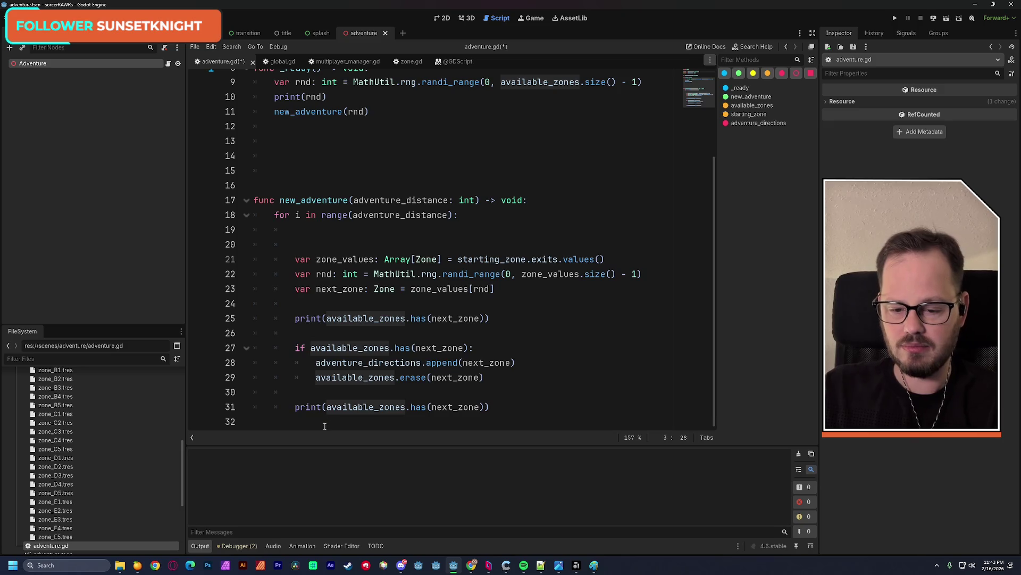
Start an add_zone_to_adventure(zone: Zone) function at the end of the script.
{"action": "left_click", "coordinate": [362, 415]}
{"action": "key", "text": "Return"}
{"action": "key", "text": "Return"}
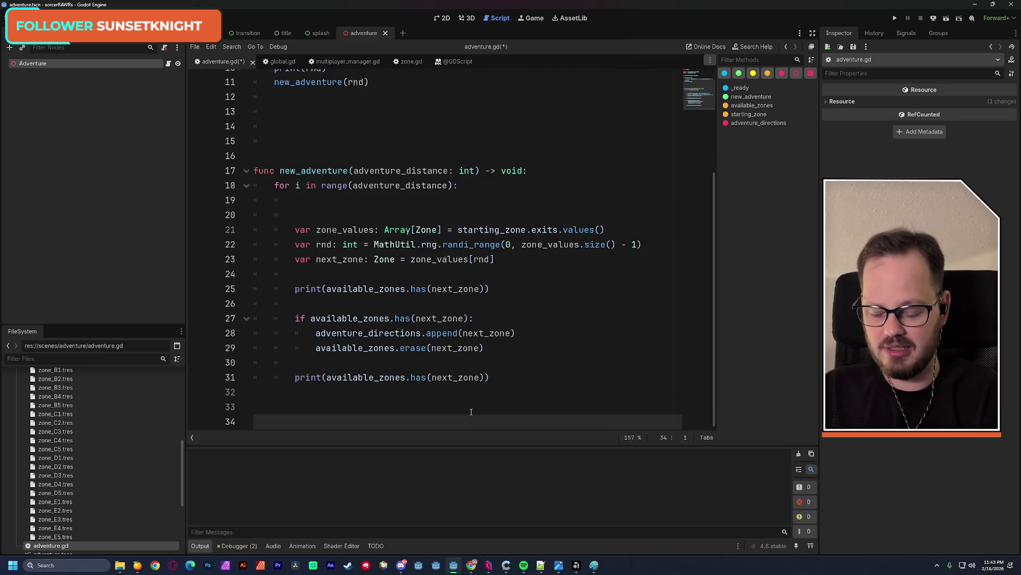
{"action": "type", "text": "func "}
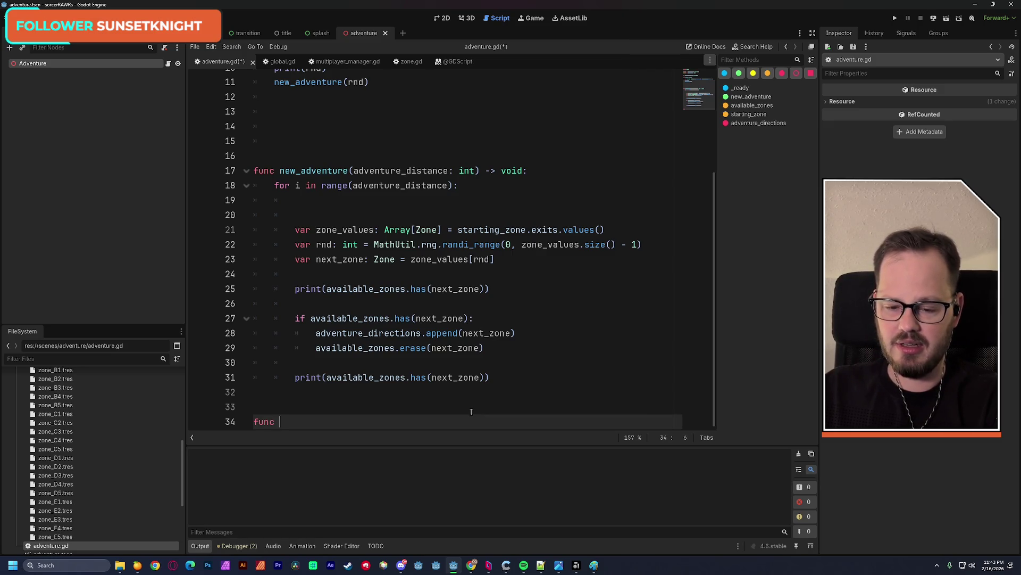
{"action": "type", "text": "add_"}
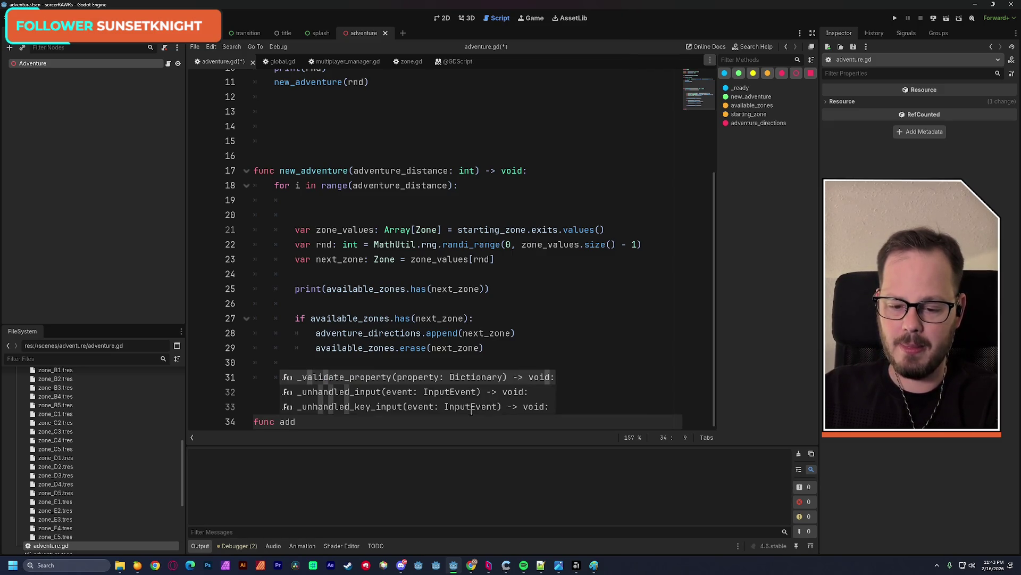
{"action": "type", "text": "zone"}
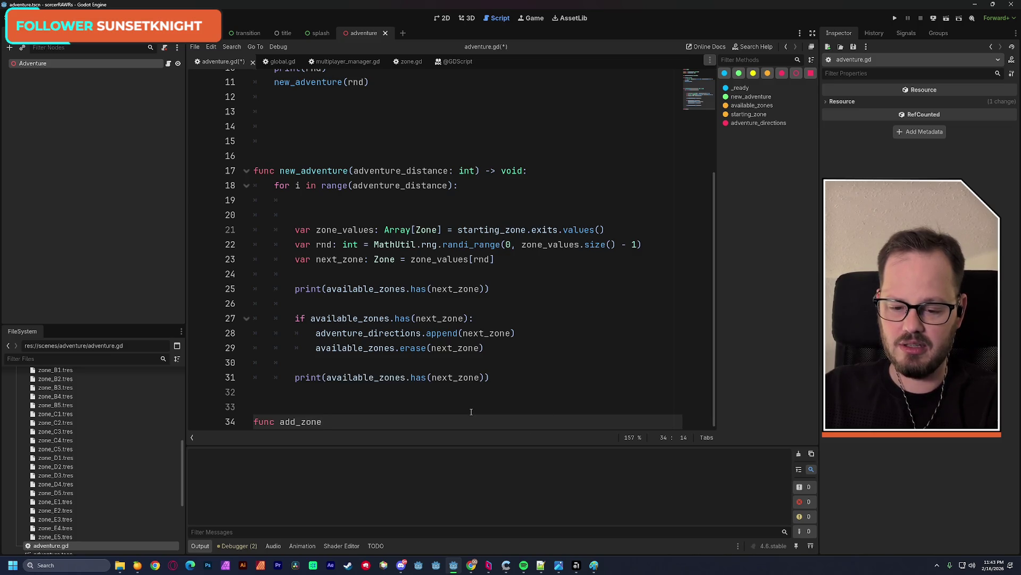
{"action": "type", "text": "_to"}
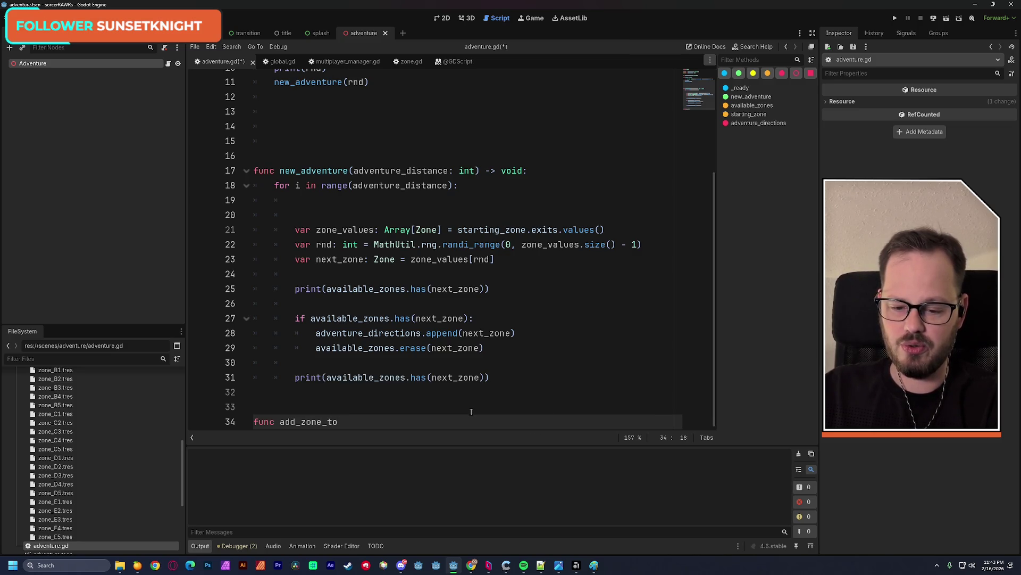
{"action": "key", "text": "BackSpace"}
{"action": "type", "text": "_adventu"}
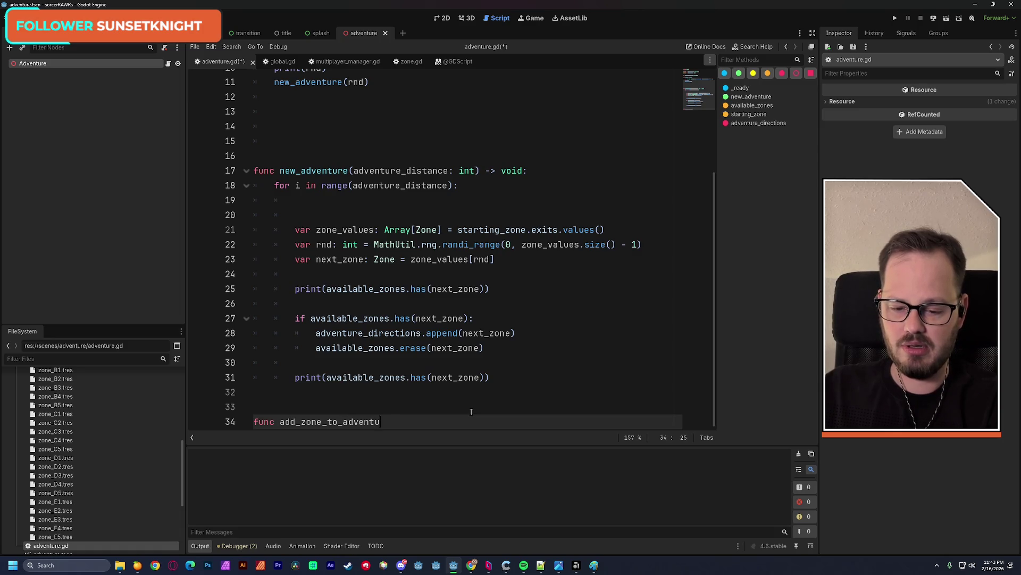
{"action": "type", "text": "re()"}
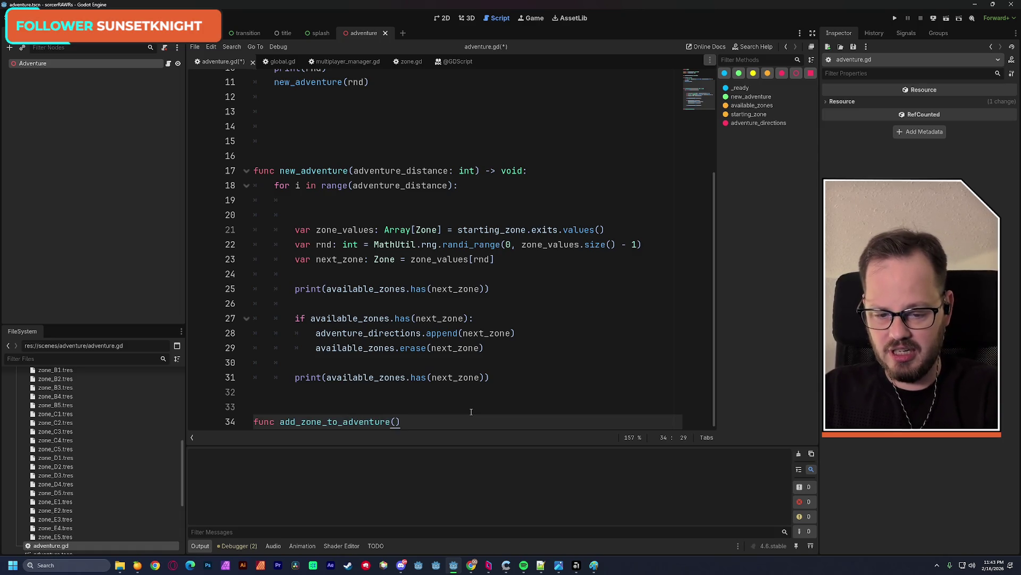
{"action": "key", "text": "Left"}
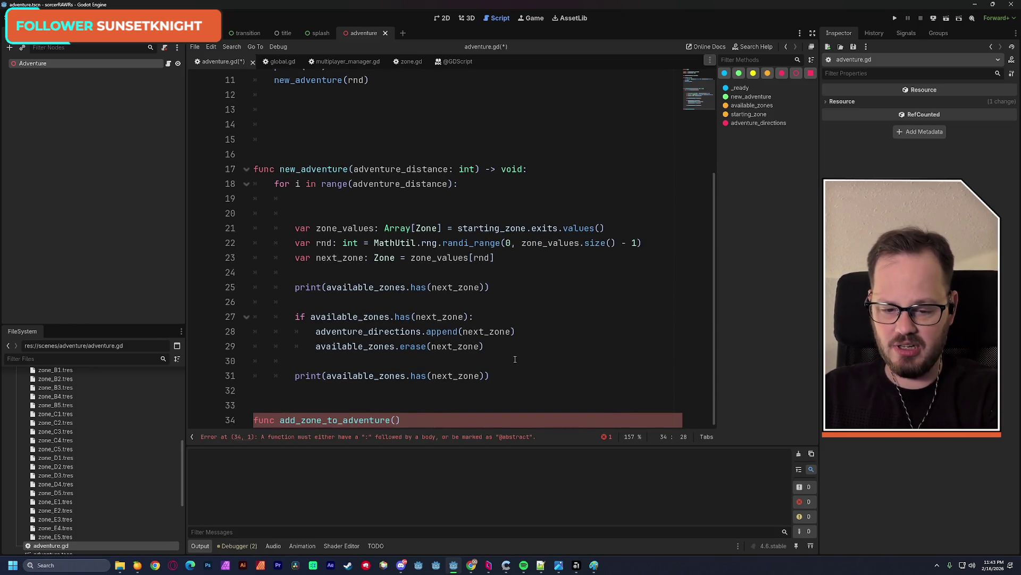
{"action": "type", "text": "zone: zon"}
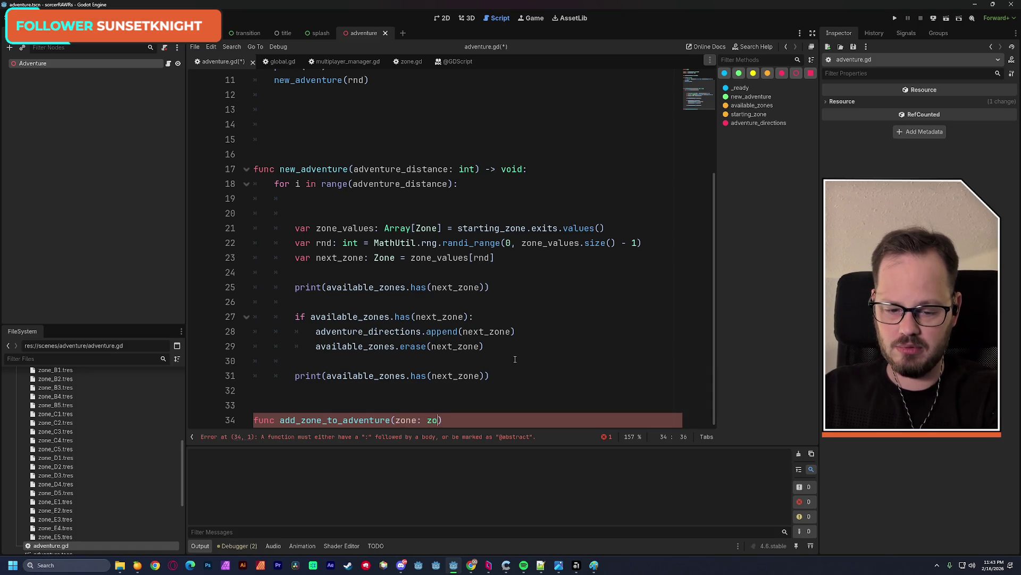
{"action": "key", "text": "Return"}
Give add_zone_to_adventure a -> void return type and open its body.
{"action": "key", "text": "Right"}
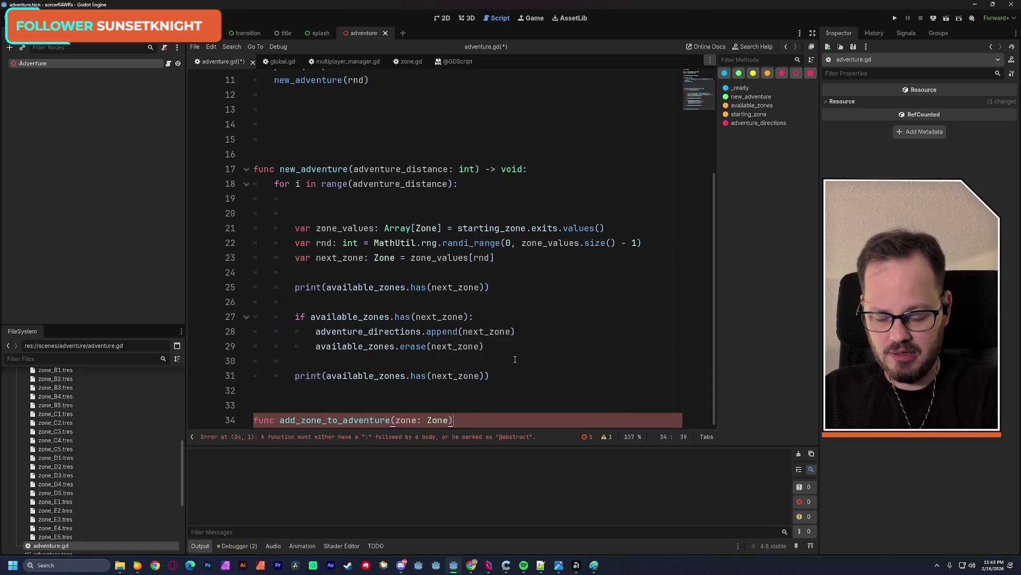
{"action": "type", "text": "->"}
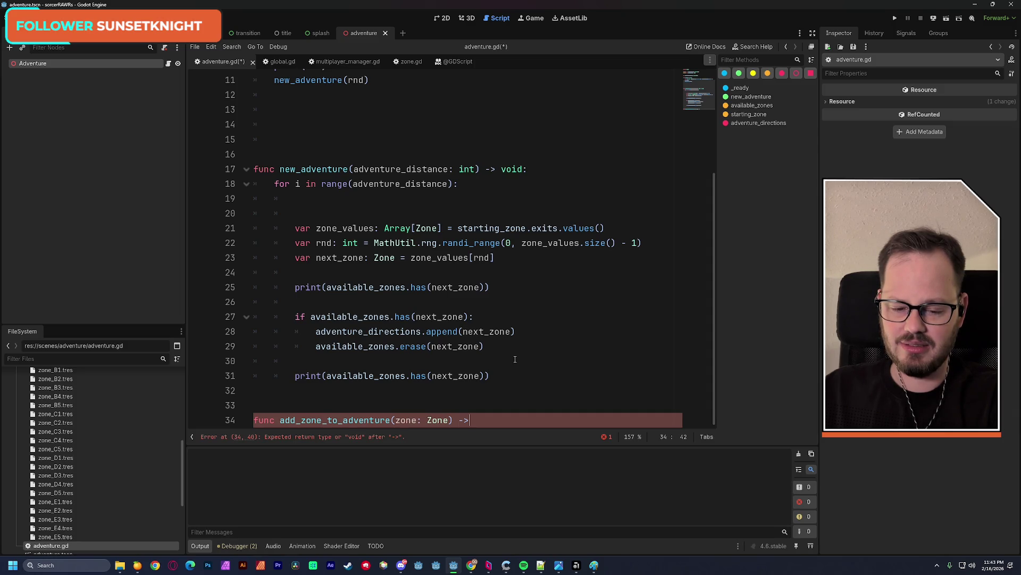
{"action": "type", "text": "void:"}
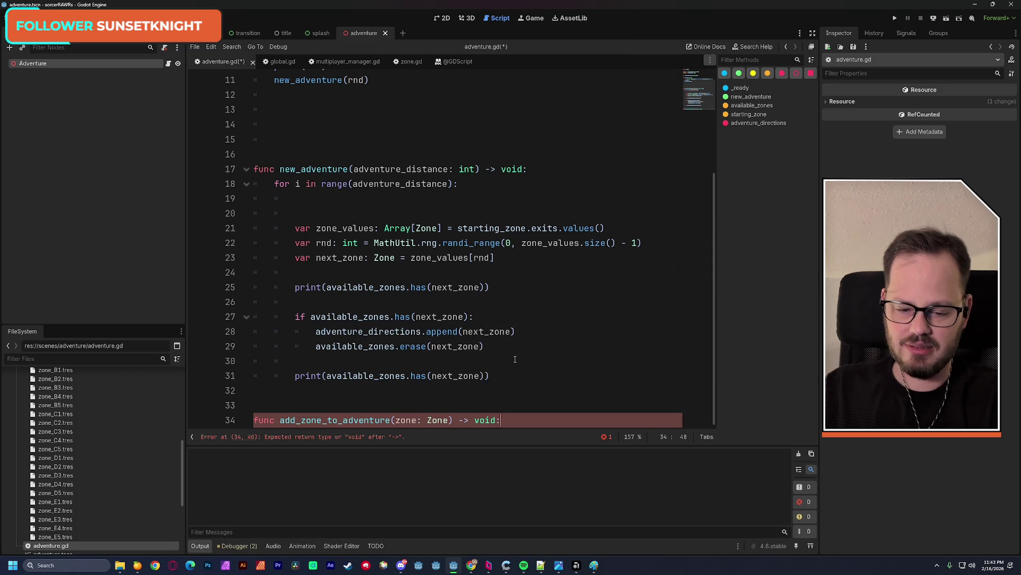
{"action": "key", "text": "Return"}
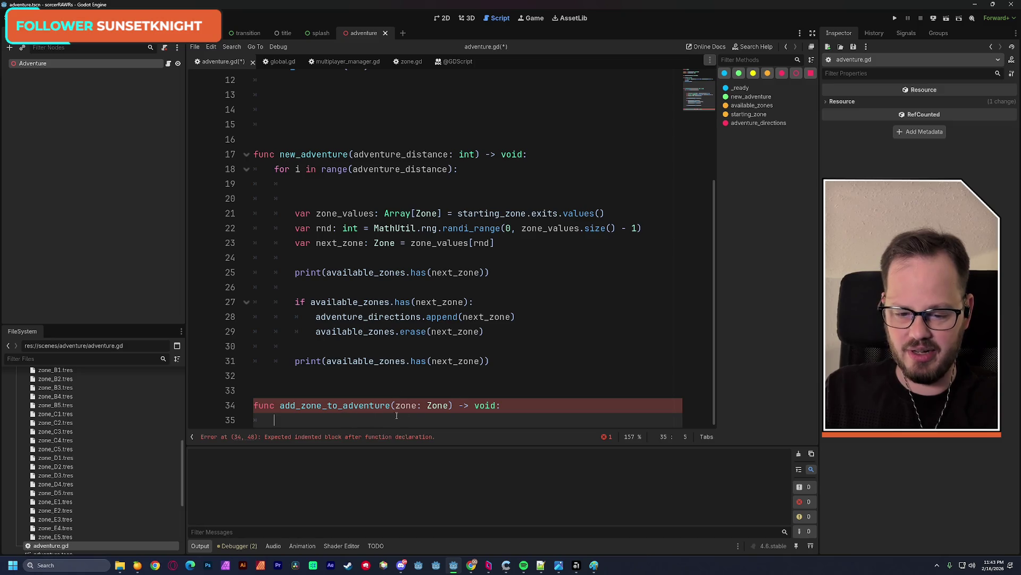
{"action": "scroll", "coordinate": [526, 380], "scroll_direction": "up", "scroll_amount": 4}
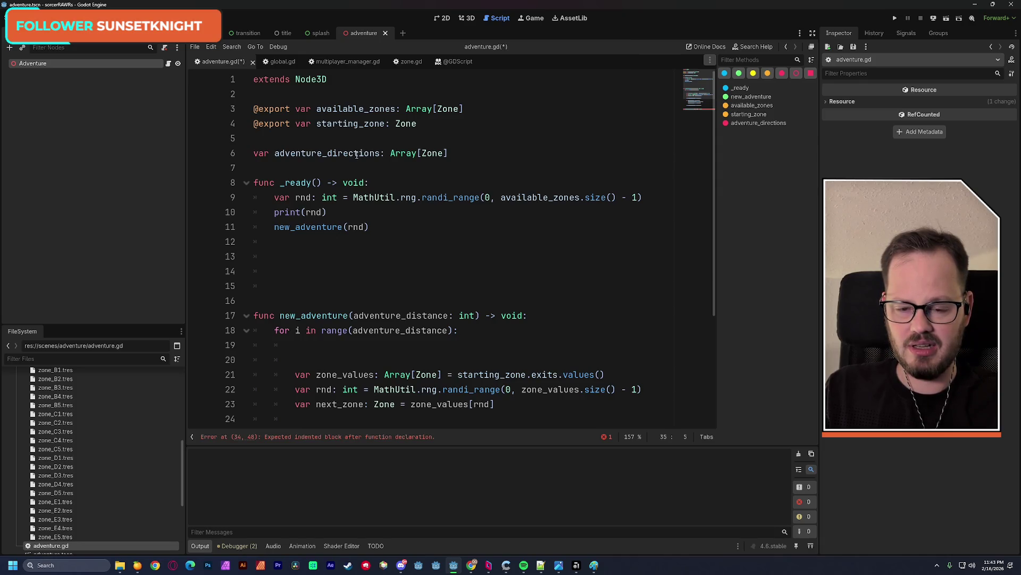
Copy the append and erase lines from new_adventure into add_zone_to_adventure, fixing indentation.
{"action": "double_click", "coordinate": [356, 154]}
{"action": "key", "text": "ctrl+c"}
{"action": "scroll", "coordinate": [366, 422], "scroll_direction": "down", "scroll_amount": 4}
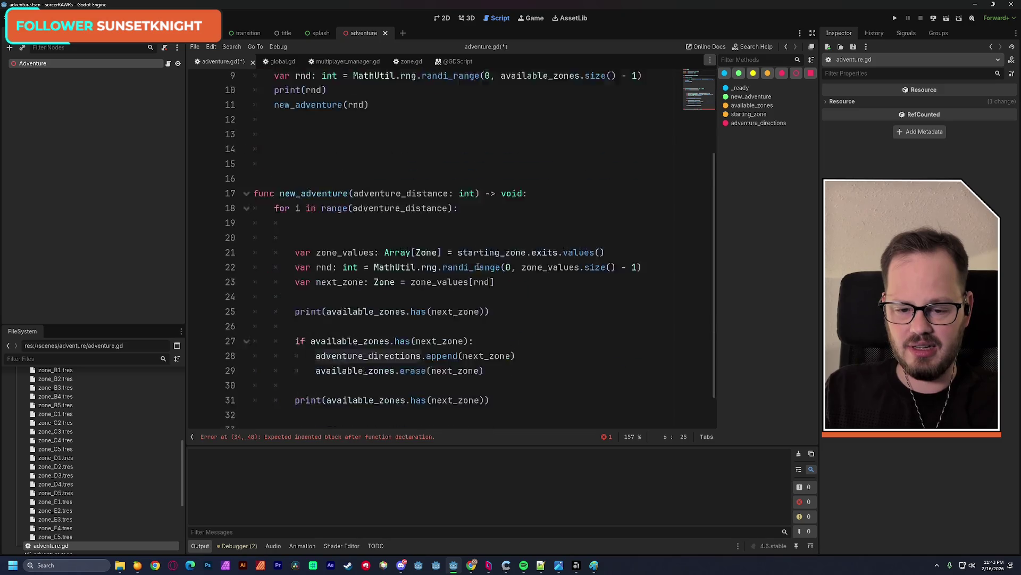
{"action": "left_click", "coordinate": [366, 423]}
{"action": "key", "text": "ctrl+v"}
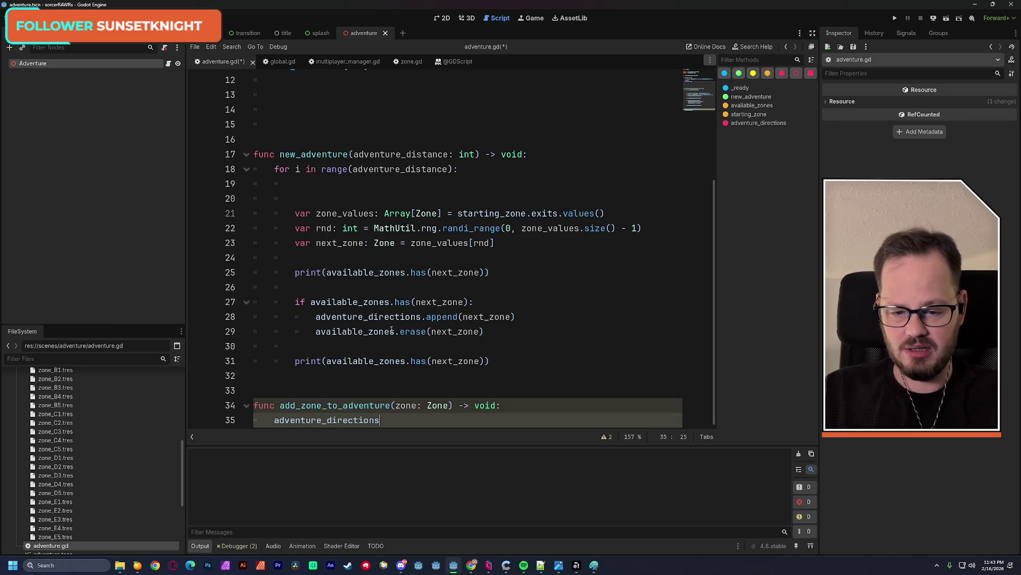
{"action": "double_click", "coordinate": [361, 322]}
{"action": "left_click", "coordinate": [488, 331], "text": "shift"}
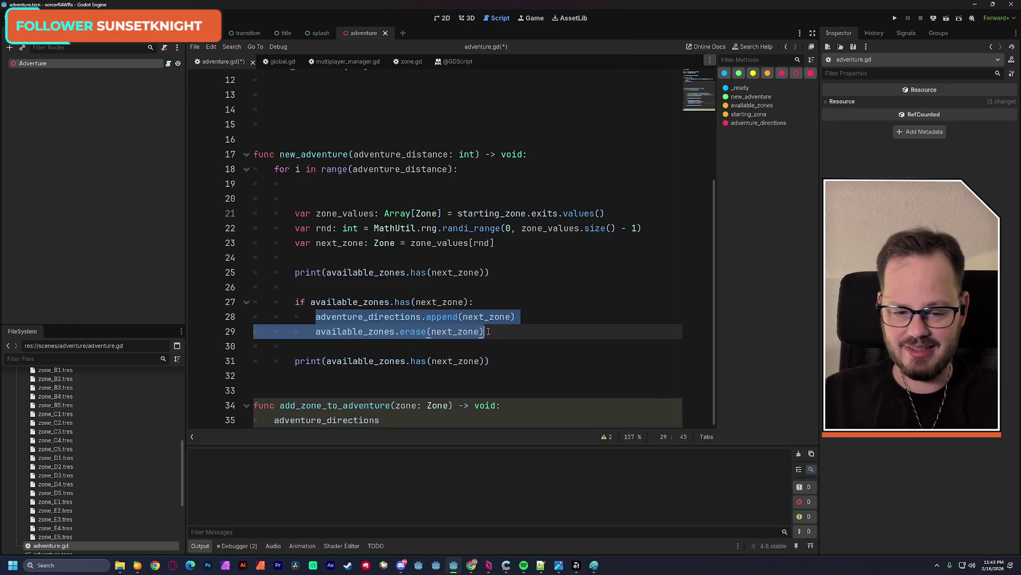
{"action": "key", "text": "ctrl+c"}
{"action": "double_click", "coordinate": [494, 418]}
{"action": "key", "text": "ctrl+v"}
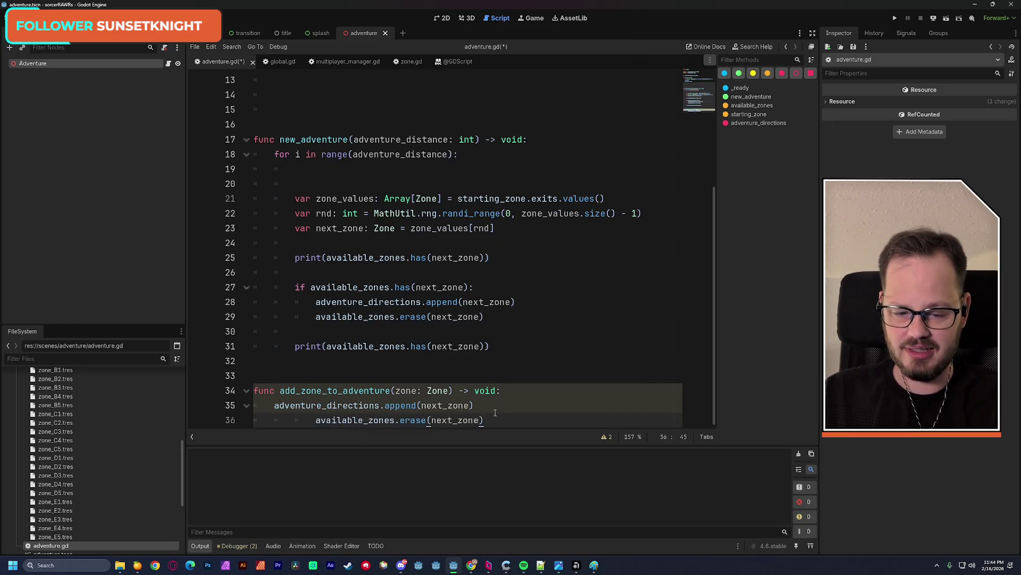
{"action": "left_click", "coordinate": [317, 420]}
{"action": "key", "text": "BackSpace"}
{"action": "key", "text": "BackSpace"}
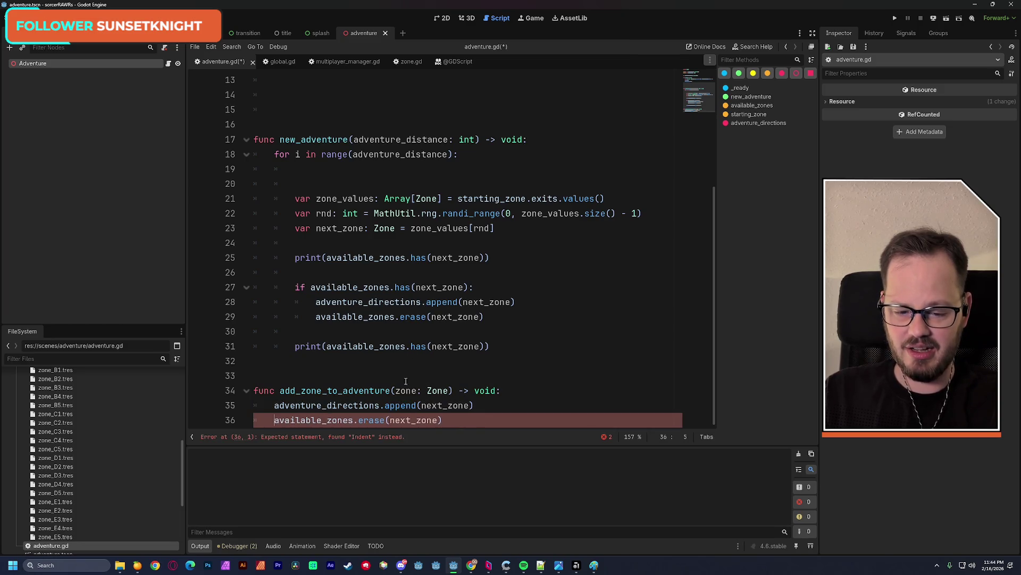
Replace next_zone with zone on both copied lines.
{"action": "double_click", "coordinate": [405, 392]}
{"action": "key", "text": "ctrl+c"}
{"action": "double_click", "coordinate": [435, 407]}
{"action": "key", "text": "ctrl+v"}
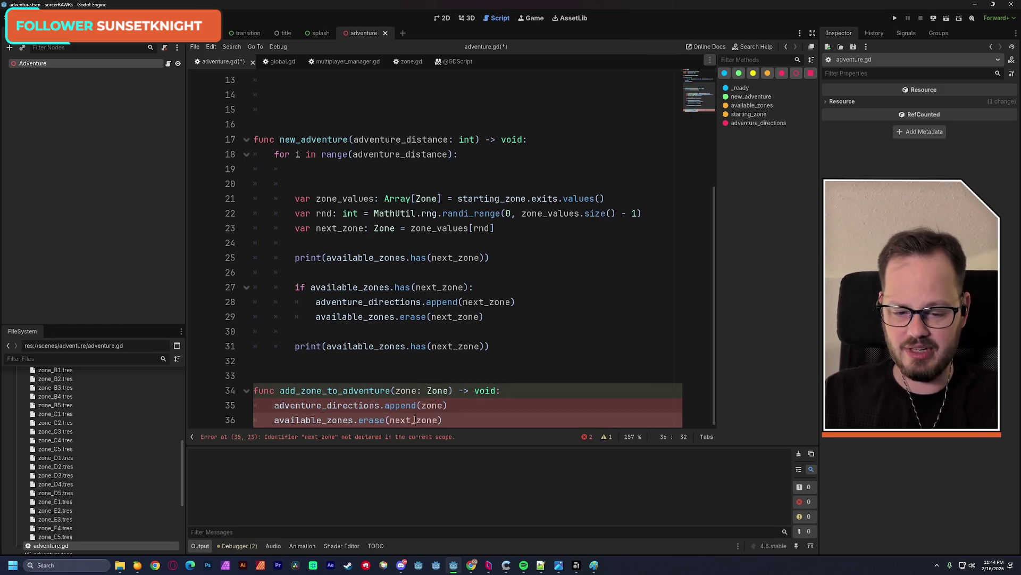
{"action": "double_click", "coordinate": [420, 421]}
{"action": "key", "text": "ctrl+v"}
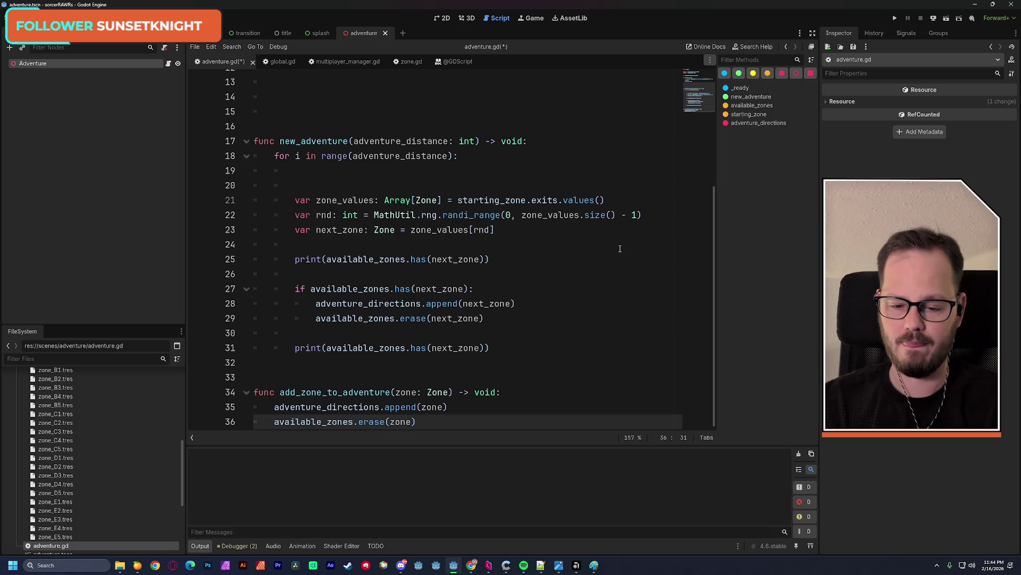
Add a blank line above the add_zone_to_adventure declaration.
{"action": "left_click", "coordinate": [254, 392]}
{"action": "key", "text": "Return"}
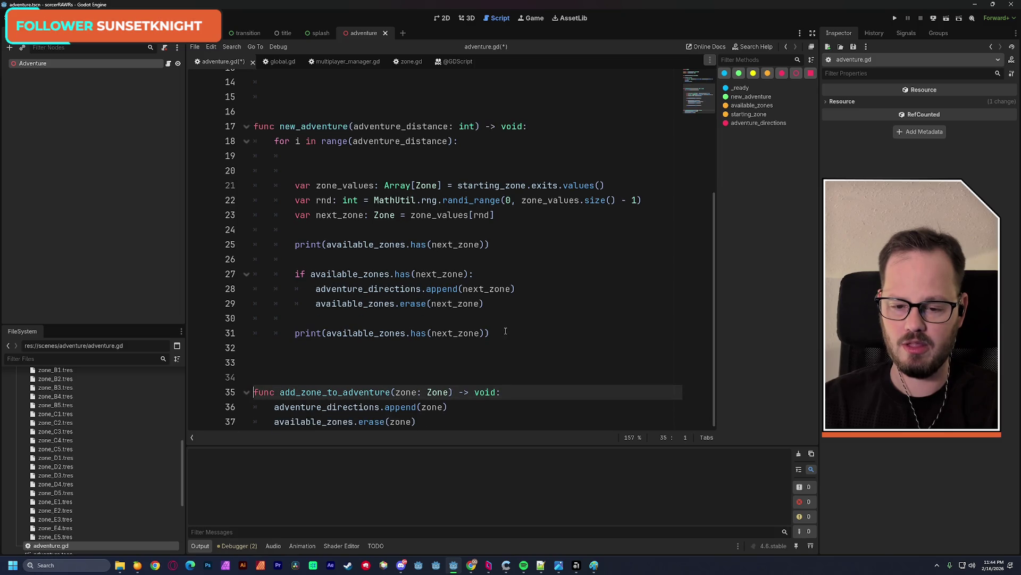
{"action": "scroll", "coordinate": [506, 331], "scroll_direction": "up", "scroll_amount": 5}
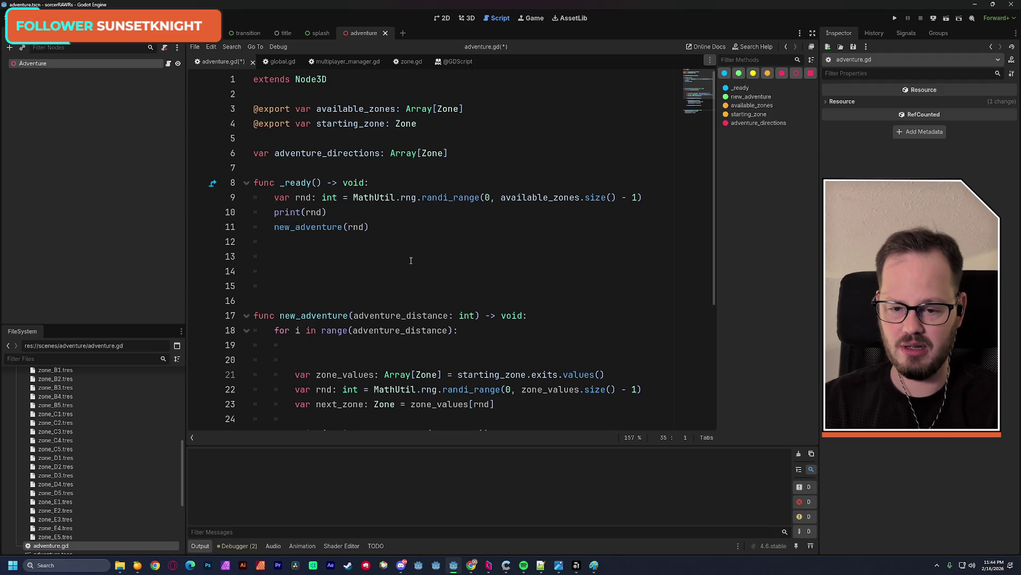
Add an add_zone_to_adventure( call on a new line under print(rnd).
{"action": "left_click", "coordinate": [355, 222]}
{"action": "key", "text": "Return"}
{"action": "scroll", "coordinate": [492, 251], "scroll_direction": "down", "scroll_amount": 5}
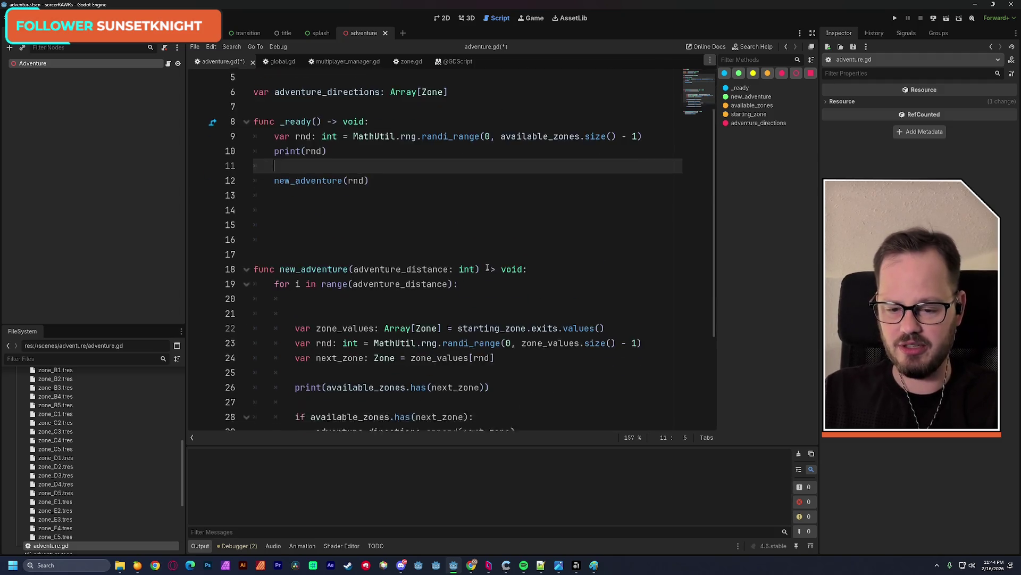
{"action": "double_click", "coordinate": [335, 392]}
{"action": "key", "text": "ctrl+c"}
{"action": "scroll", "coordinate": [425, 266], "scroll_direction": "up", "scroll_amount": 4}
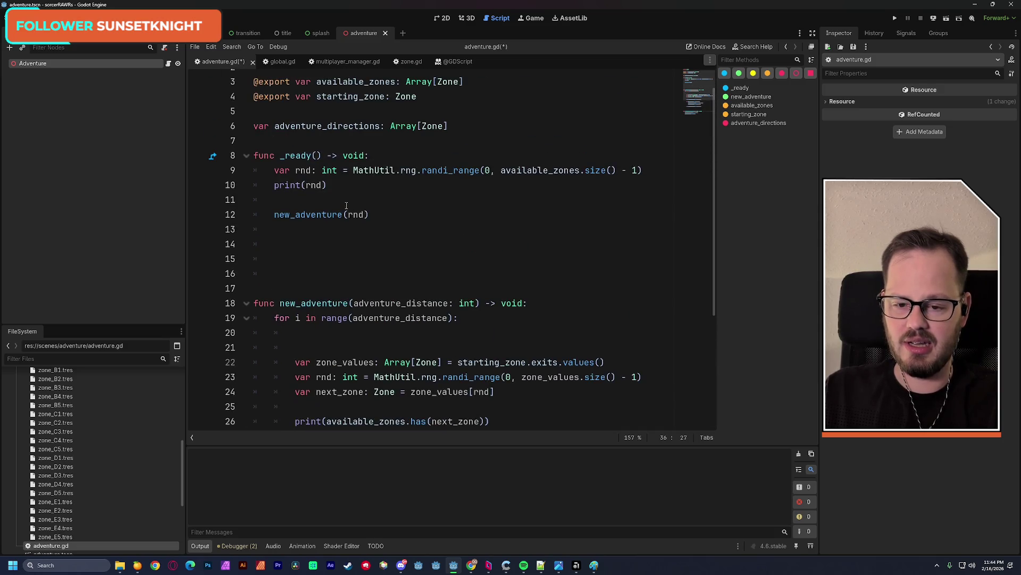
{"action": "left_click", "coordinate": [463, 200]}
{"action": "key", "text": "ctrl+v"}
{"action": "type", "text": "("}
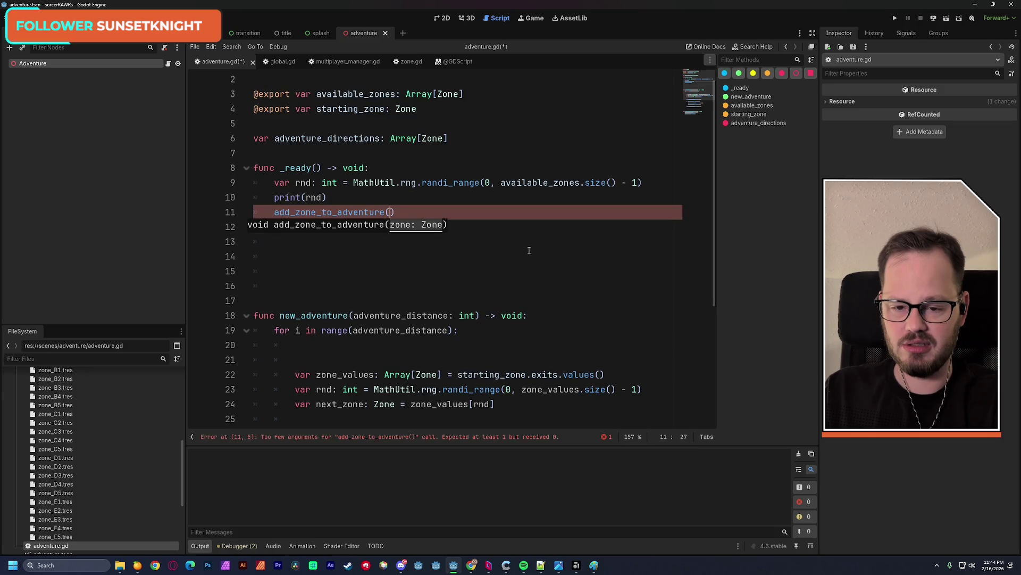
Complete the call's argument as available_zones[rnd].
{"action": "double_click", "coordinate": [355, 94]}
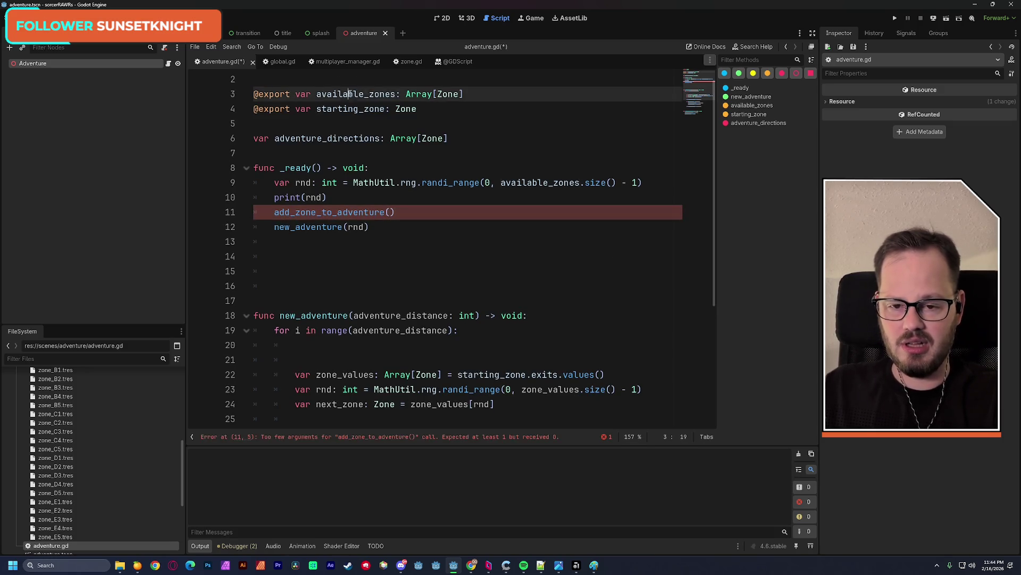
{"action": "key", "text": "ctrl+c"}
{"action": "left_click", "coordinate": [390, 212]}
{"action": "key", "text": "ctrl+v"}
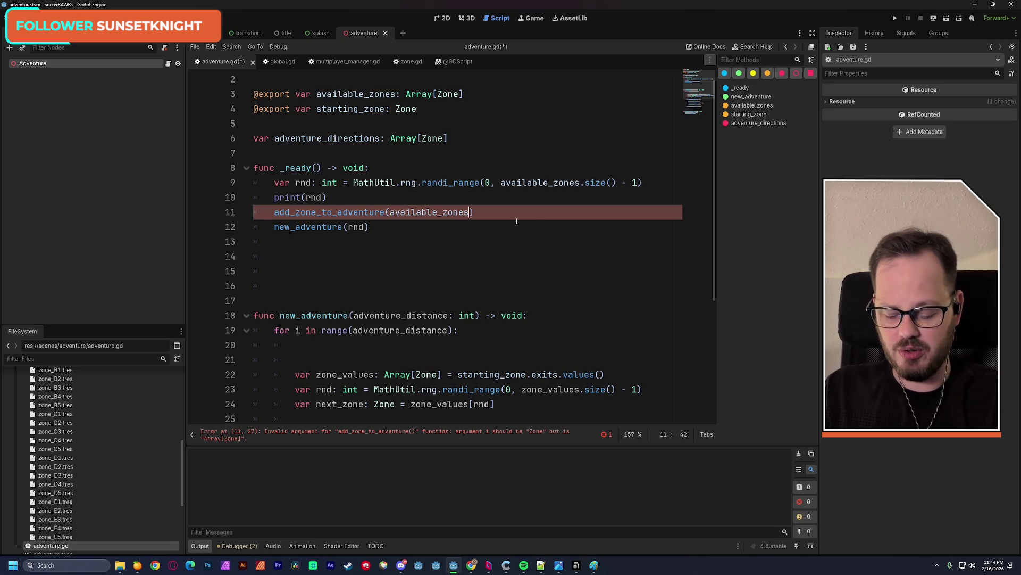
{"action": "type", "text": "."}
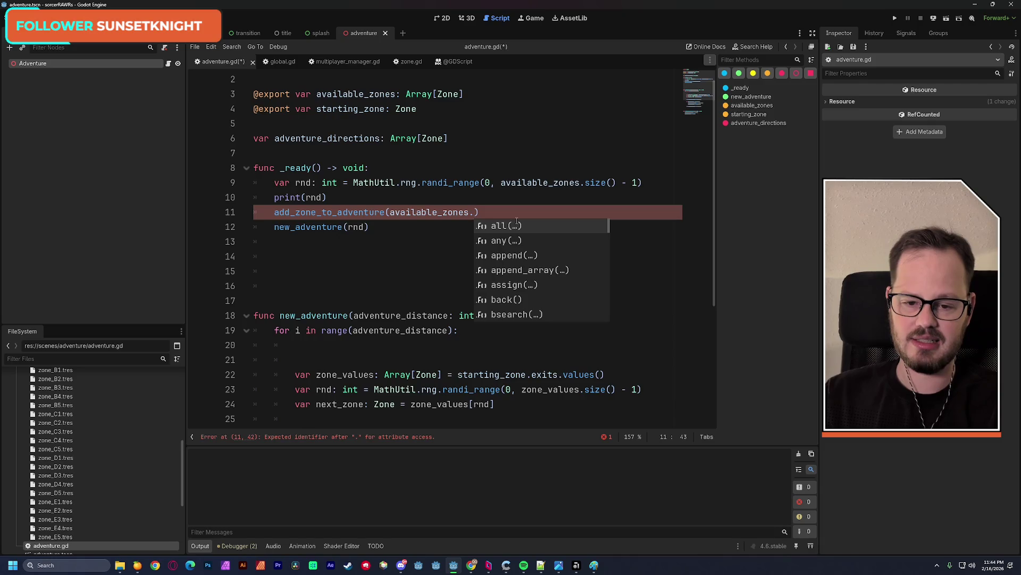
{"action": "key", "text": "BackSpace"}
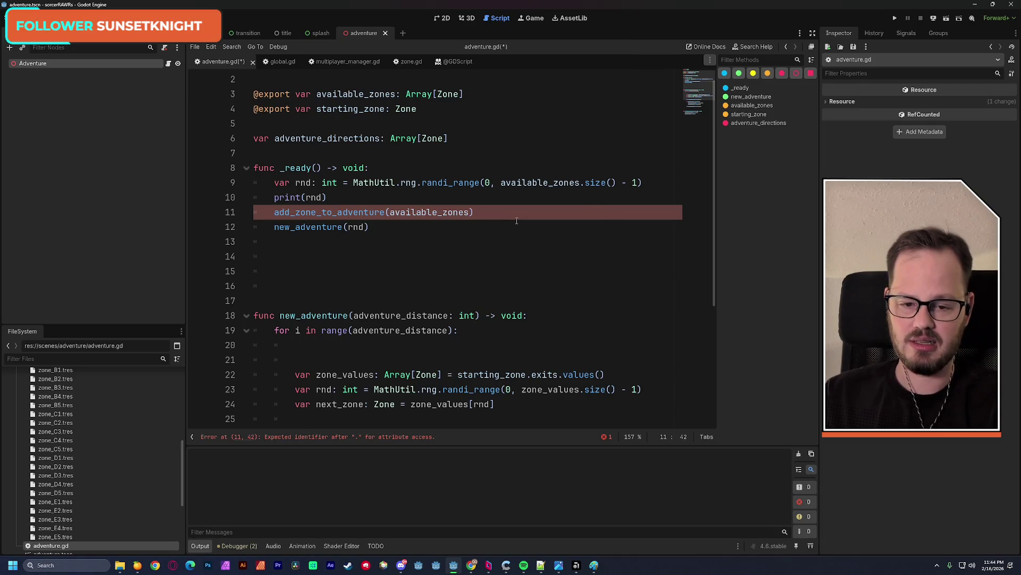
{"action": "type", "text": "(rnd"}
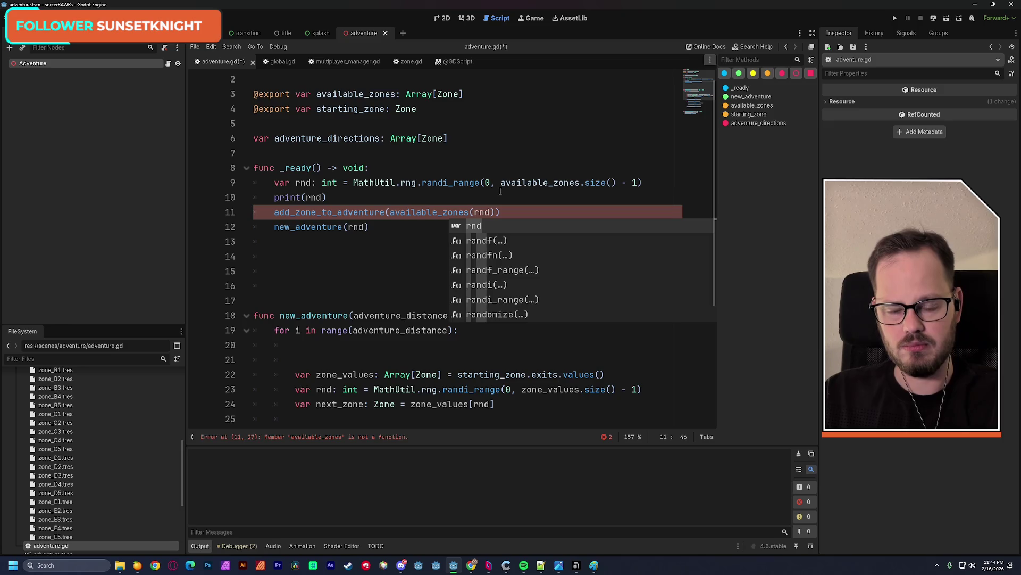
{"action": "key", "text": "Escape"}
{"action": "key", "text": "Delete"}
{"action": "type", "text": "]"}
{"action": "key", "text": "Left"}
{"action": "key", "text": "Left"}
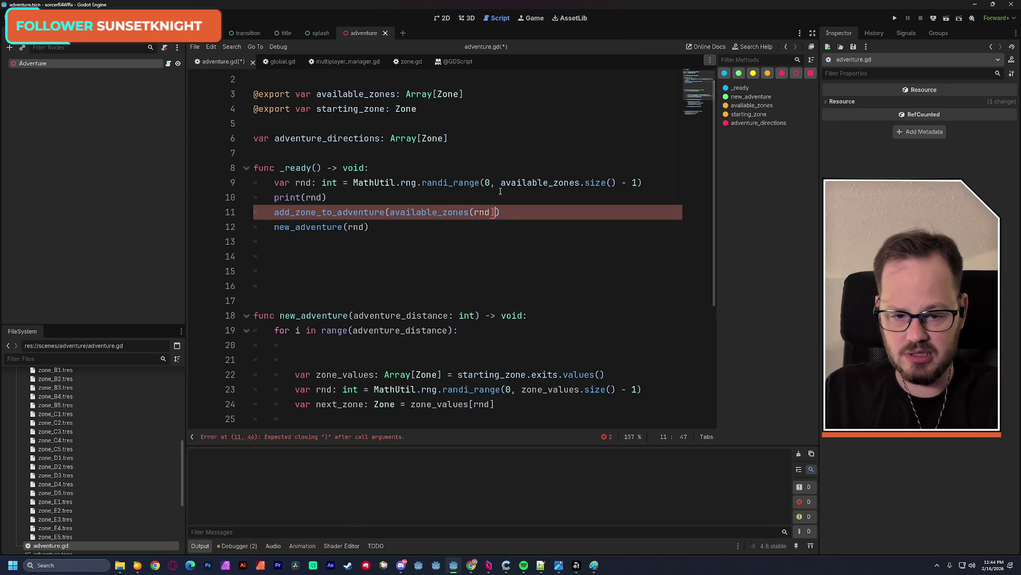
{"action": "key", "text": "BackSpace"}
{"action": "type", "text": "["}
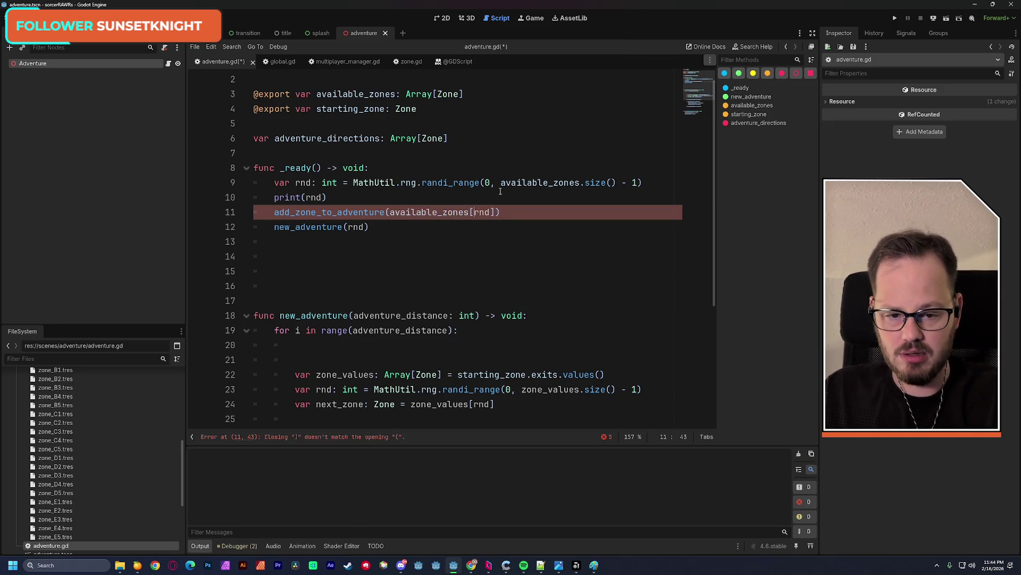
Save adventure.gd.
{"action": "left_click", "coordinate": [603, 252]}
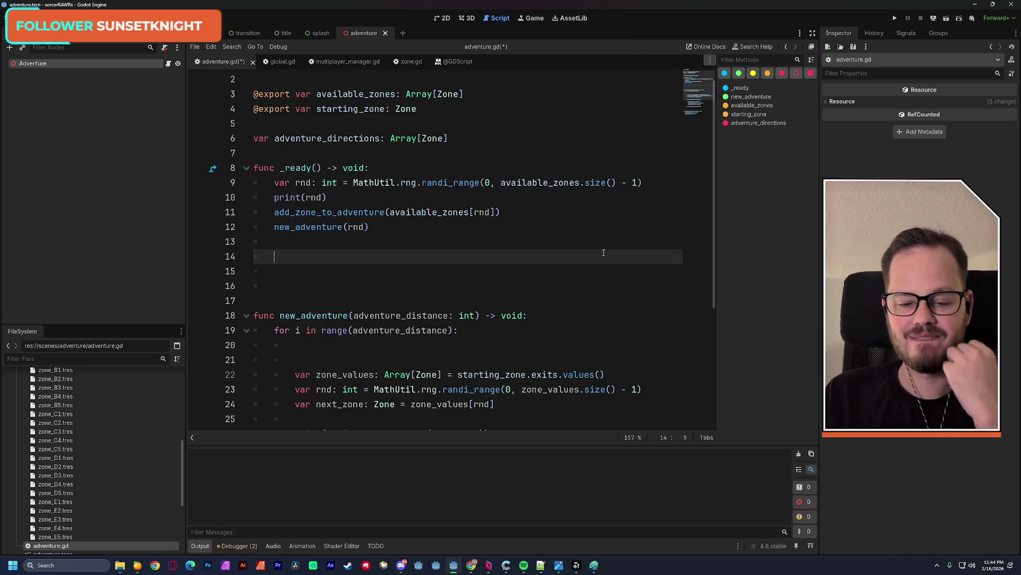
{"action": "left_click", "coordinate": [413, 195]}
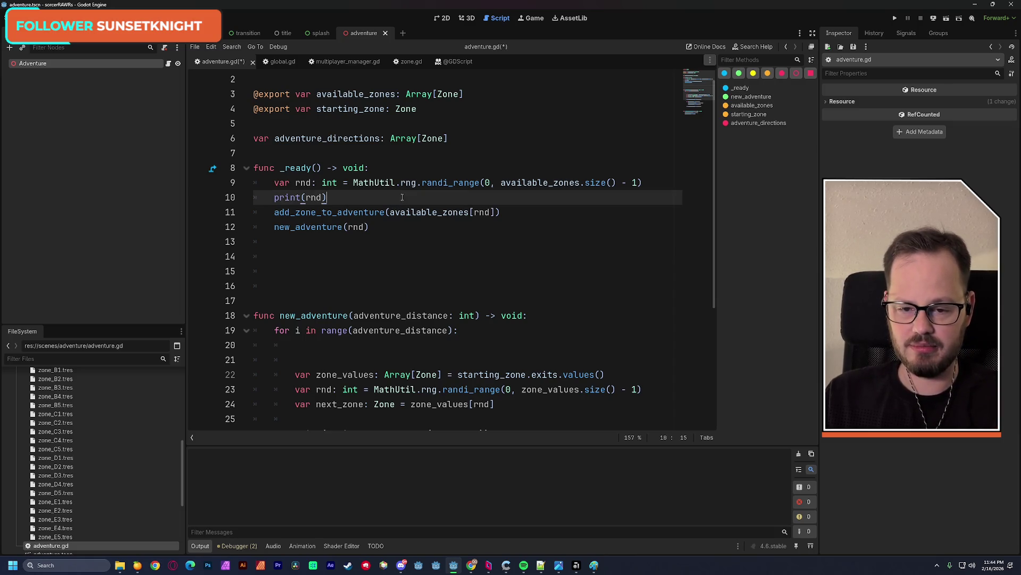
{"action": "key", "text": "ctrl+s"}
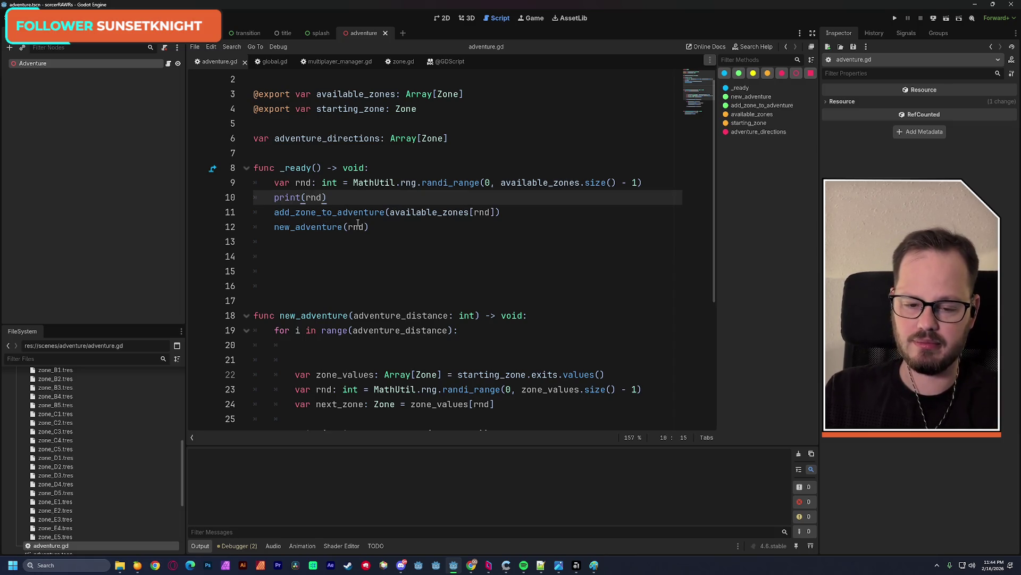
{"action": "left_click_drag", "start_coordinate": [274, 227], "coordinate": [376, 226]}
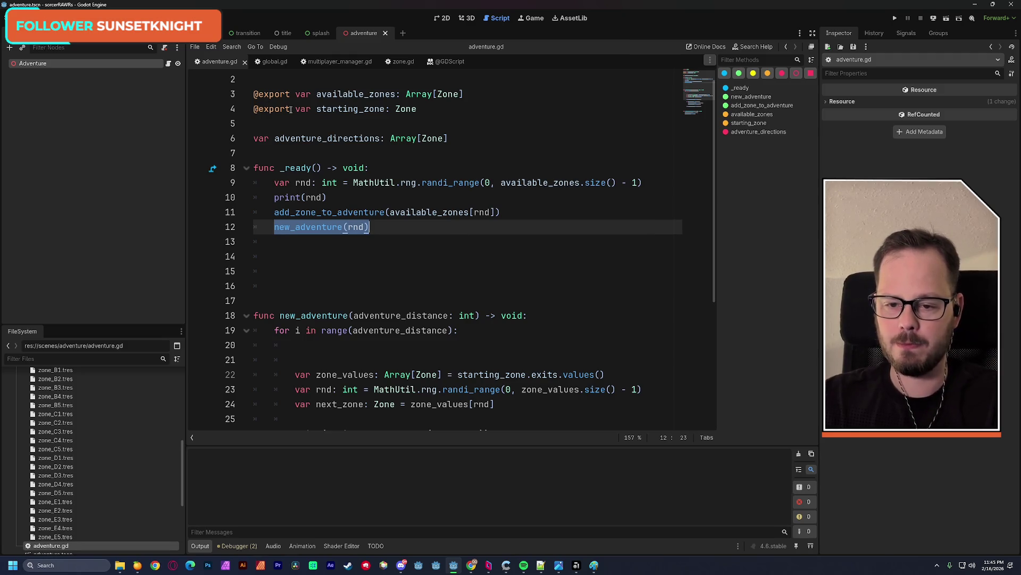
{"action": "left_click", "coordinate": [254, 109]}
{"action": "key", "text": "ctrl+Delete"}
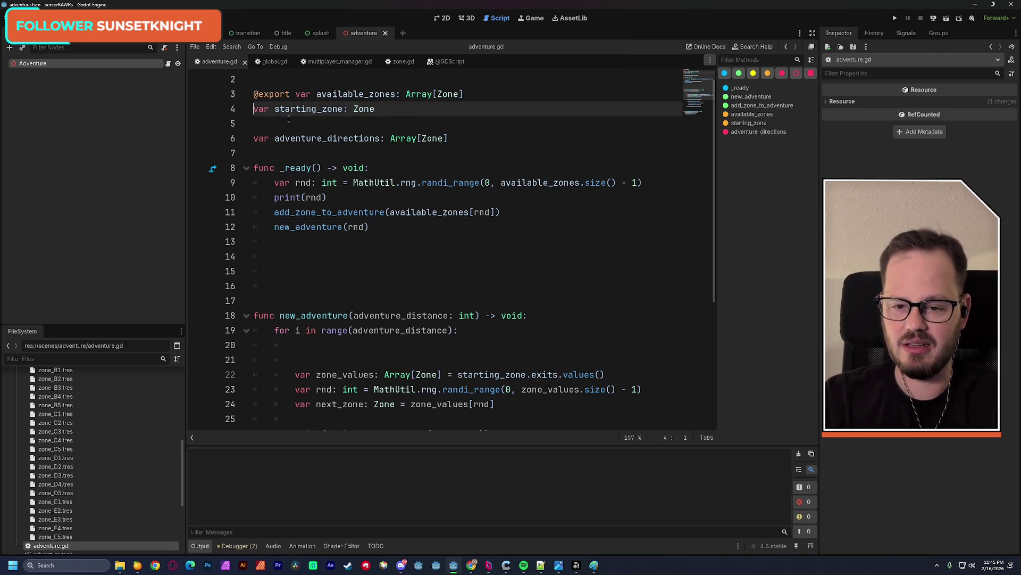
{"action": "left_click_drag", "start_coordinate": [255, 109], "coordinate": [377, 110]}
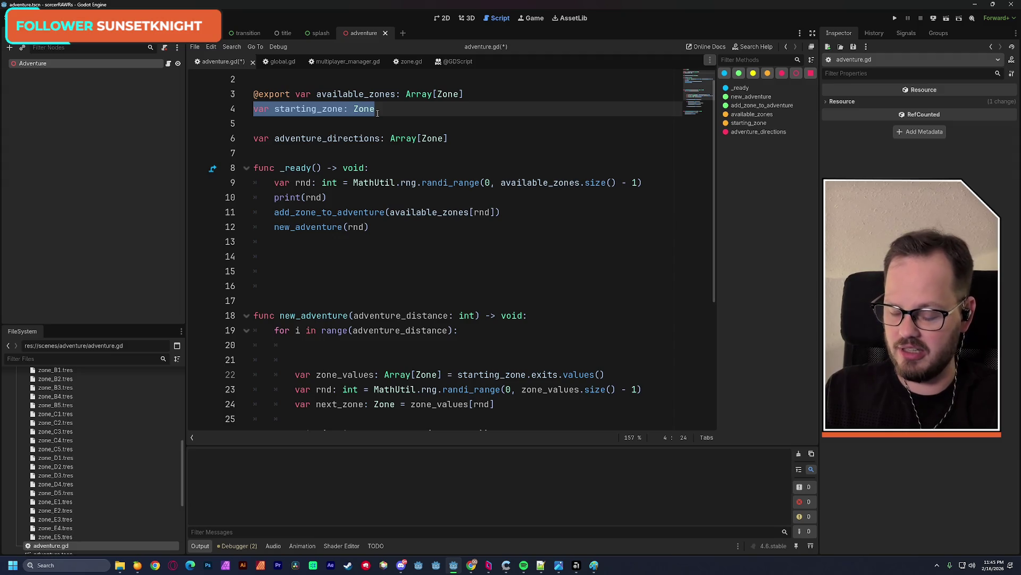
{"action": "left_click", "coordinate": [258, 108]}
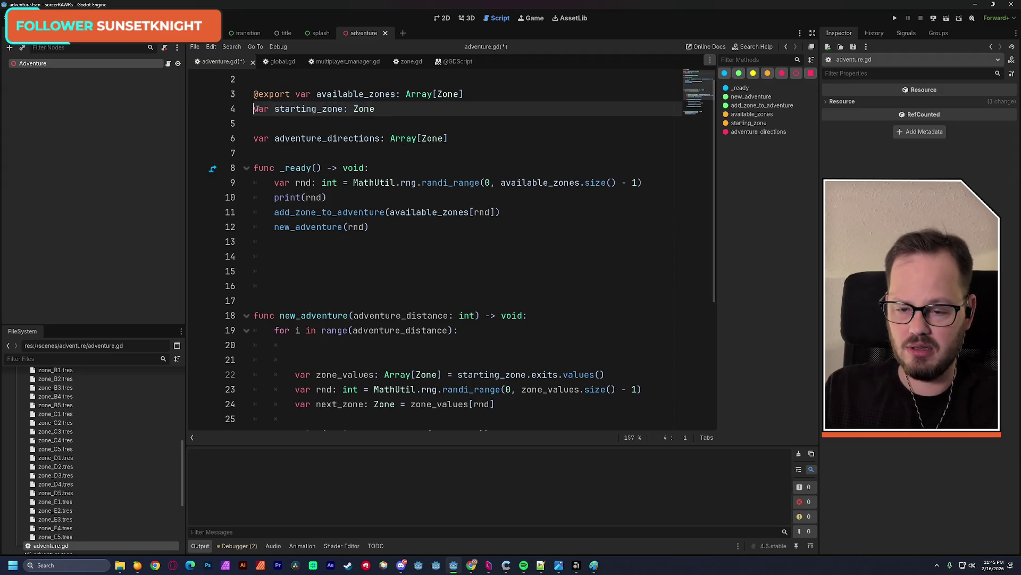
{"action": "key", "text": "Return"}
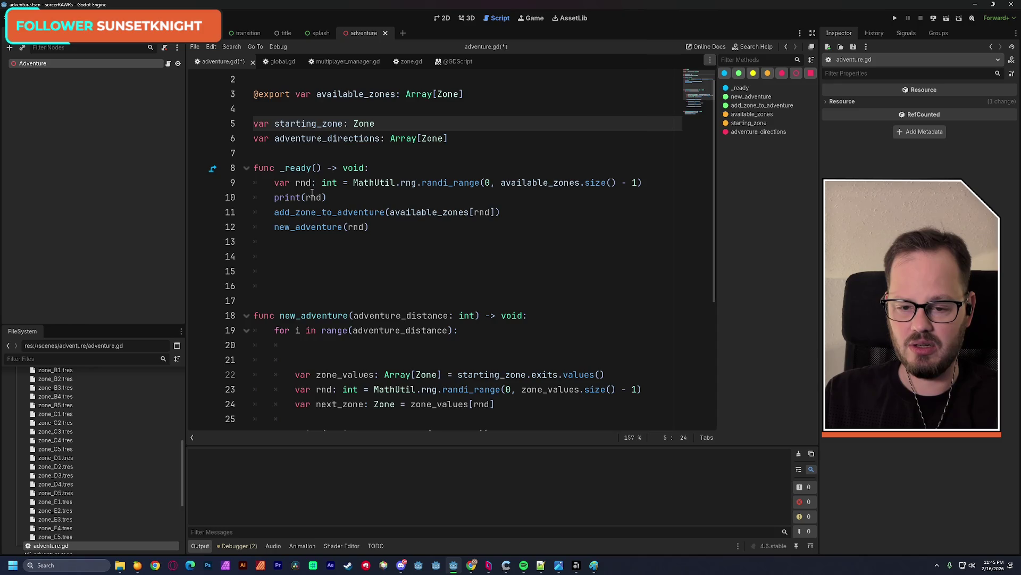
Add starting_zone = available_zones[rnd] below print(rnd) in _ready and save.
{"action": "left_click", "coordinate": [381, 198]}
{"action": "key", "text": "Return"}
{"action": "type", "text": "s"}
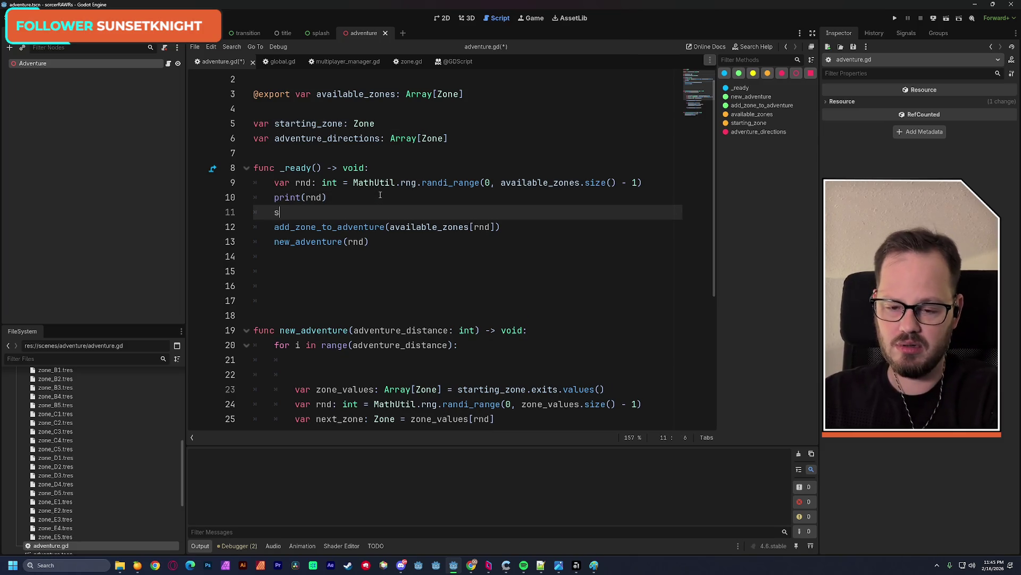
{"action": "type", "text": "tarting_"}
{"action": "key", "text": "Return"}
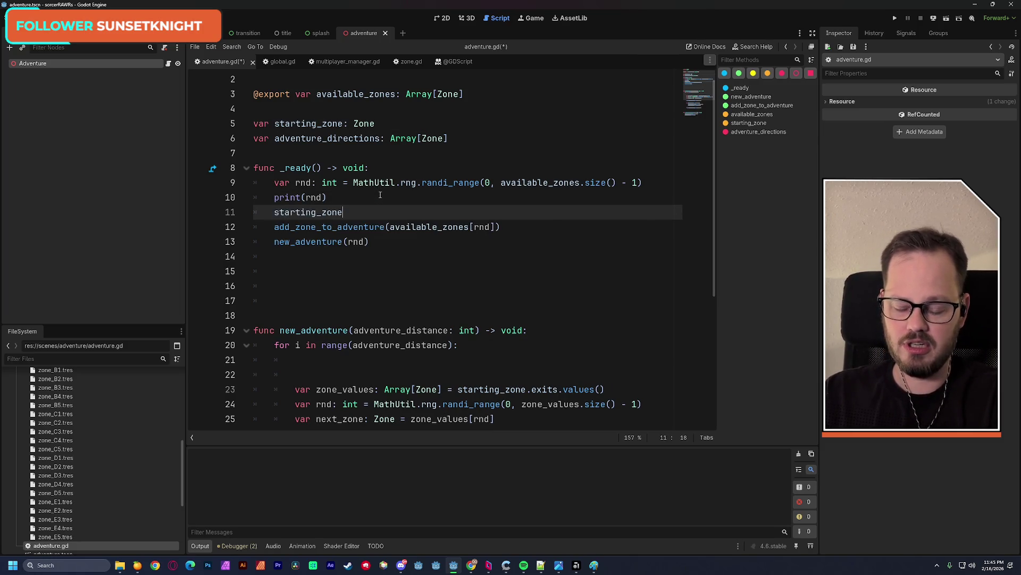
{"action": "type", "text": "= "}
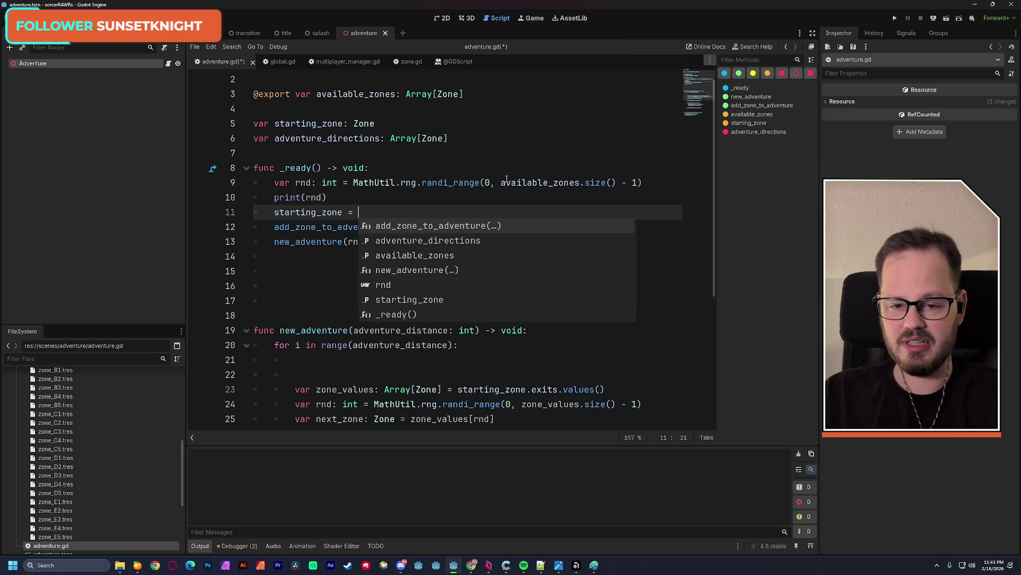
{"action": "type", "text": "av"}
{"action": "key", "text": "Return"}
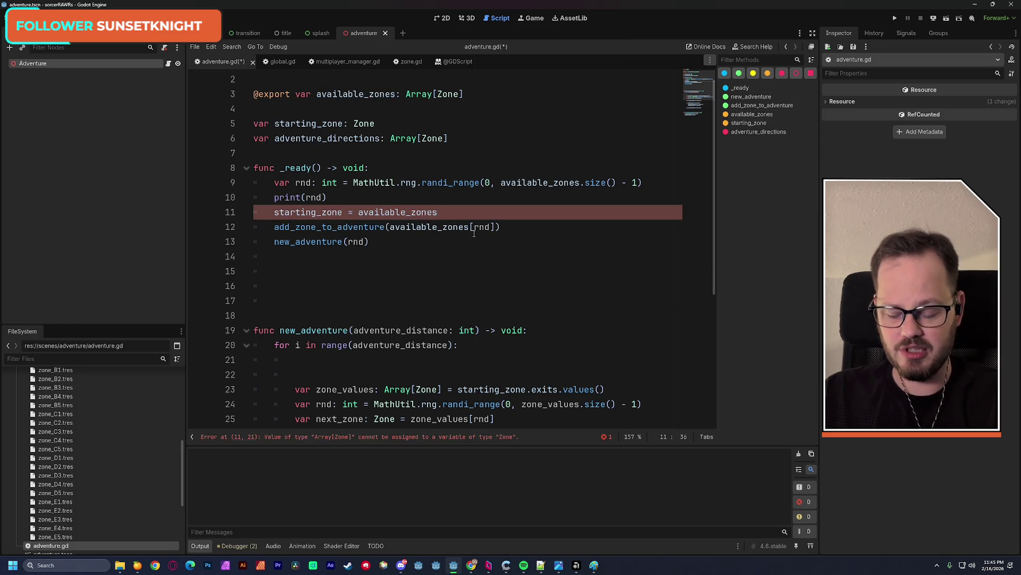
{"action": "type", "text": "["}
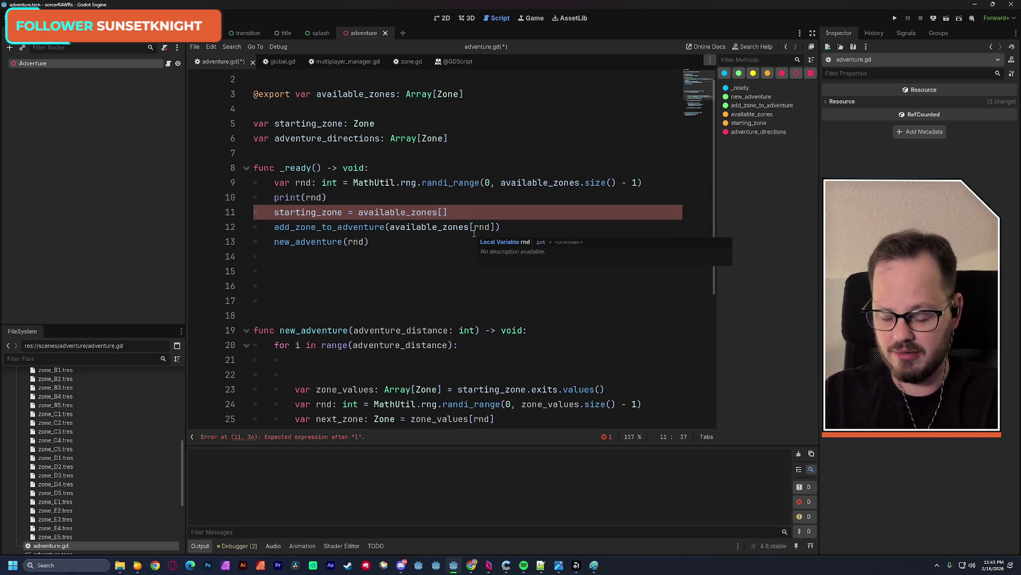
{"action": "type", "text": "rnd"}
{"action": "left_click", "coordinate": [449, 183]}
{"action": "key", "text": "ctrl+s"}
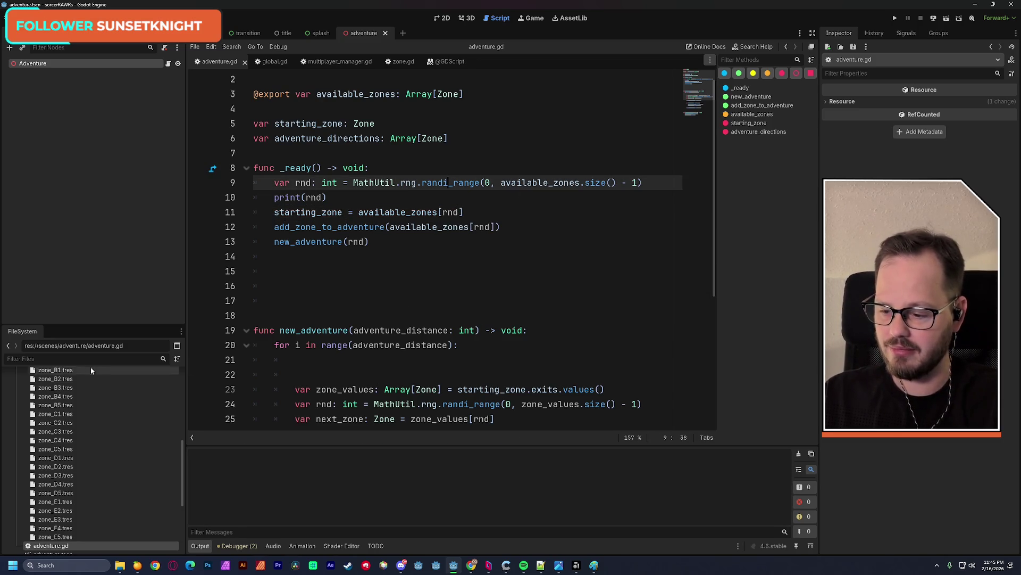
{"action": "key", "text": "alt+Tab"}
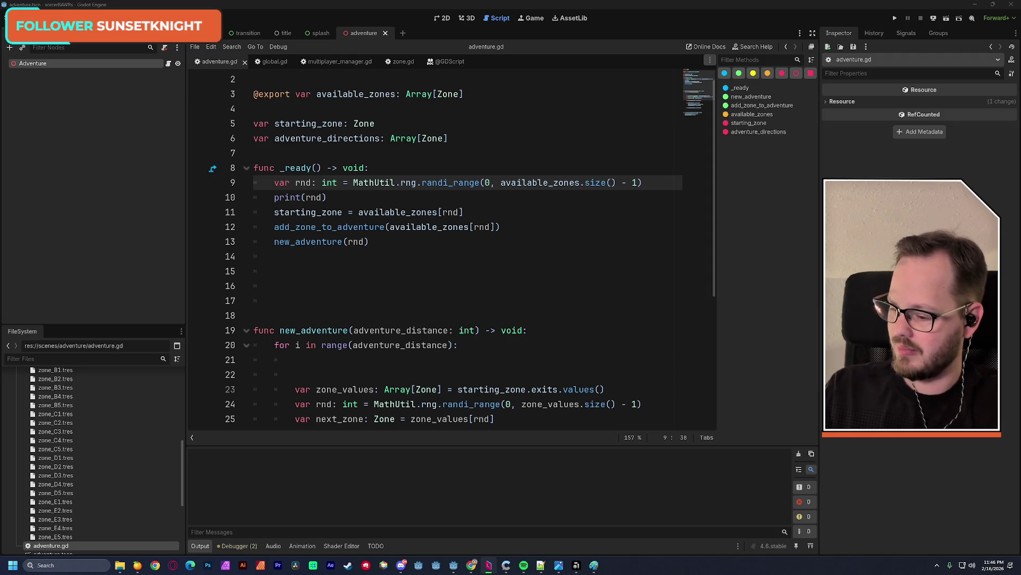
{"action": "left_click", "coordinate": [319, 272]}
Delete the empty indented lines 14–17 between _ready and new_adventure.
{"action": "left_click_drag", "start_coordinate": [311, 261], "coordinate": [311, 306]}
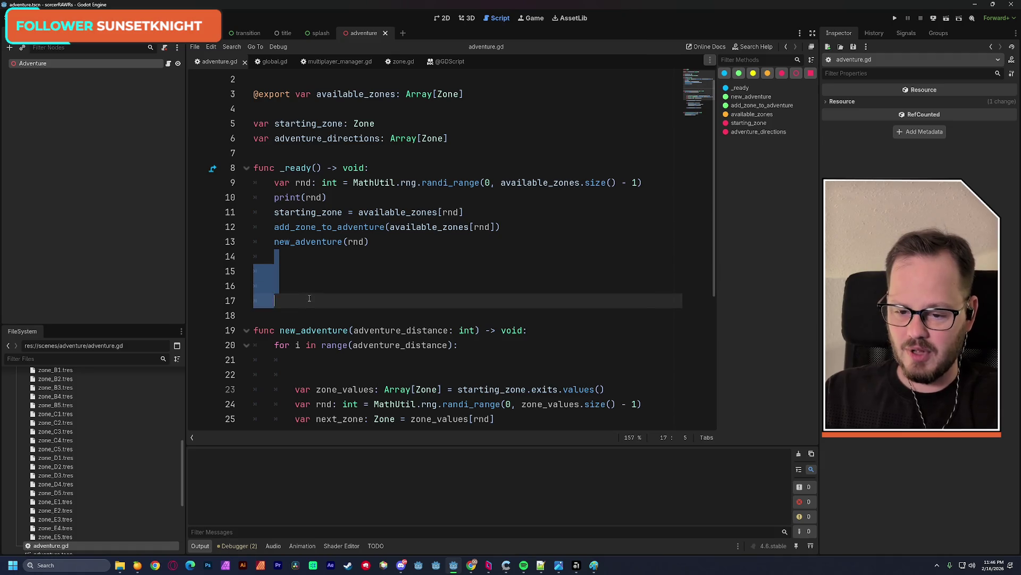
{"action": "left_click", "coordinate": [312, 305]}
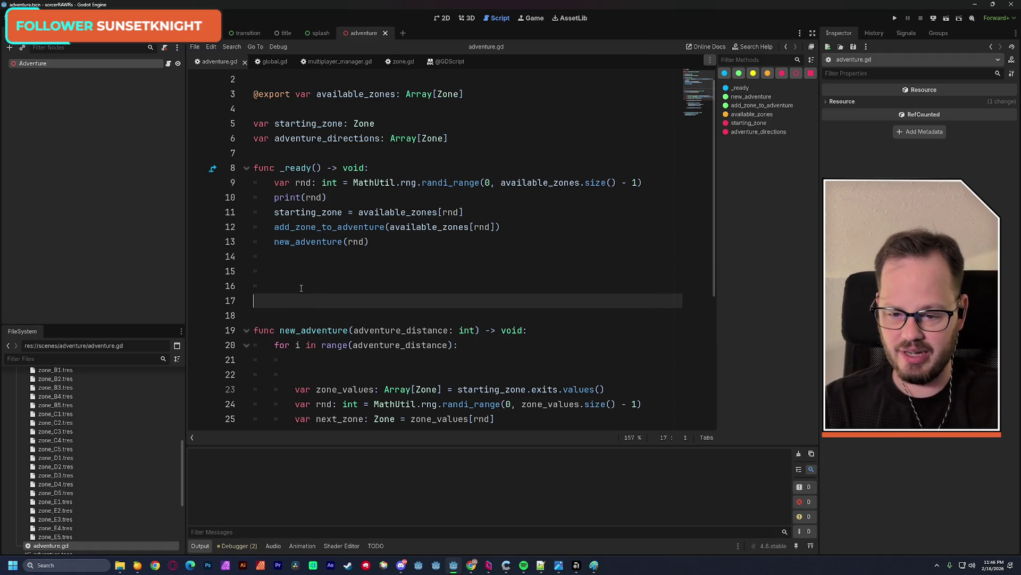
{"action": "key", "text": "BackSpace"}
{"action": "key", "text": "Up"}
{"action": "key", "text": "BackSpace"}
{"action": "key", "text": "Up"}
{"action": "key", "text": "BackSpace"}
{"action": "key", "text": "Up"}
{"action": "key", "text": "BackSpace"}
{"action": "left_click", "coordinate": [304, 301]}
{"action": "key", "text": "Up"}
{"action": "key", "text": "Up"}
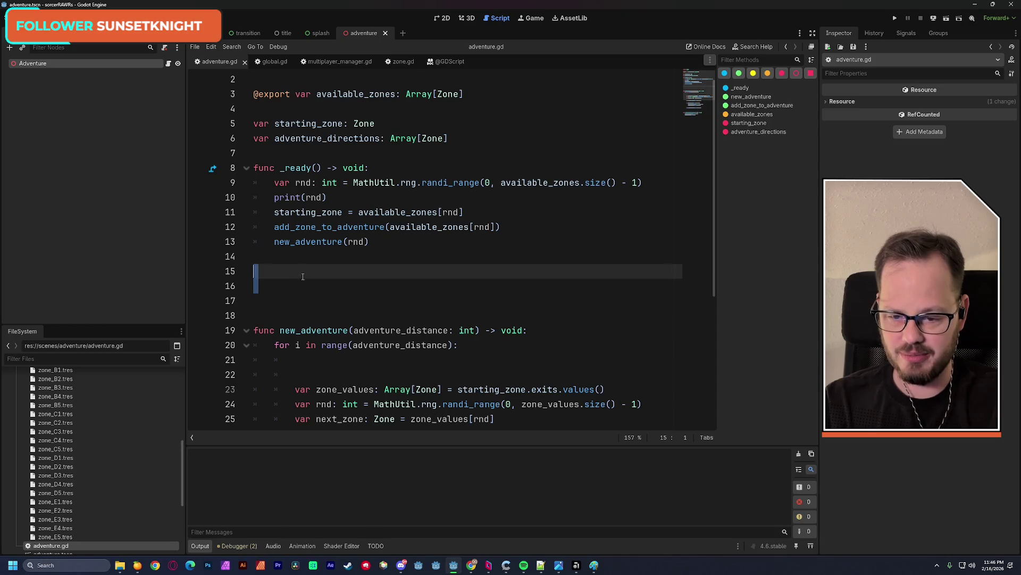
{"action": "key", "text": "Up"}
{"action": "key", "text": "Delete"}
{"action": "key", "text": "Delete"}
{"action": "key", "text": "Delete"}
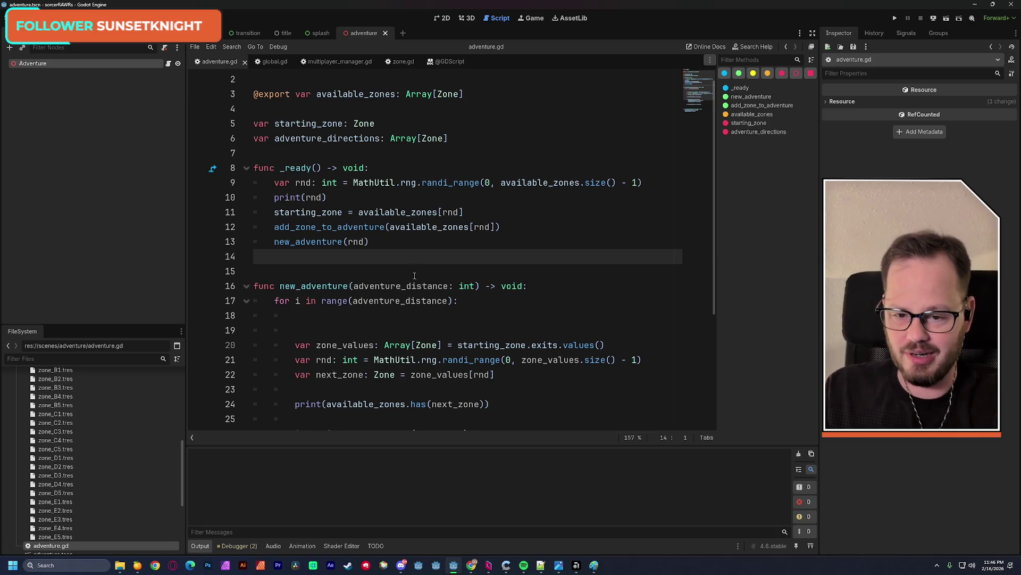
Review the script and select starting_zone to check where it is used.
{"action": "scroll", "coordinate": [452, 275], "scroll_direction": "down", "scroll_amount": 1}
{"action": "scroll", "coordinate": [452, 275], "scroll_direction": "down", "scroll_amount": 4}
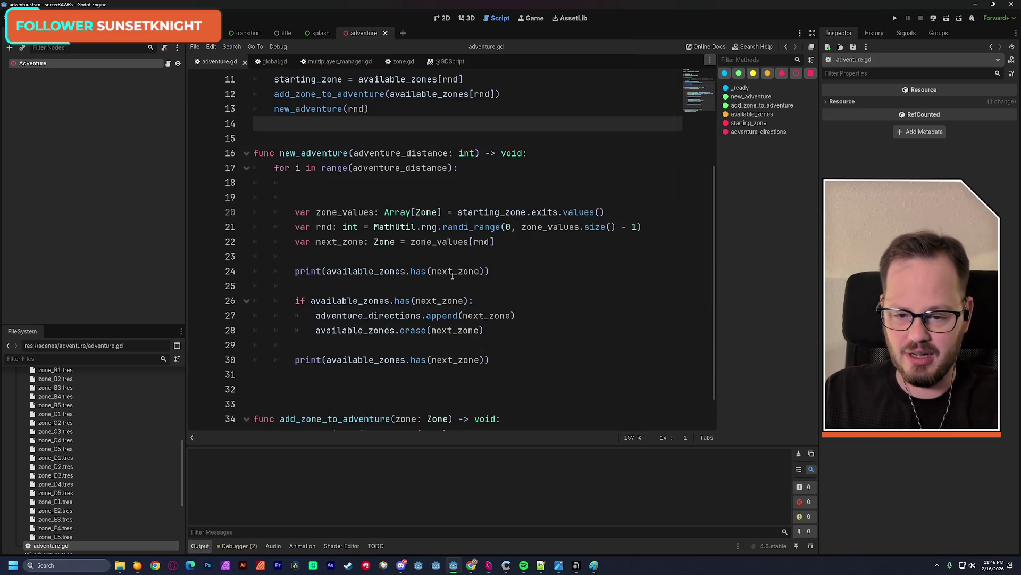
{"action": "scroll", "coordinate": [449, 269], "scroll_direction": "up", "scroll_amount": 4}
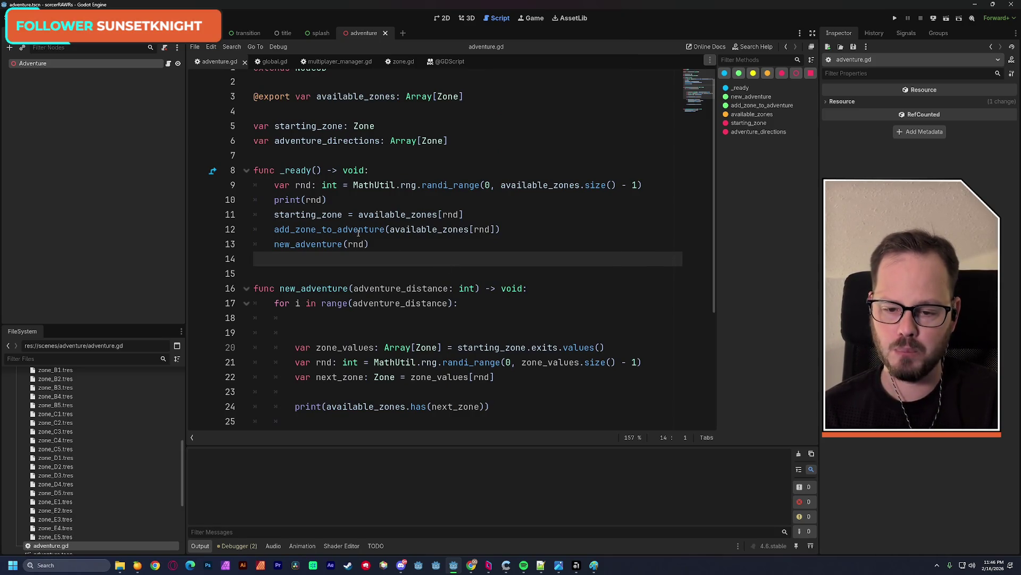
{"action": "double_click", "coordinate": [320, 215]}
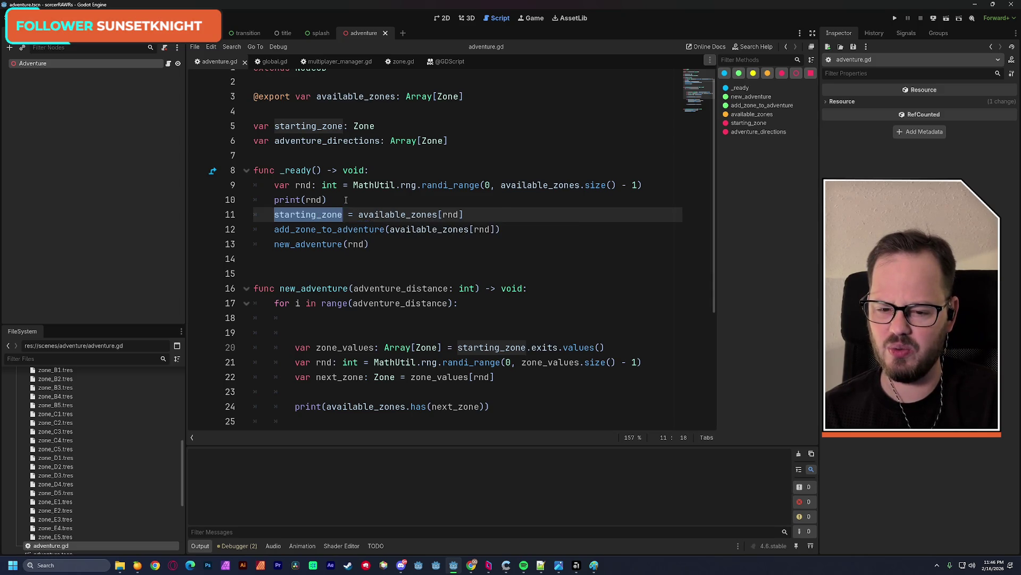
Rename rnd to start in its declaration, the print call, starting_zone index and add_zone_to_adventure call.
{"action": "mouse_move", "coordinate": [346, 200]}
{"action": "left_mouse_down"}
{"action": "mouse_move", "coordinate": [266, 200]}
{"action": "mouse_move", "coordinate": [213, 185]}
{"action": "mouse_move", "coordinate": [336, 185]}
{"action": "mouse_move", "coordinate": [341, 195]}
{"action": "left_mouse_up"}
{"action": "left_click", "coordinate": [327, 199]}
{"action": "left_click", "coordinate": [341, 198]}
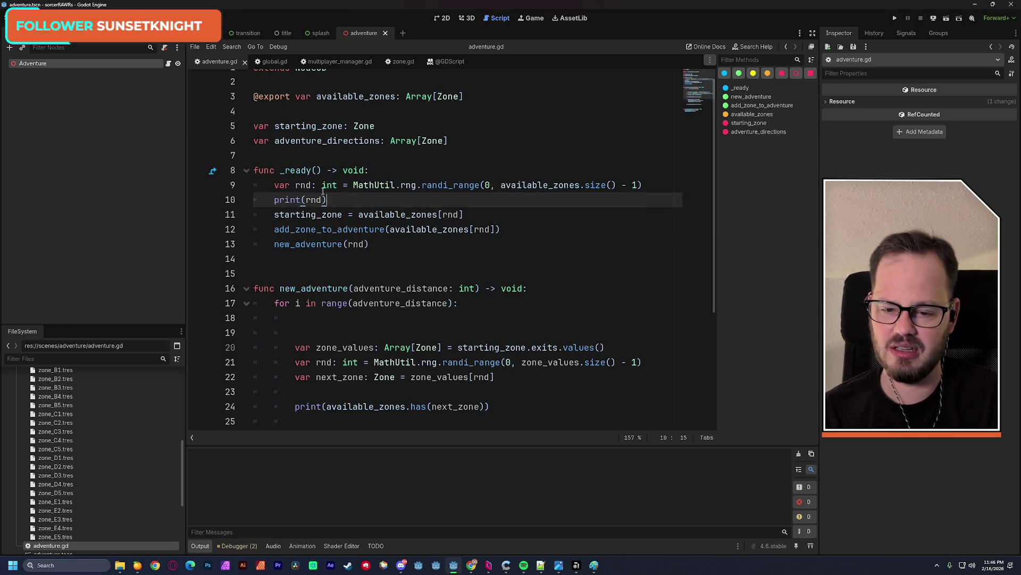
{"action": "double_click", "coordinate": [303, 185]}
{"action": "type", "text": "start"}
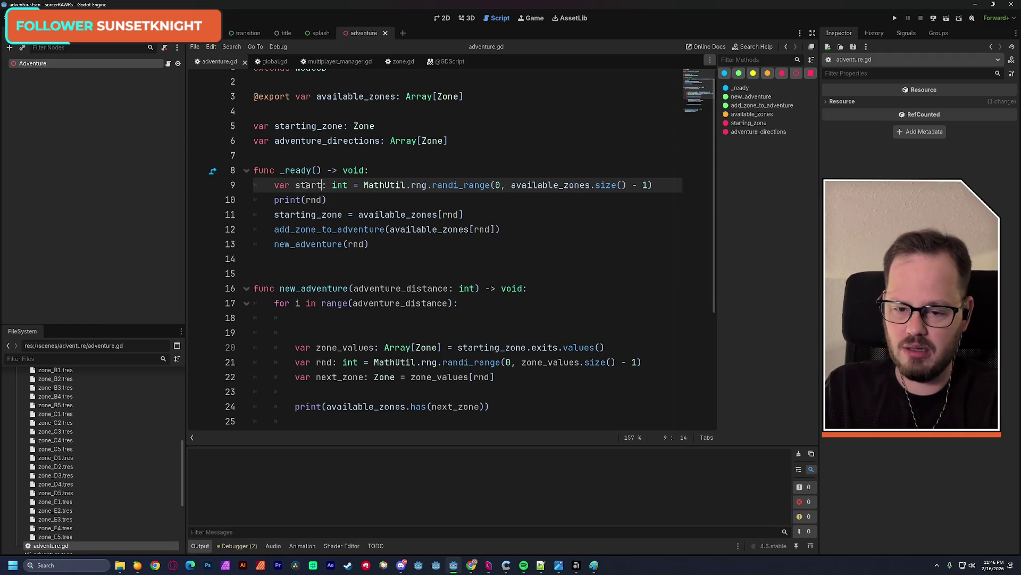
{"action": "scroll", "coordinate": [304, 185], "scroll_direction": "up", "scroll_amount": 1}
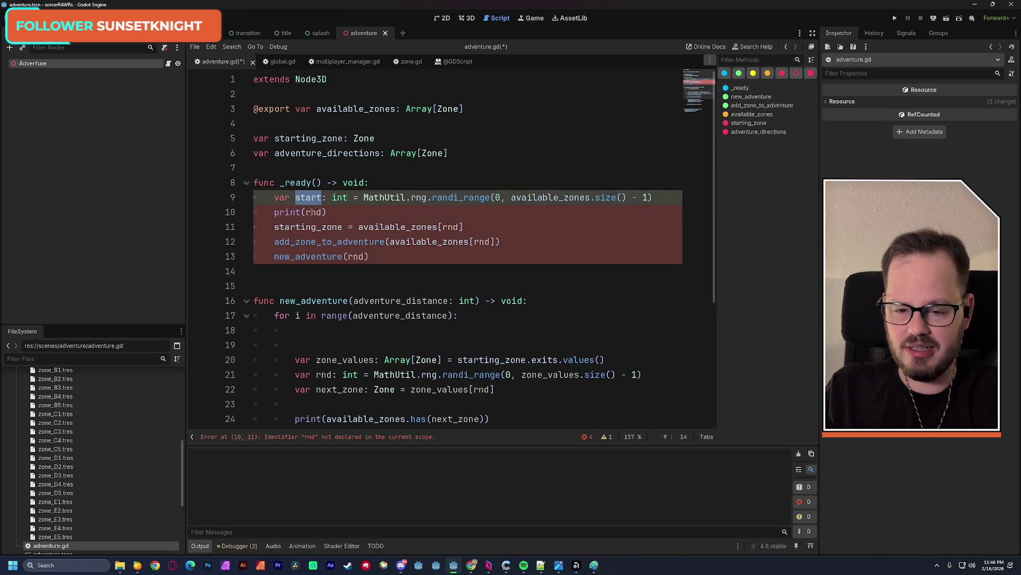
{"action": "double_click", "coordinate": [314, 213]}
{"action": "type", "text": "start"}
{"action": "double_click", "coordinate": [450, 227]}
{"action": "type", "text": "start"}
{"action": "double_click", "coordinate": [481, 241]}
{"action": "type", "text": "start"}
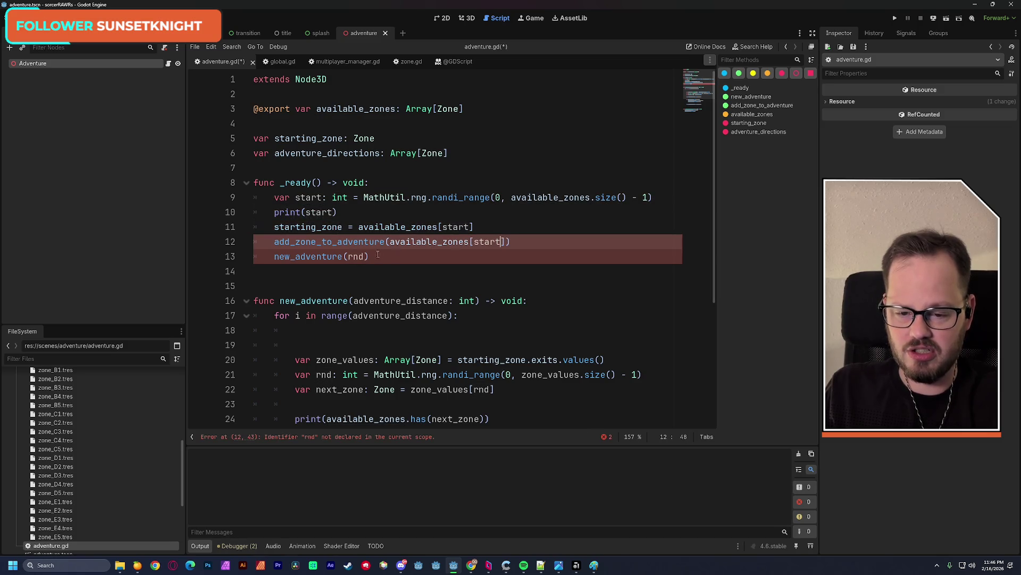
Pass a fixed 7 to new_adventure instead of rnd.
{"action": "double_click", "coordinate": [356, 256]}
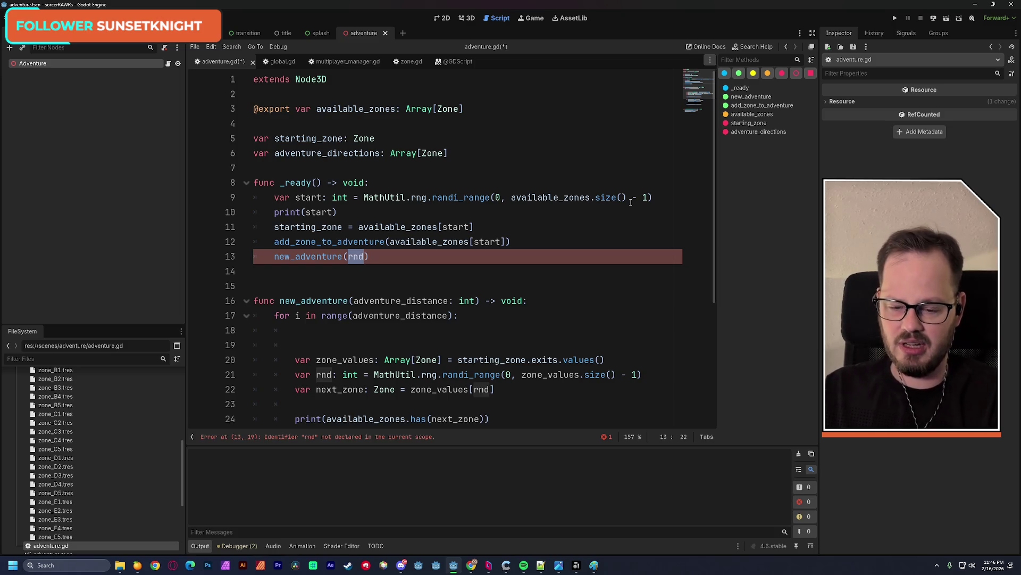
{"action": "type", "text": "7"}
{"action": "left_click", "coordinate": [518, 213]}
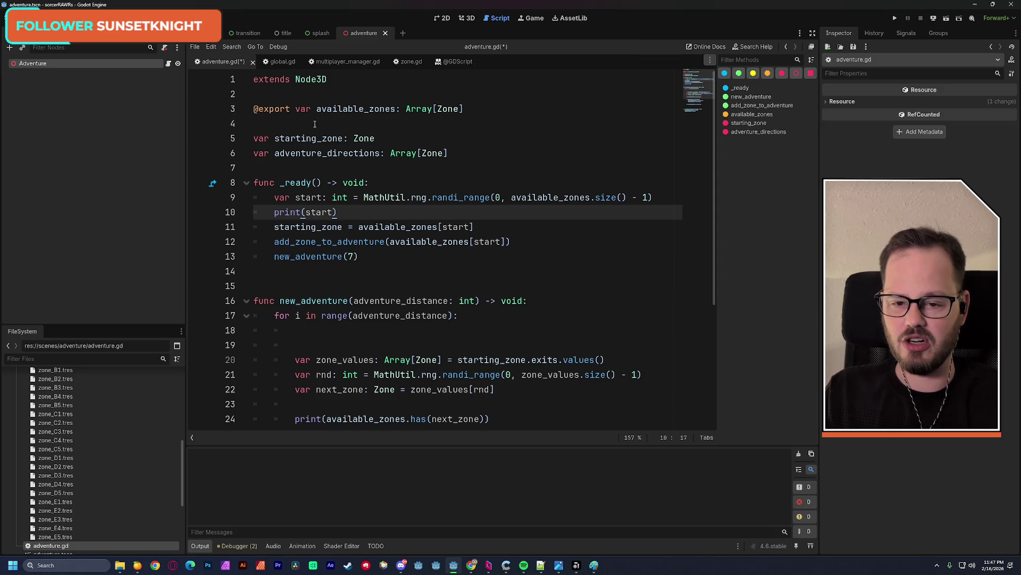
{"action": "left_click", "coordinate": [267, 100]}
{"action": "key", "text": "Return"}
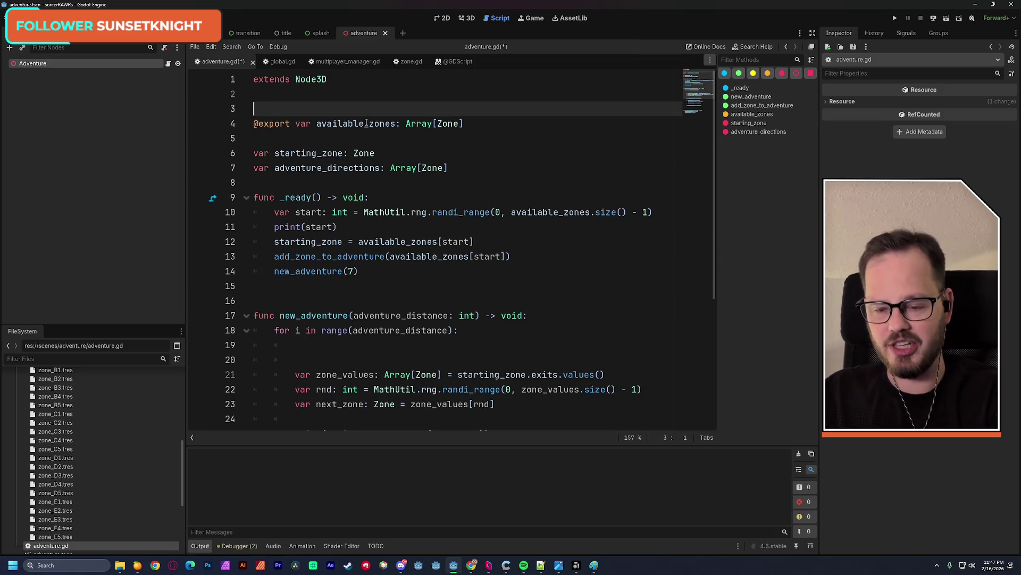
{"action": "type", "text": "@export"}
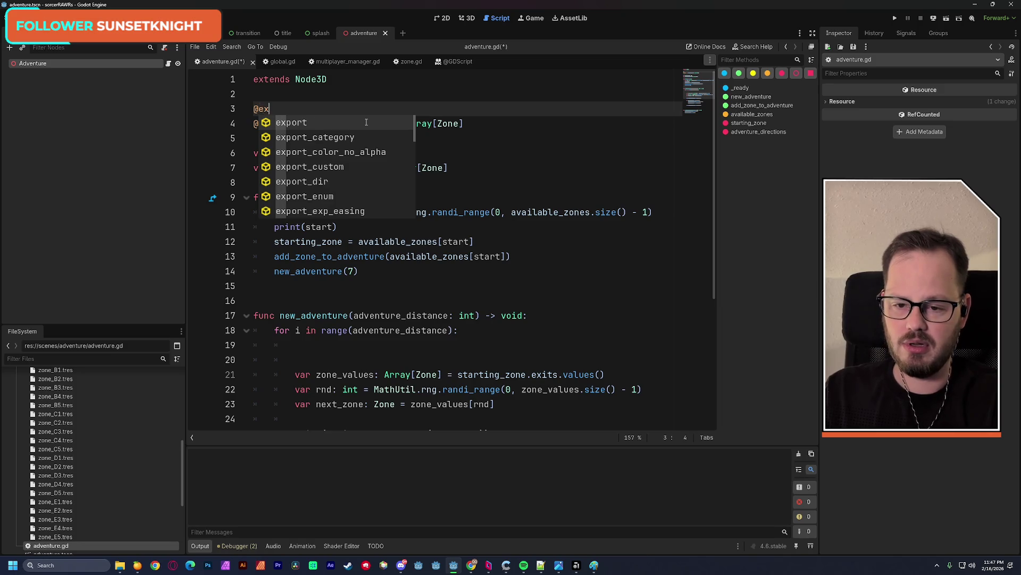
{"action": "type", "text": " var"}
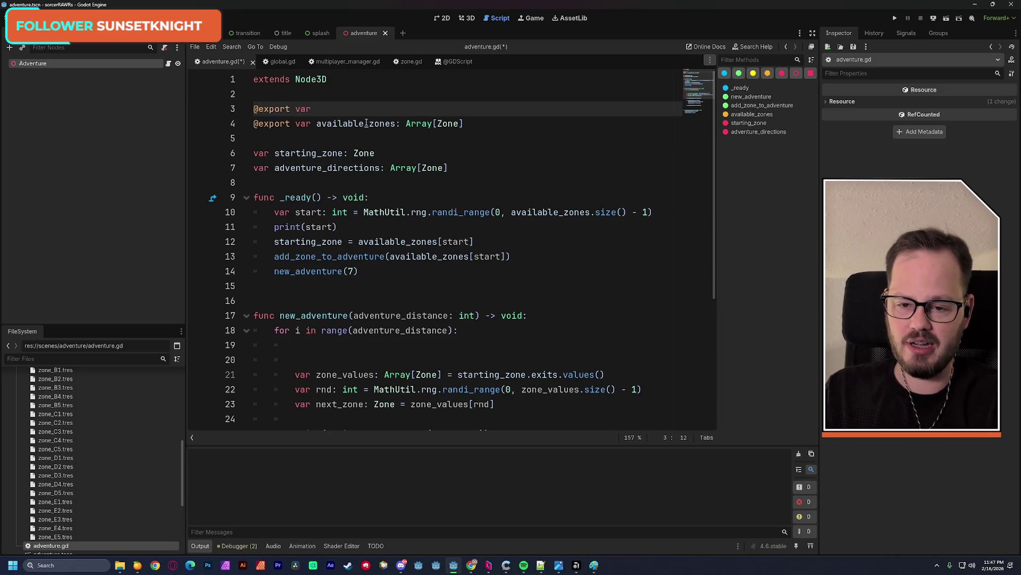
{"action": "key", "text": "BackSpace"}
{"action": "key", "text": "BackSpace"}
{"action": "key", "text": "BackSpace"}
{"action": "type", "text": "_ran"}
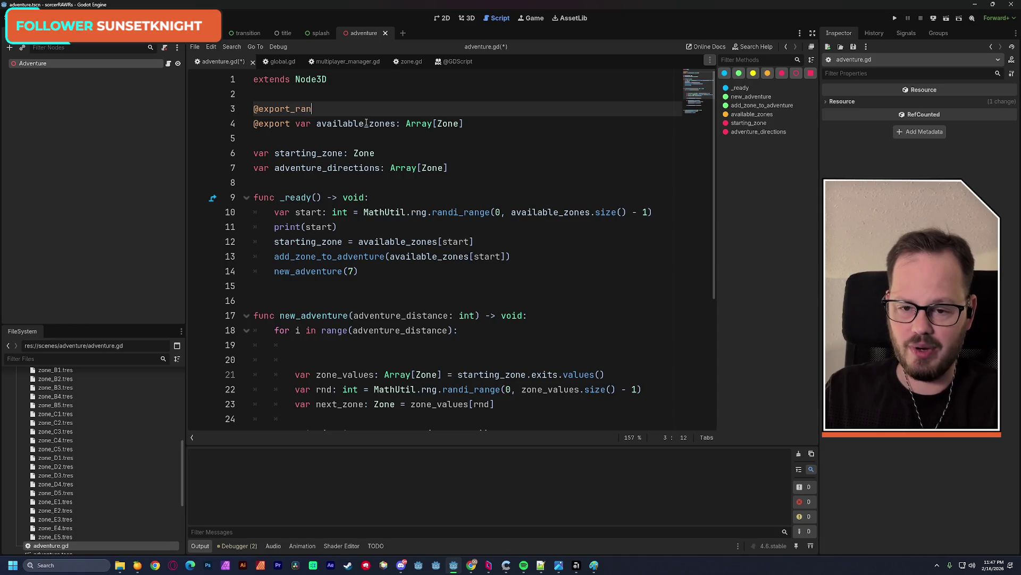
{"action": "key", "text": "Return"}
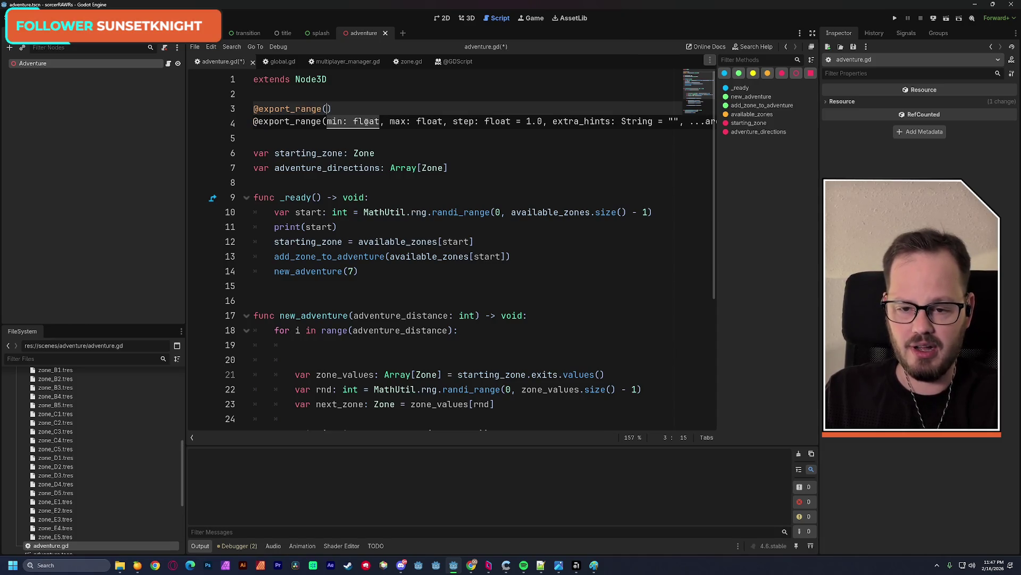
{"action": "type", "text": "3, "}
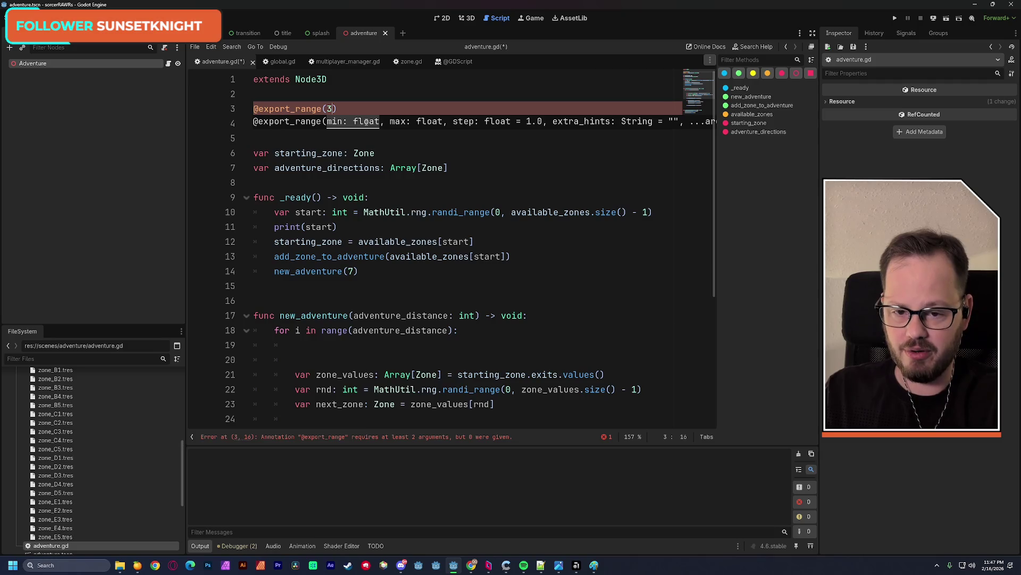
{"action": "type", "text": "10"}
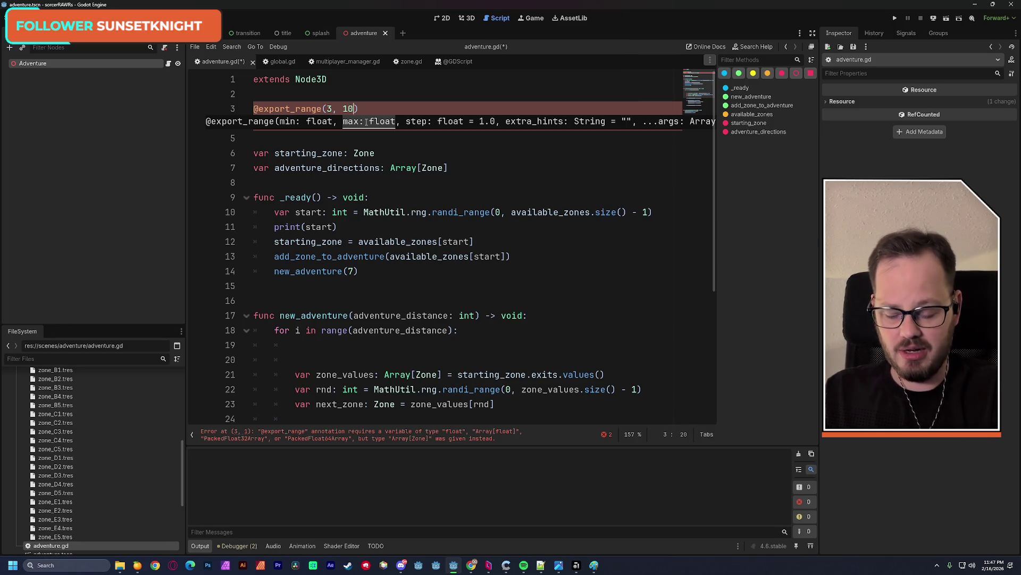
{"action": "type", "text": ", "}
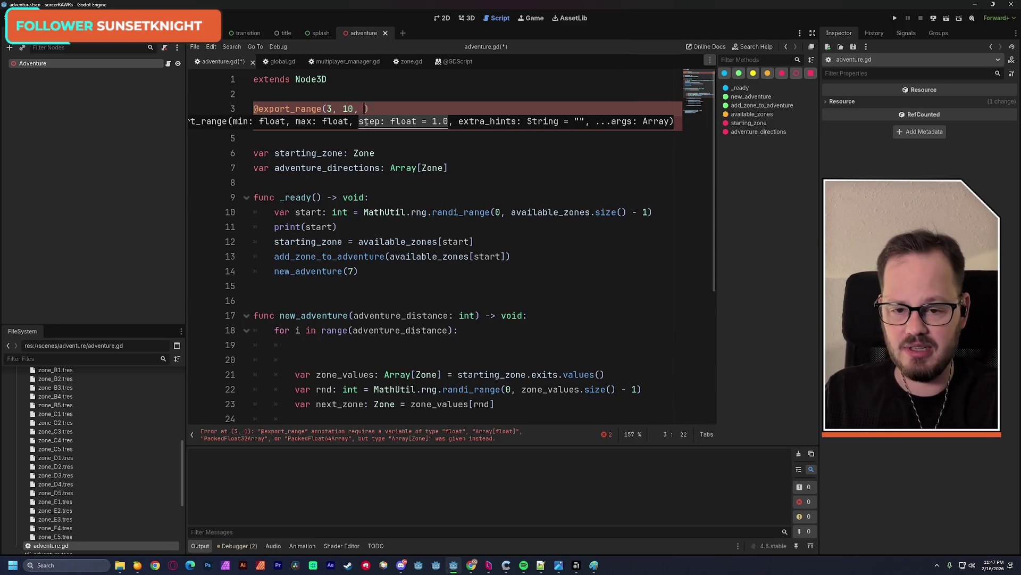
{"action": "type", "text": "1)"}
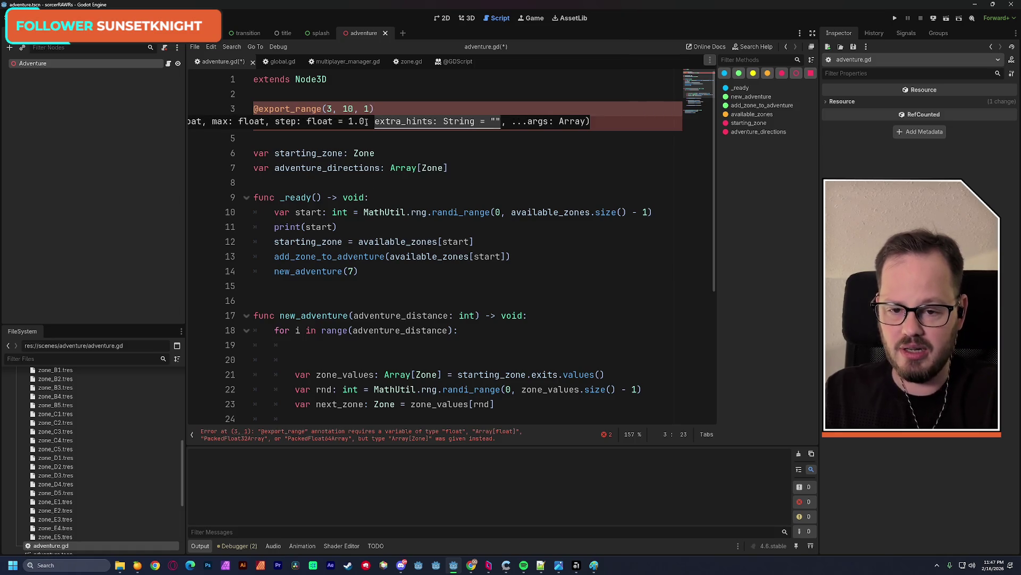
{"action": "type", "text": " var"}
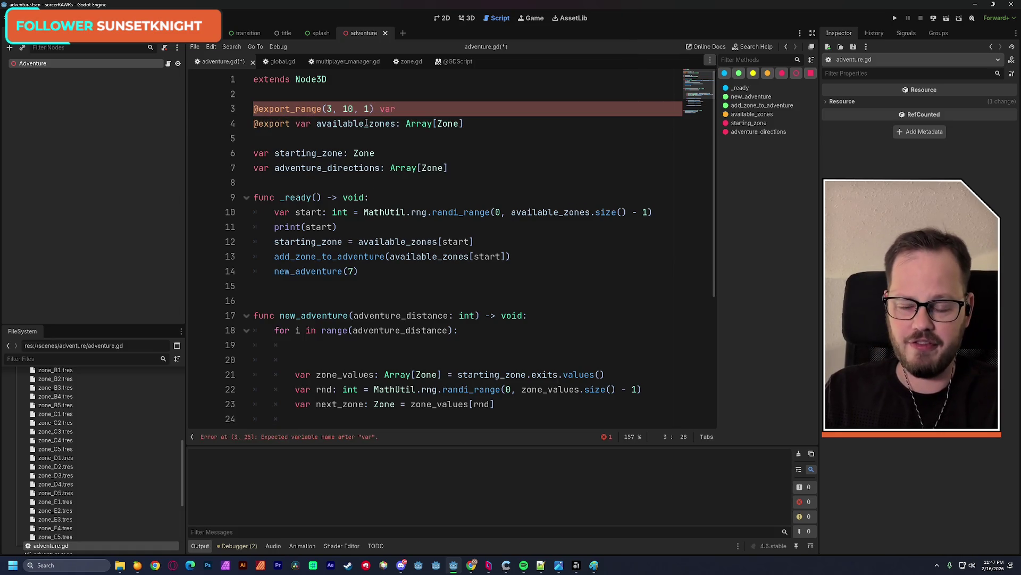
{"action": "type", "text": " advent"}
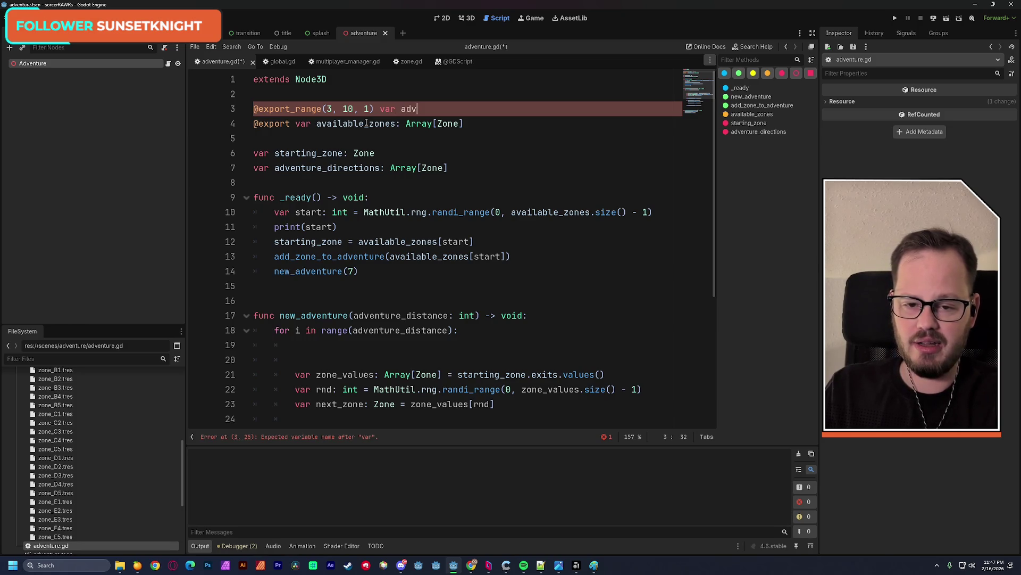
{"action": "type", "text": "ure_len"}
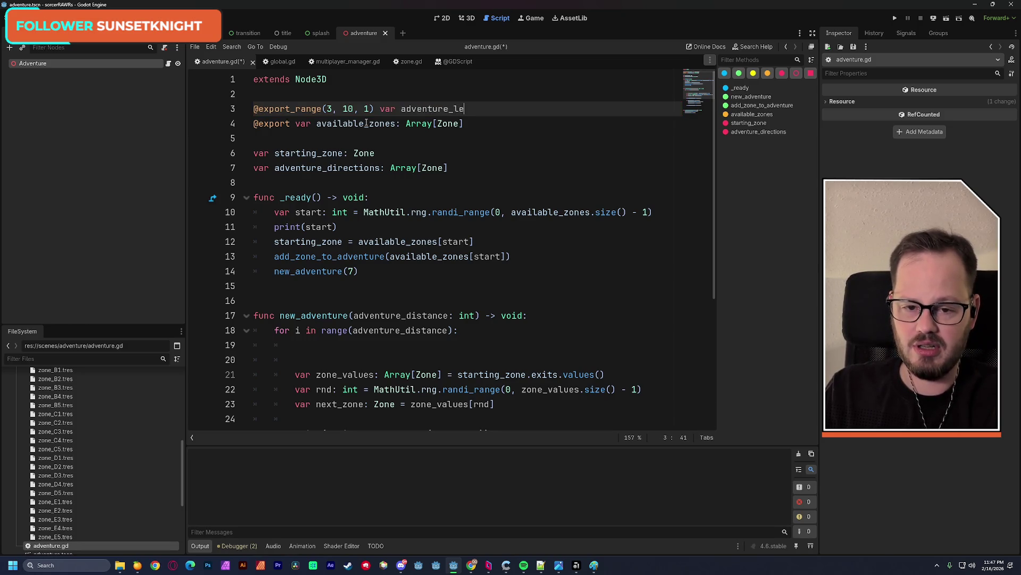
Declare adventure_len as an int and save the script.
{"action": "scroll", "coordinate": [391, 248], "scroll_direction": "down", "scroll_amount": 5}
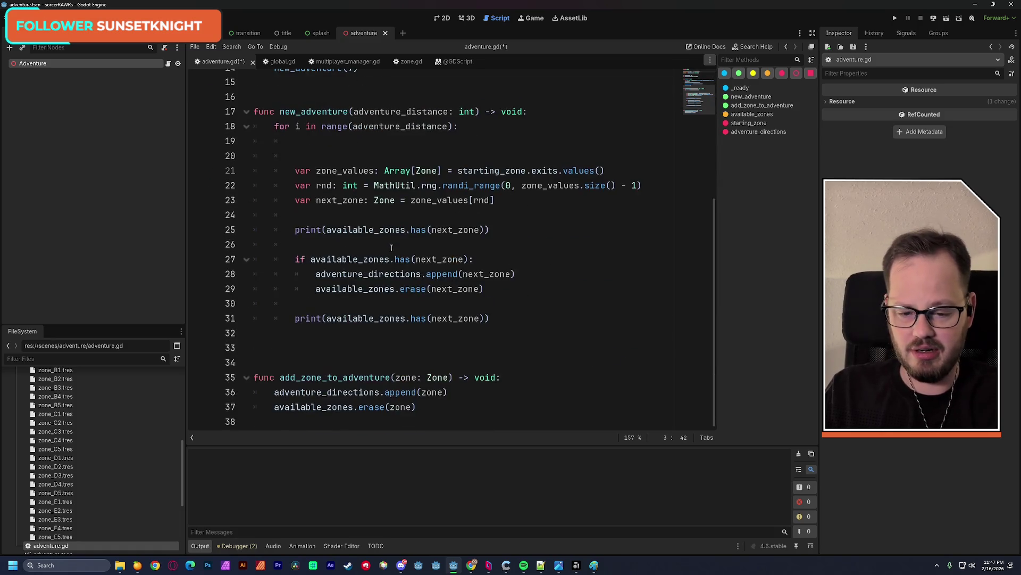
{"action": "double_click", "coordinate": [418, 116]}
{"action": "scroll", "coordinate": [506, 181], "scroll_direction": "up", "scroll_amount": 4}
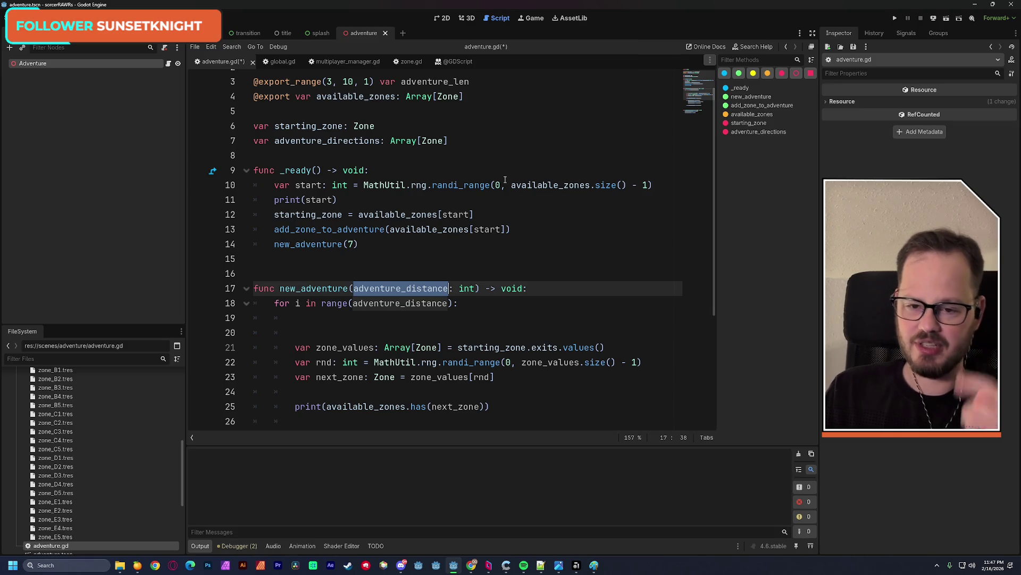
{"action": "scroll", "coordinate": [435, 124], "scroll_direction": "up", "scroll_amount": 1}
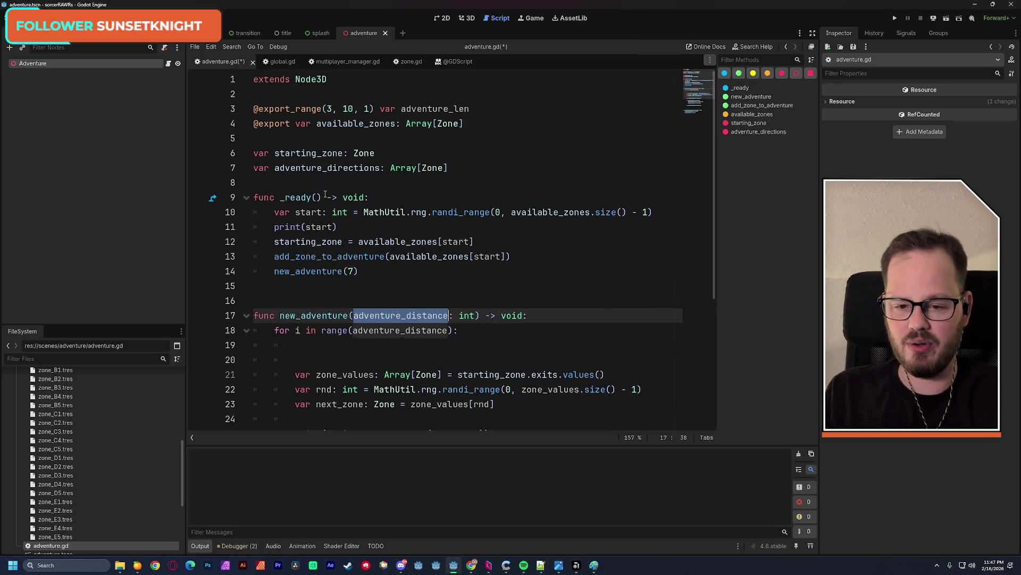
{"action": "left_click", "coordinate": [473, 108]}
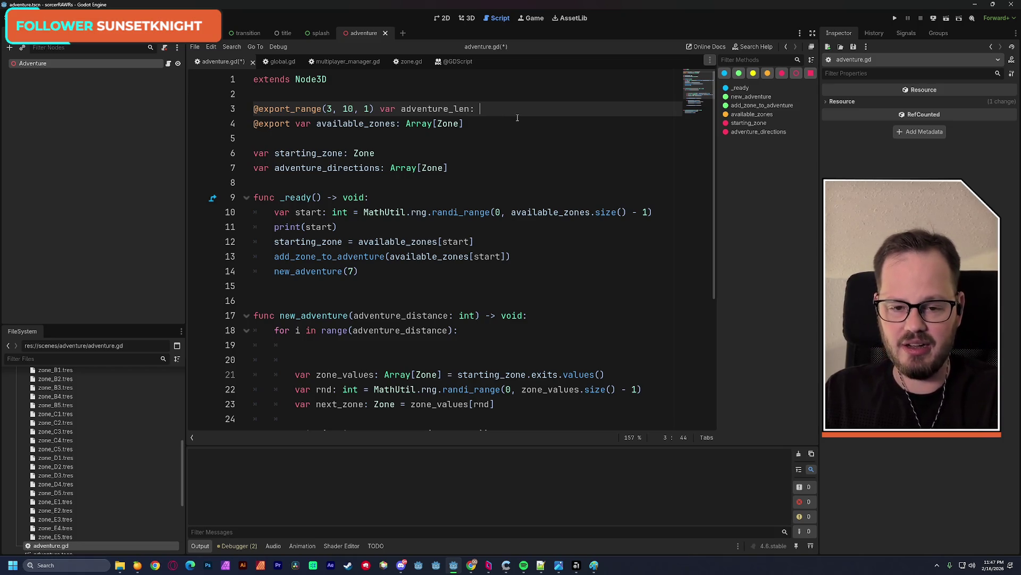
{"action": "type", "text": "int"}
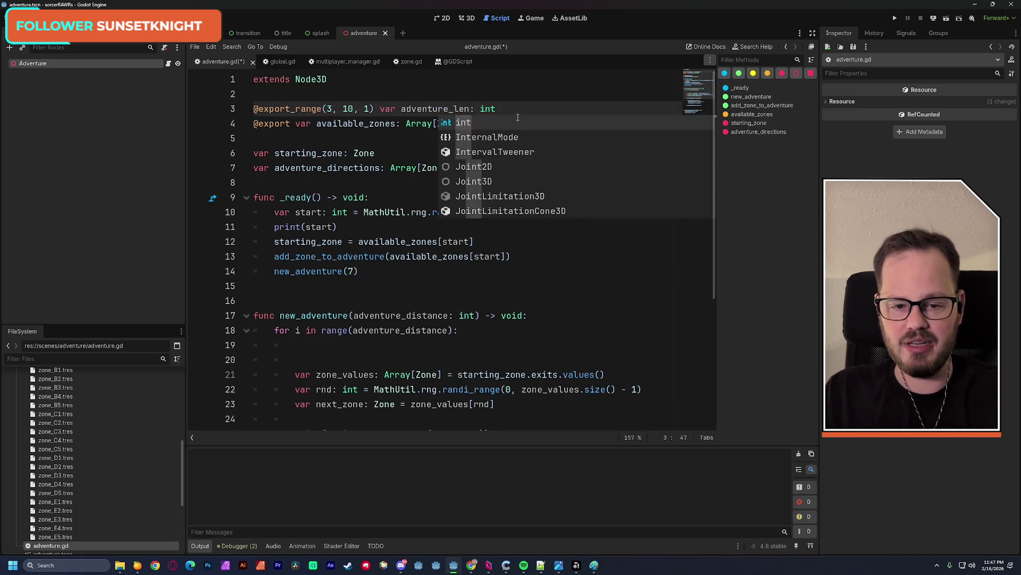
{"action": "key", "text": "Escape"}
{"action": "key", "text": "Up"}
{"action": "key", "text": "ctrl+s"}
{"action": "double_click", "coordinate": [429, 109]}
{"action": "key", "text": "ctrl+c"}
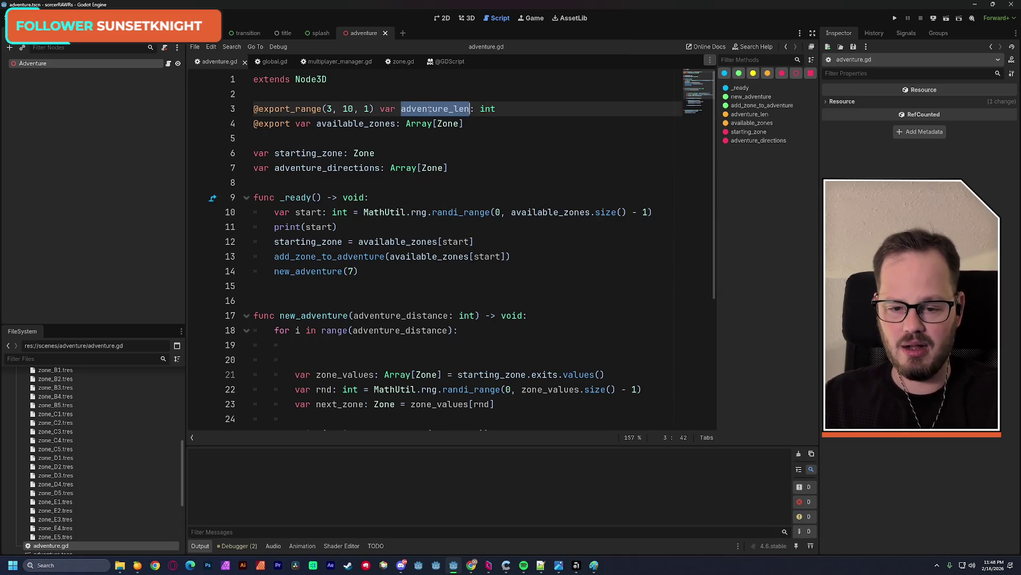
Replace the 7 in new_adventure(7) with adventure_len and save adventure.gd.
{"action": "double_click", "coordinate": [350, 273]}
{"action": "key", "text": "ctrl+v"}
{"action": "left_click", "coordinate": [564, 261]}
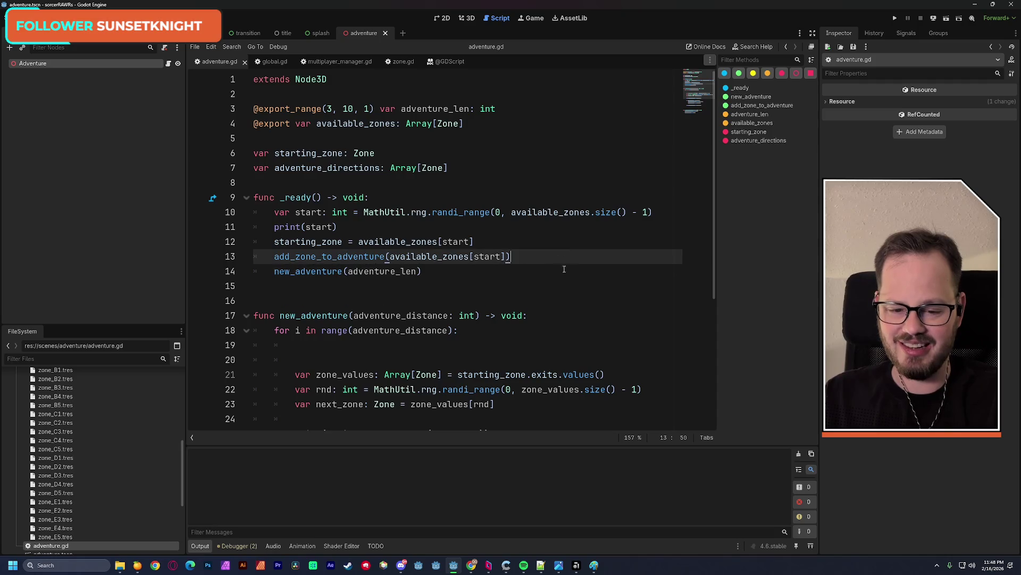
{"action": "double_click", "coordinate": [367, 272]}
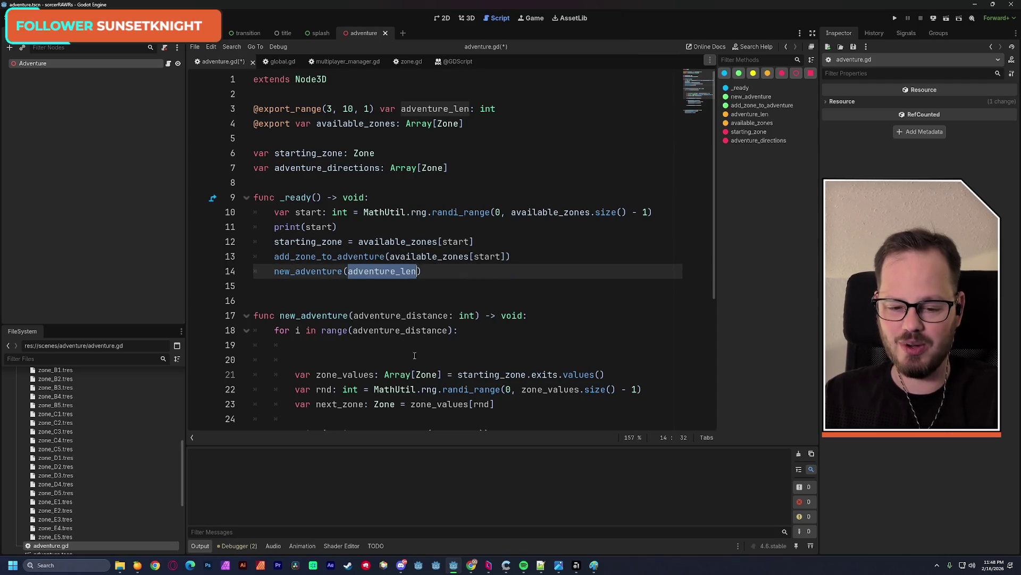
{"action": "scroll", "coordinate": [414, 356], "scroll_direction": "down", "scroll_amount": 3}
{"action": "scroll", "coordinate": [409, 243], "scroll_direction": "up", "scroll_amount": 2}
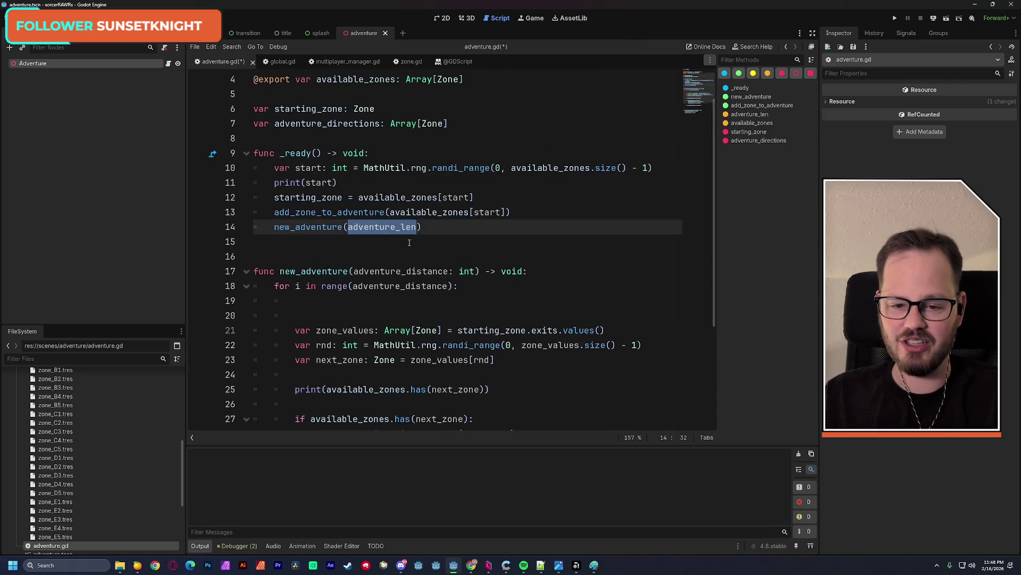
{"action": "double_click", "coordinate": [372, 287]}
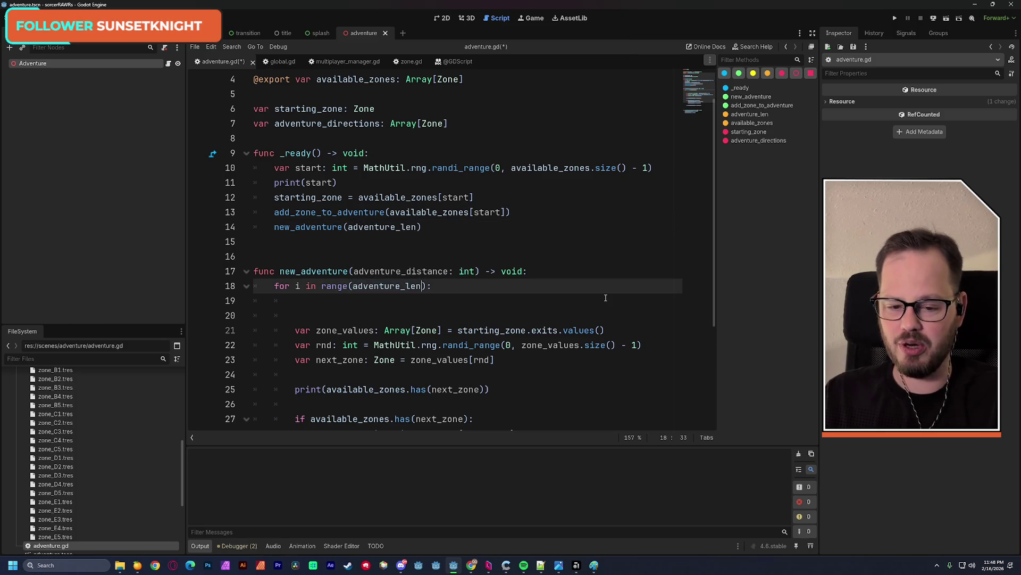
{"action": "left_click", "coordinate": [583, 229]}
{"action": "key", "text": "ctrl+s"}
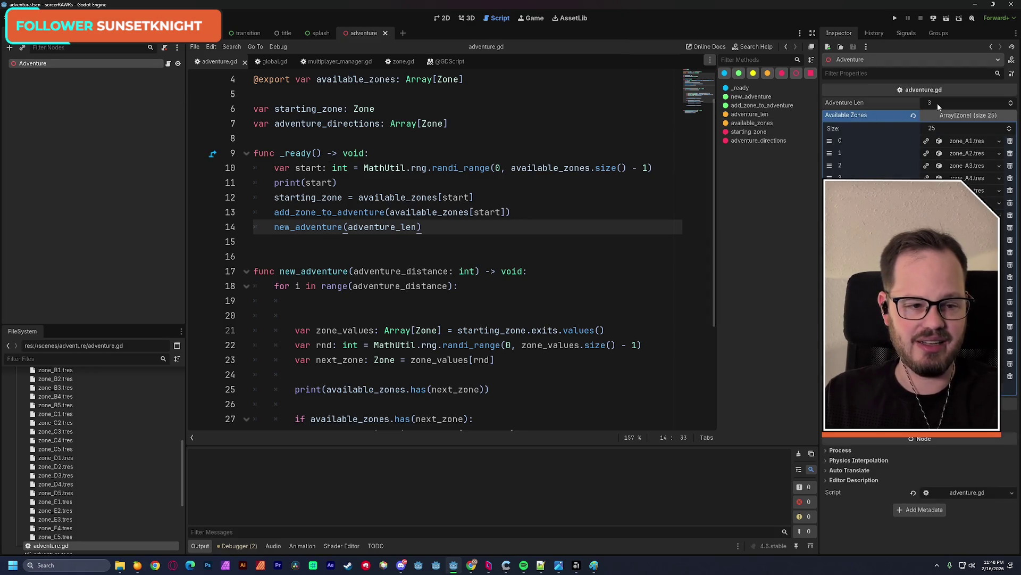
Remove the int type from adventure_len on line 3 and set Adventure Len to 5 in the Inspector.
{"action": "left_click", "coordinate": [936, 103]}
{"action": "left_click", "coordinate": [108, 101]}
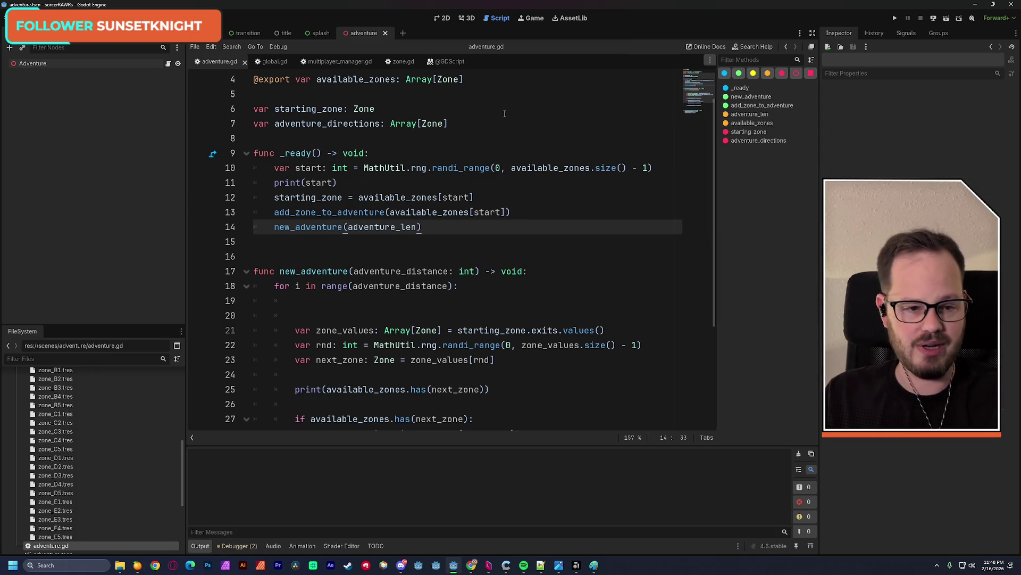
{"action": "left_click", "coordinate": [89, 69]}
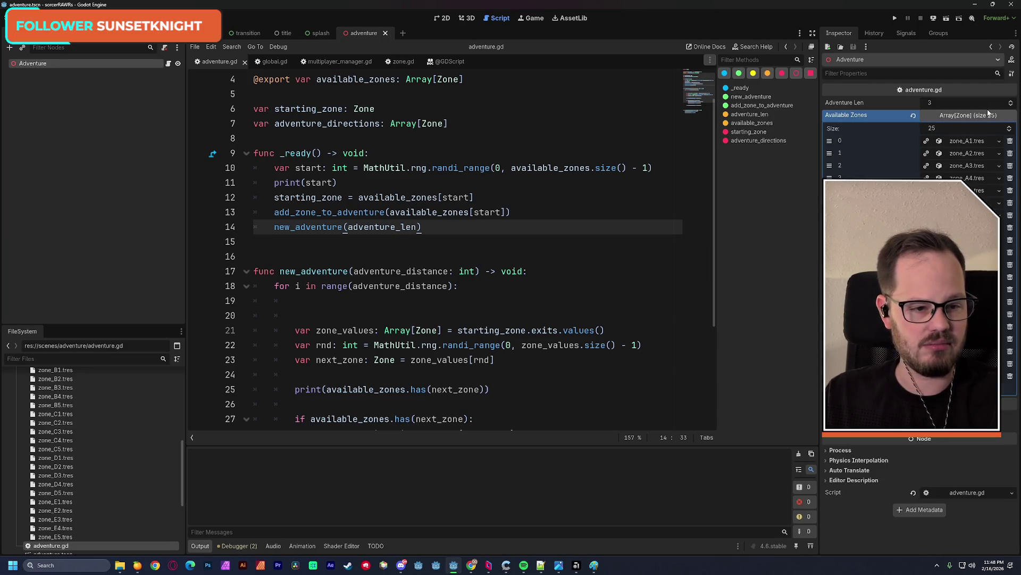
{"action": "scroll", "coordinate": [271, 187], "scroll_direction": "up", "scroll_amount": 1}
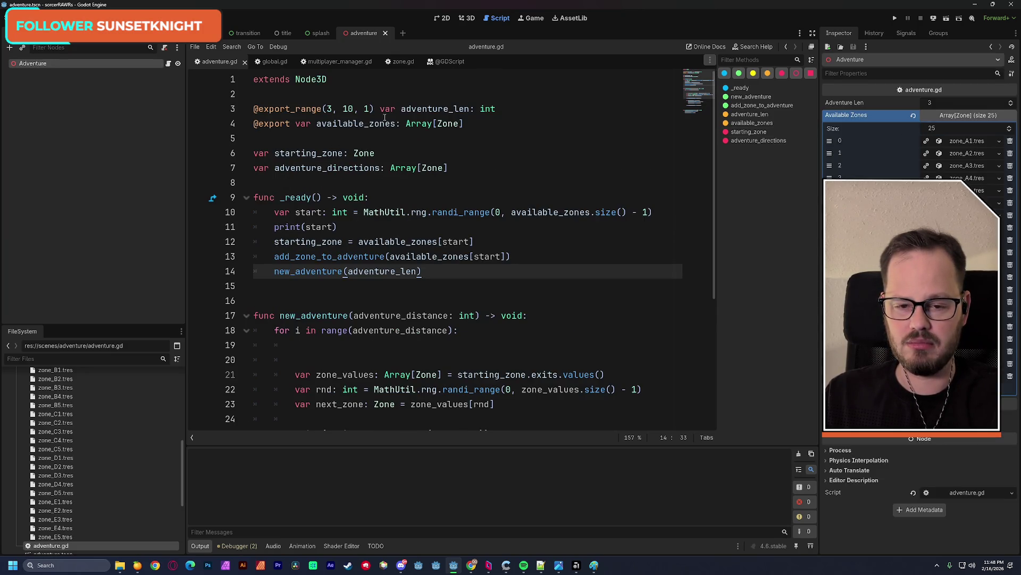
{"action": "double_click", "coordinate": [488, 109]}
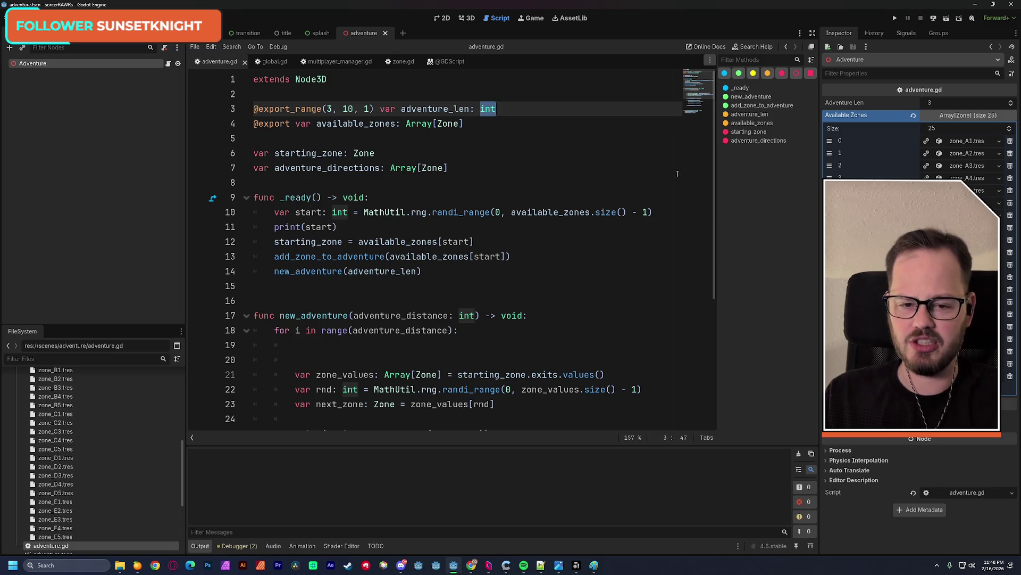
{"action": "key", "text": "BackSpace"}
{"action": "key", "text": "BackSpace"}
{"action": "key", "text": "BackSpace"}
{"action": "left_click", "coordinate": [623, 196]}
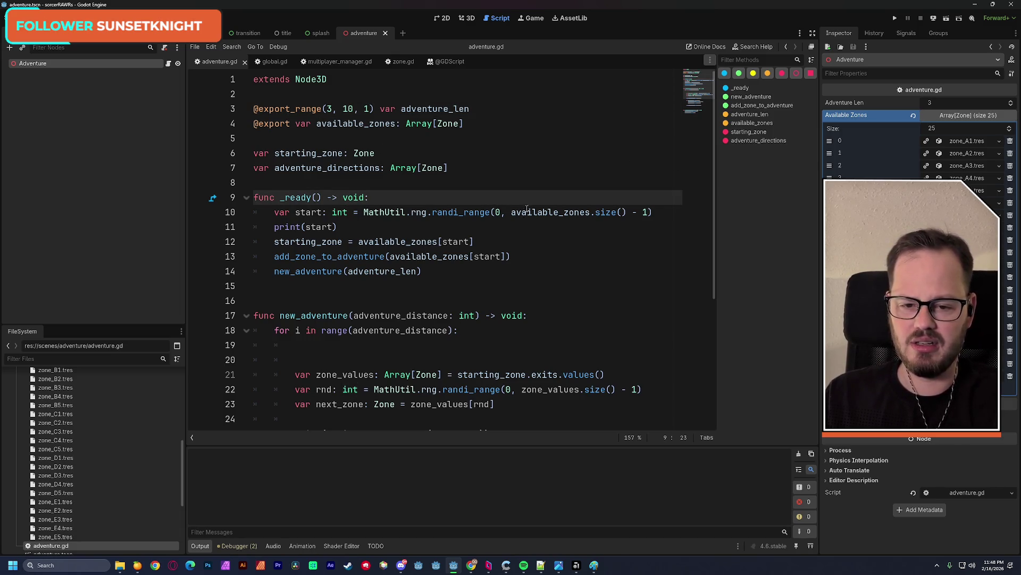
{"action": "mouse_move", "coordinate": [924, 107]}
{"action": "left_mouse_down"}
{"action": "mouse_move", "coordinate": [1016, 116]}
{"action": "mouse_move", "coordinate": [922, 117]}
{"action": "mouse_move", "coordinate": [948, 115]}
{"action": "left_mouse_up"}
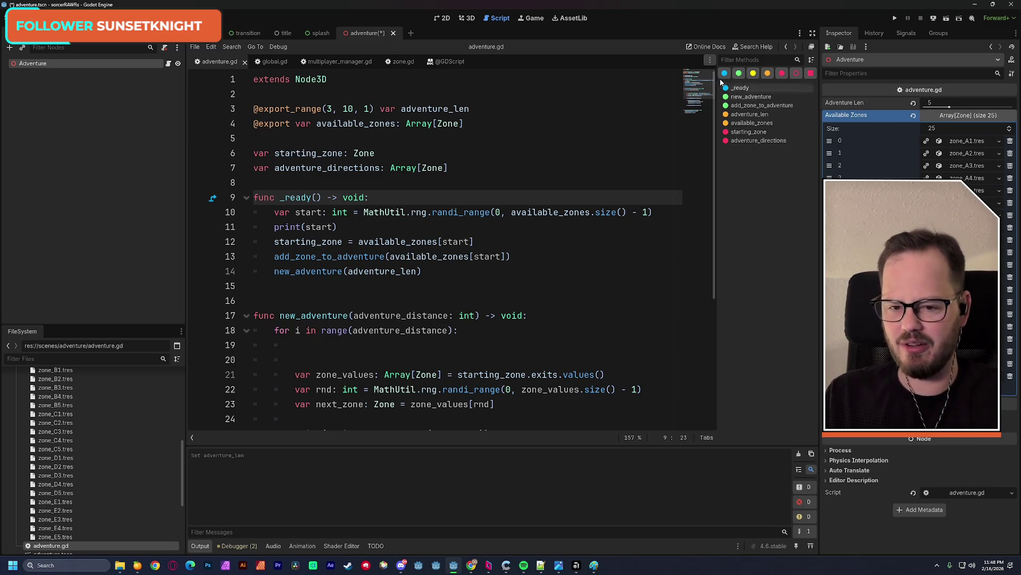
Raise the Inspector's Adventure Len from 5 to 6, then leave the Godot editor.
{"action": "double_click", "coordinate": [325, 109]}
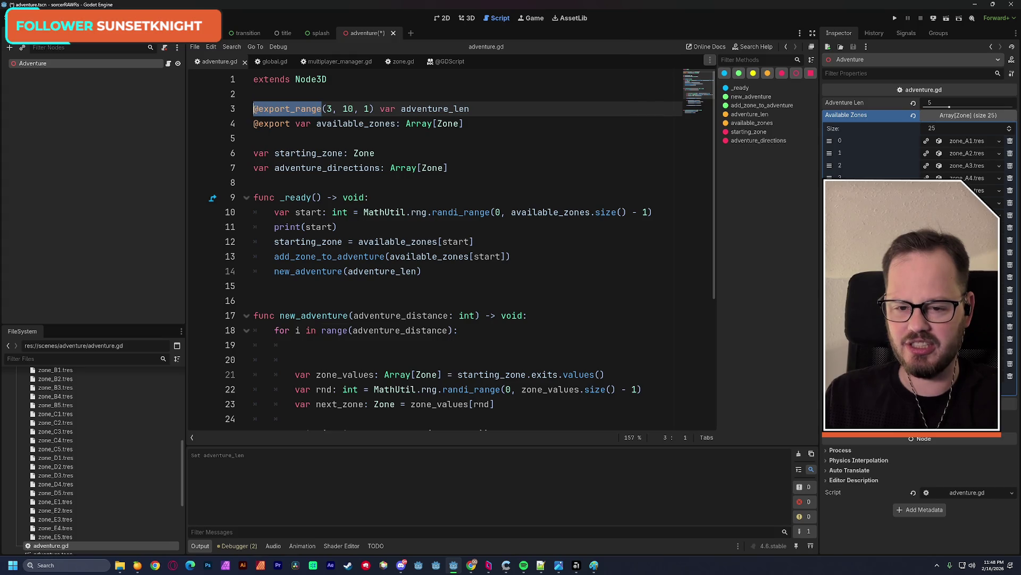
{"action": "left_click", "coordinate": [495, 113]}
{"action": "left_click_drag", "start_coordinate": [949, 106], "coordinate": [963, 106]}
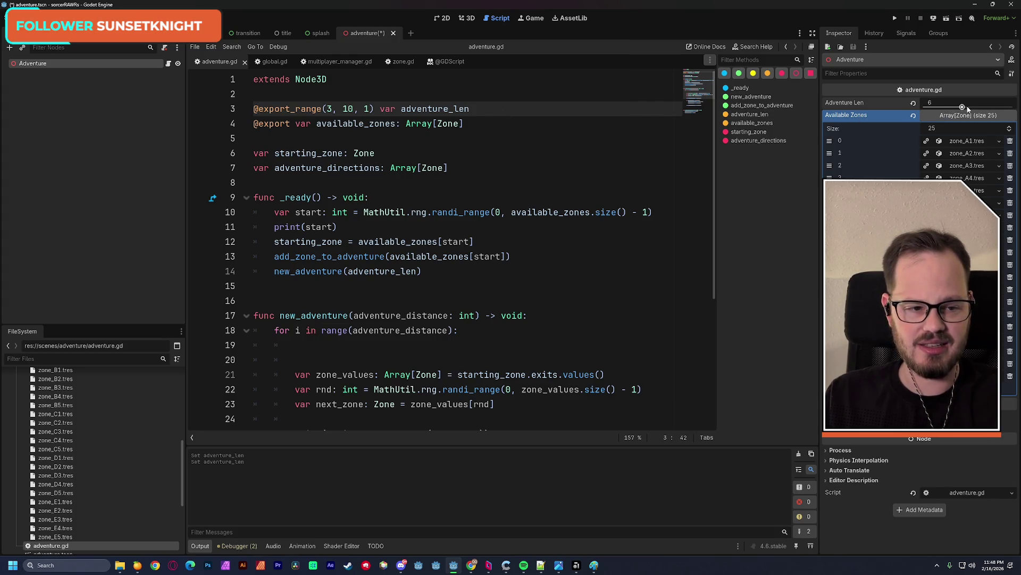
{"action": "left_click", "coordinate": [495, 120]}
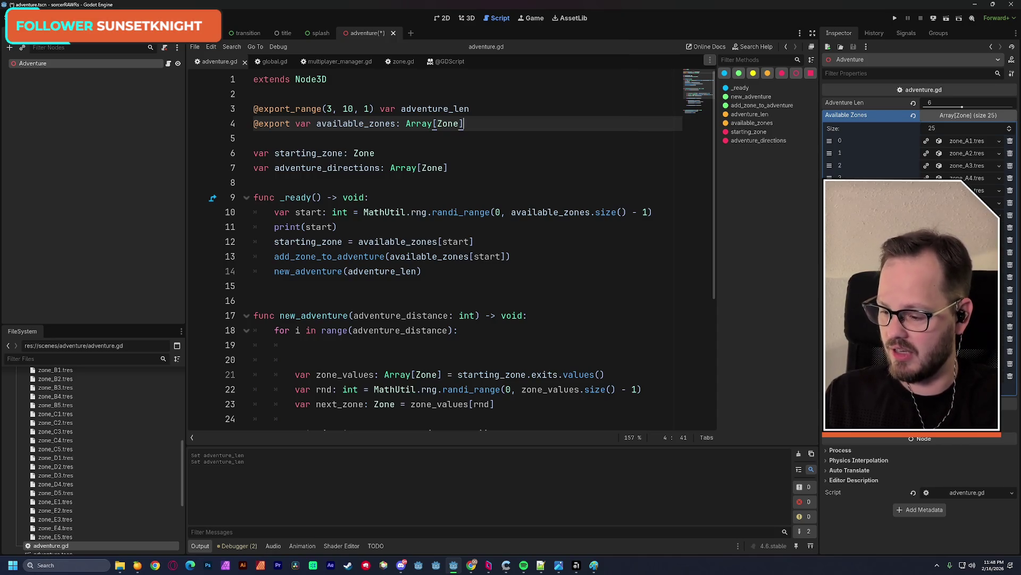
{"action": "key", "text": "alt+Tab"}
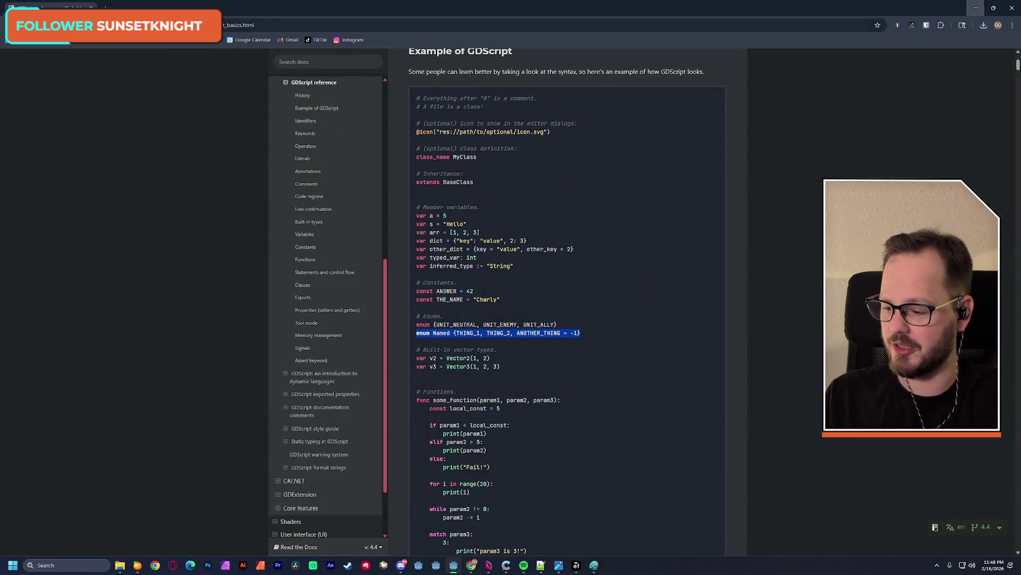
Go to the Kenney Jam 2024 results and show its Submissions list.
{"action": "left_click", "coordinate": [976, 8]}
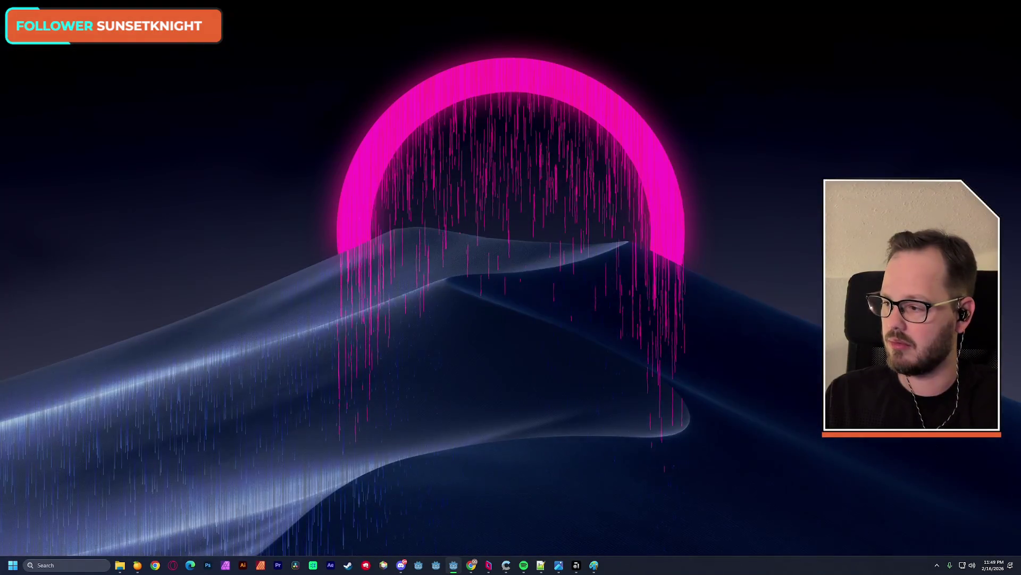
{"action": "left_click", "coordinate": [453, 565]}
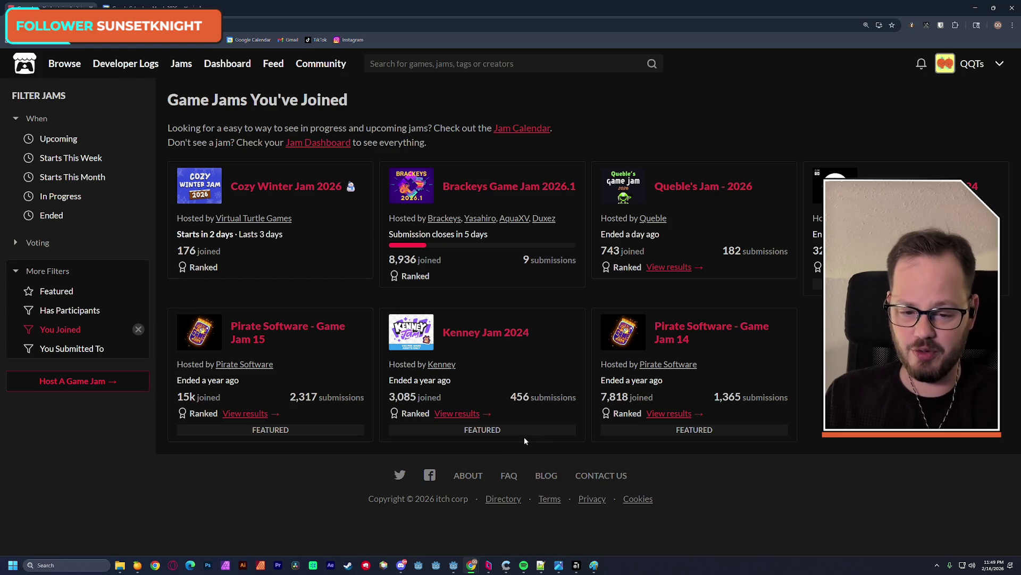
{"action": "left_click", "coordinate": [468, 413]}
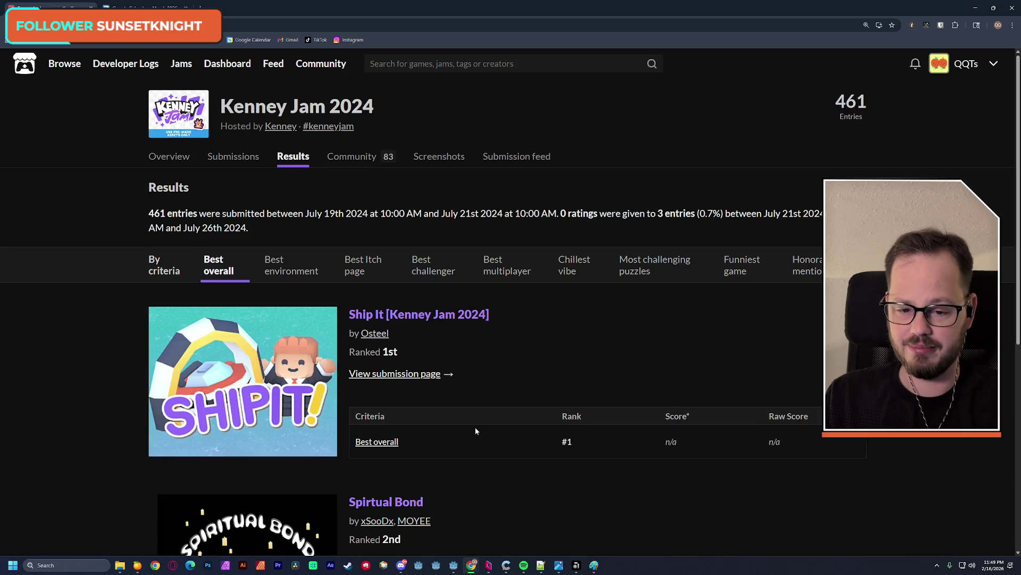
{"action": "left_click", "coordinate": [176, 162]}
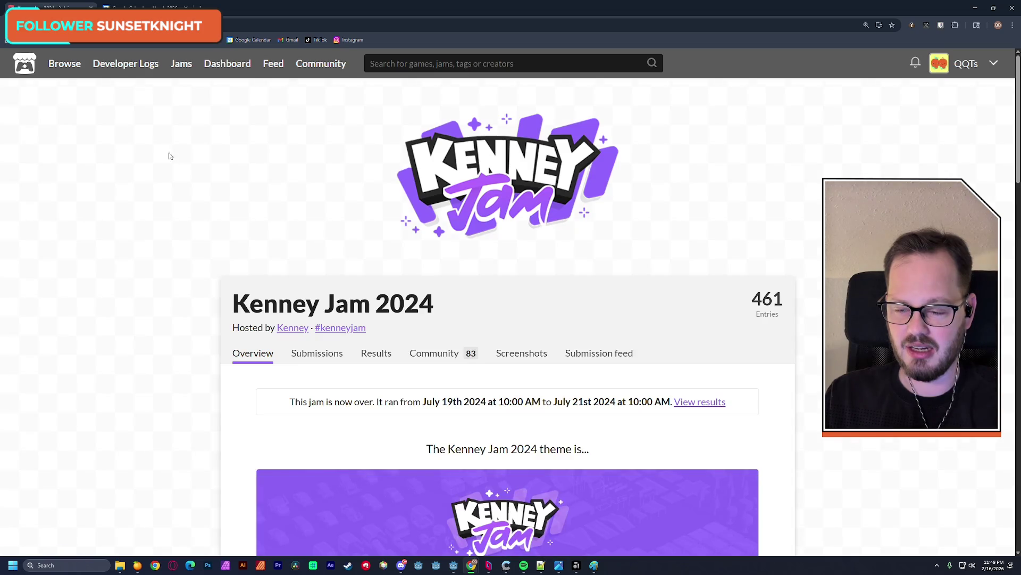
{"action": "key", "text": "alt+Left"}
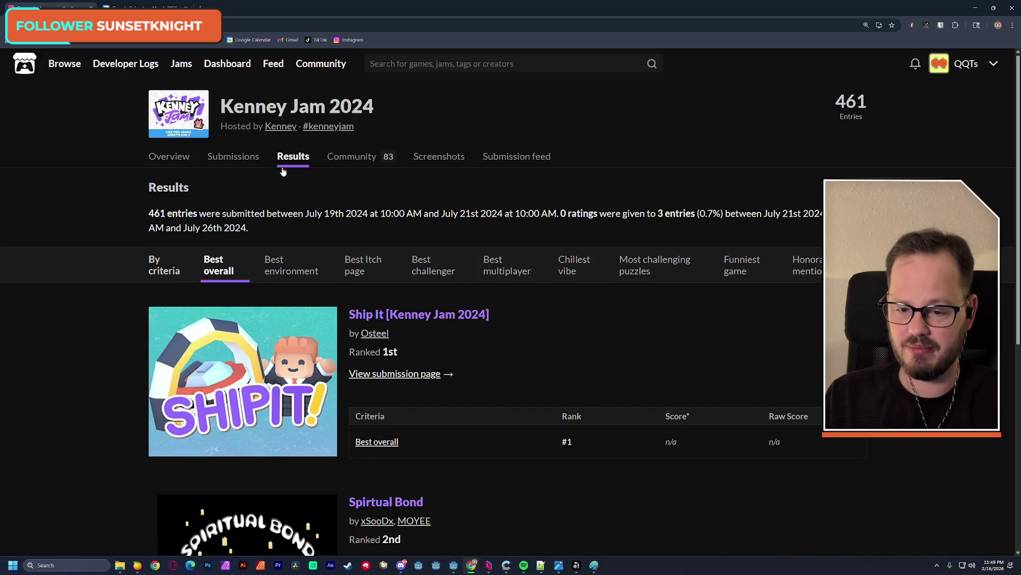
{"action": "left_click", "coordinate": [223, 159]}
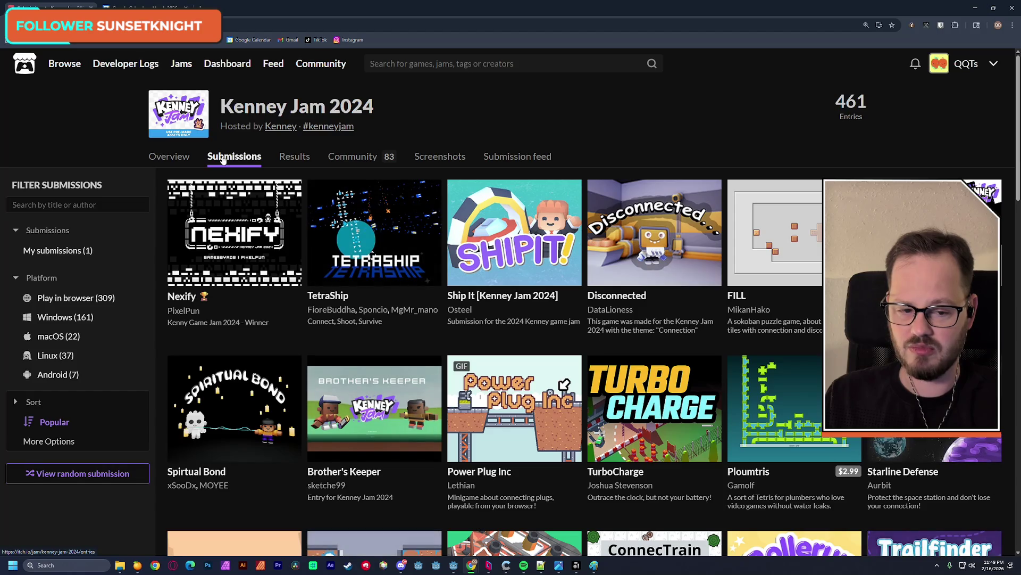
Search submissions for 'meshi' and open the Rodent Meshi entry.
{"action": "left_click", "coordinate": [104, 204]}
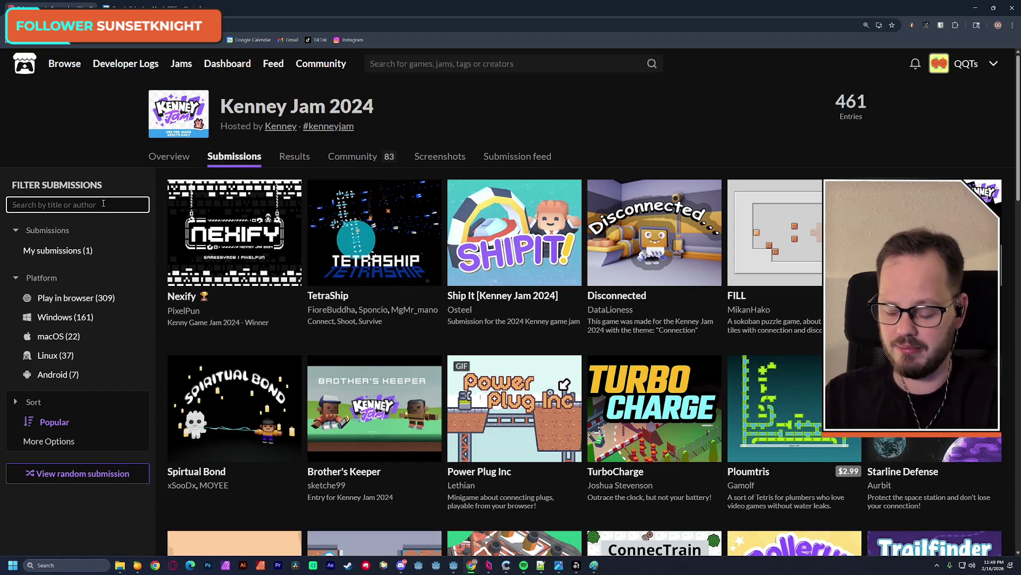
{"action": "type", "text": "meshi"}
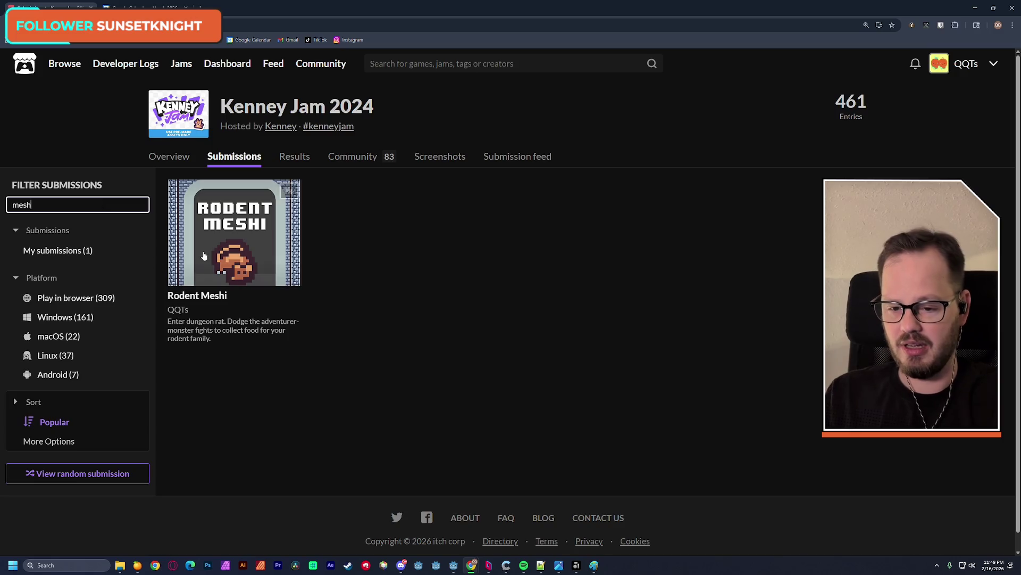
{"action": "left_click", "coordinate": [181, 266]}
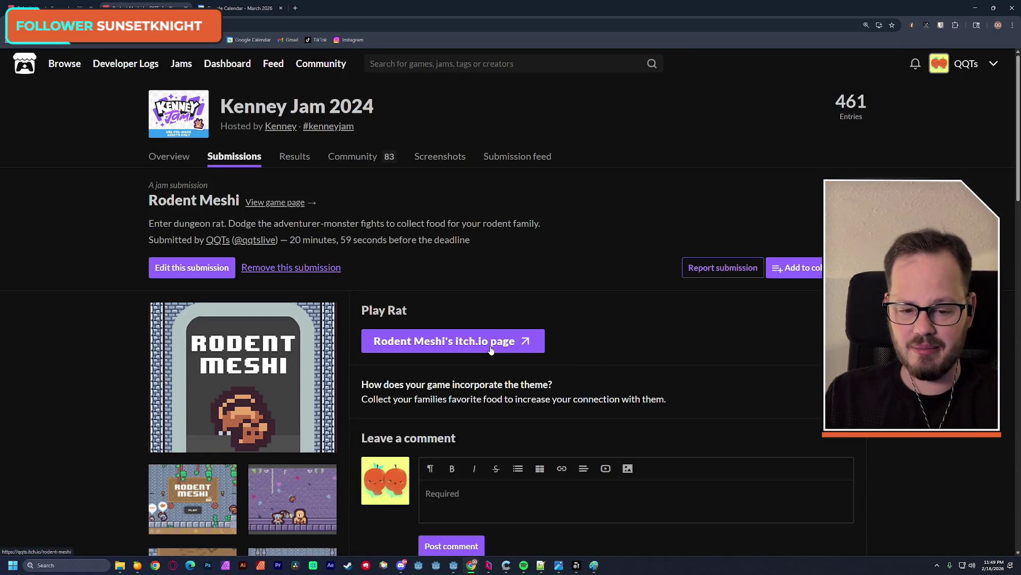
{"action": "left_click", "coordinate": [449, 342]}
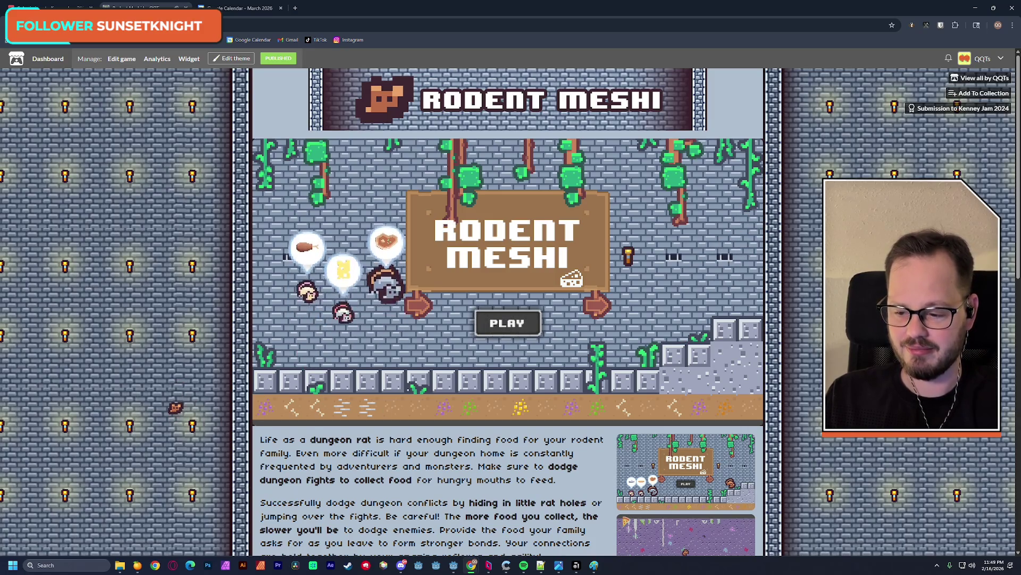
Start Rodent Meshi from its title screen.
{"action": "key", "text": "space"}
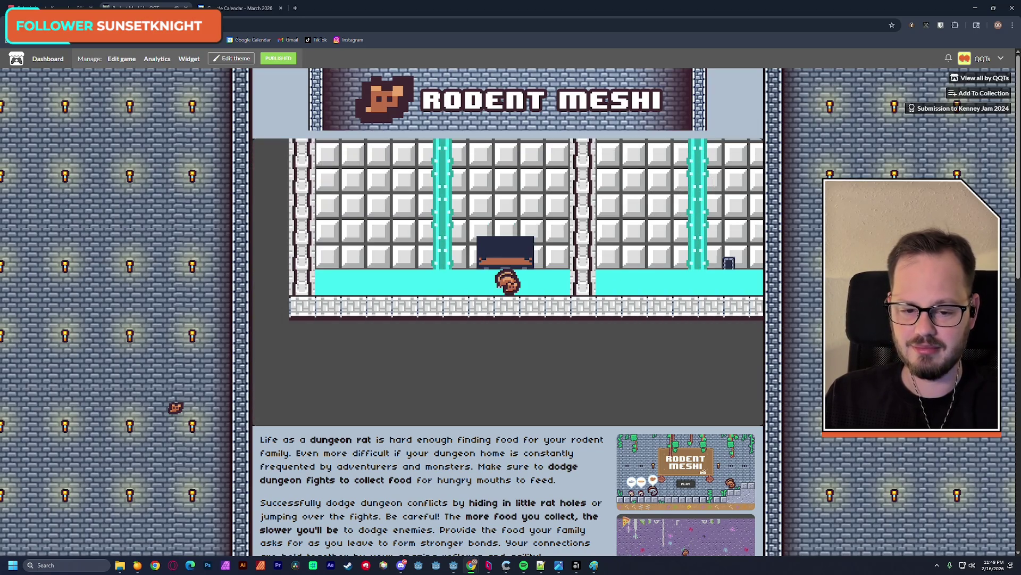
Walk the rat right through the rooms, jump past the cyclops, then go back to the submissions.
{"action": "key", "text": "Right"}
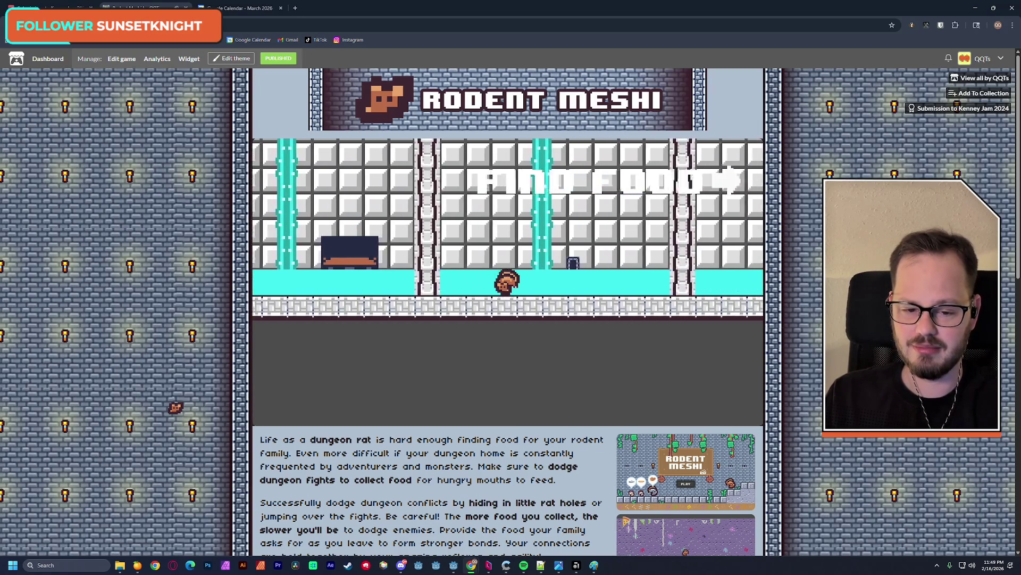
{"action": "key", "text": "Right"}
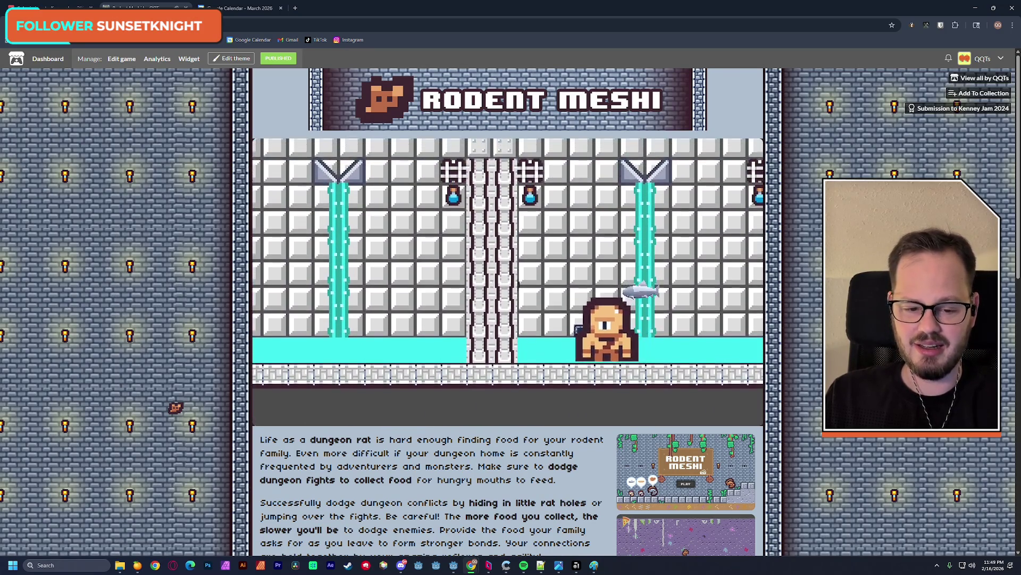
{"action": "key", "text": "space"}
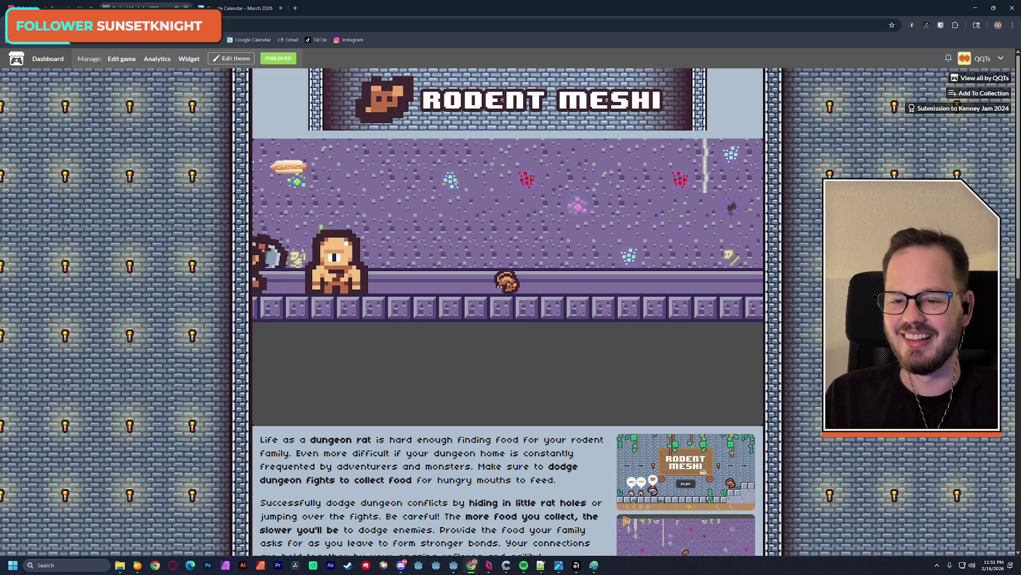
{"action": "key", "text": "alt+Left"}
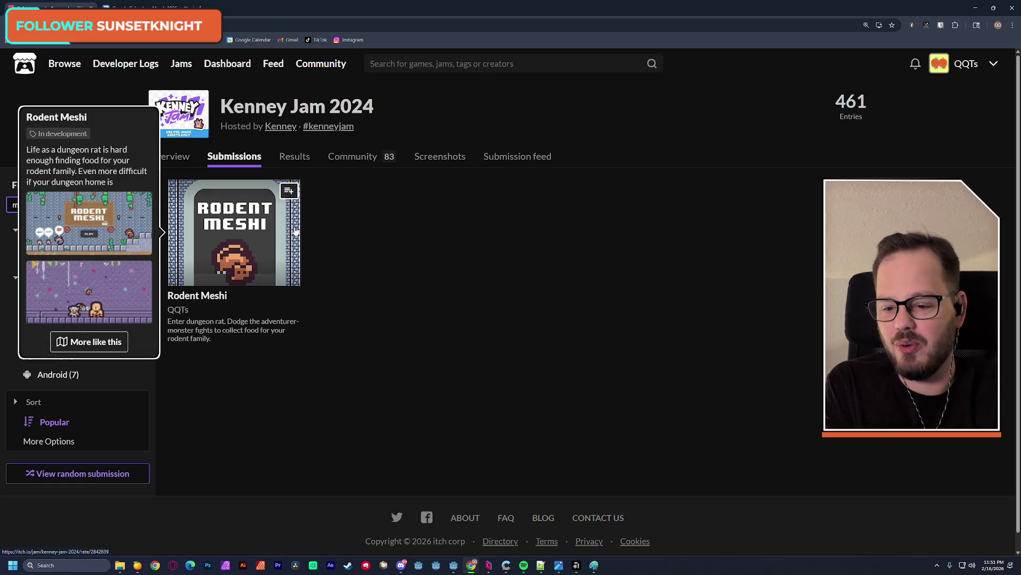
Close the browser window so the Godot editor is showing again.
{"action": "mouse_move", "coordinate": [268, 222]}
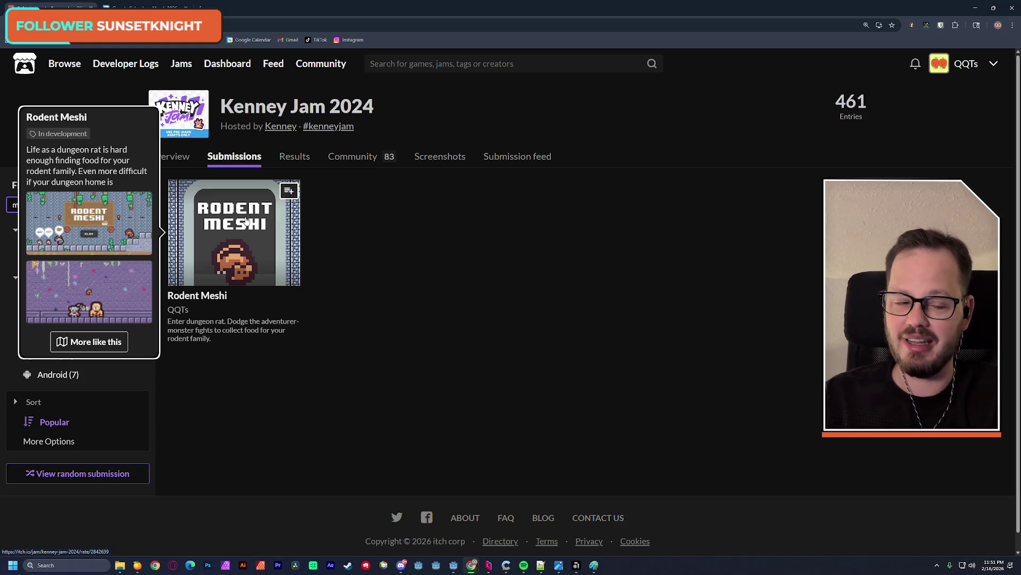
{"action": "left_click", "coordinate": [1012, 9]}
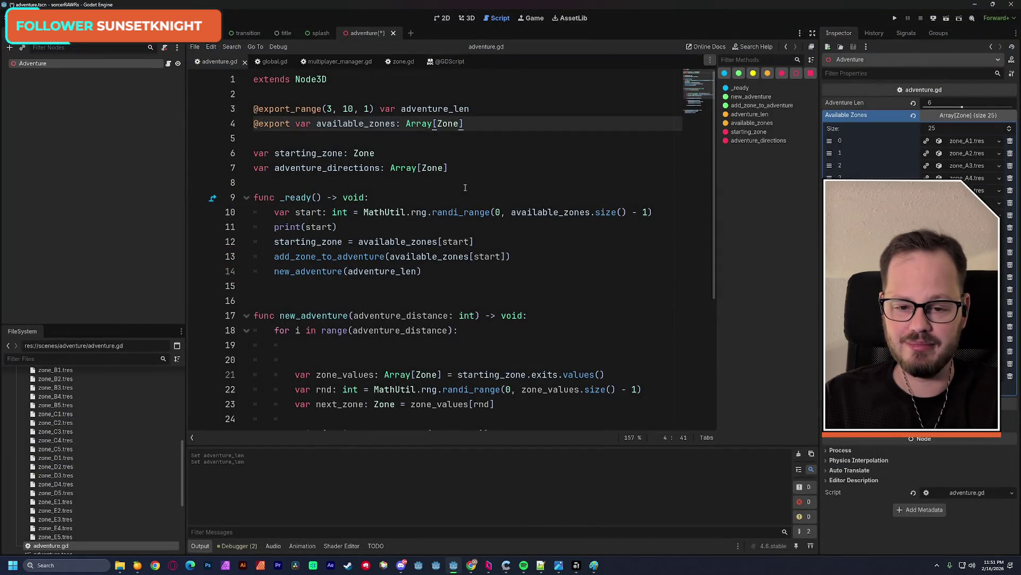
{"action": "left_click", "coordinate": [493, 153]}
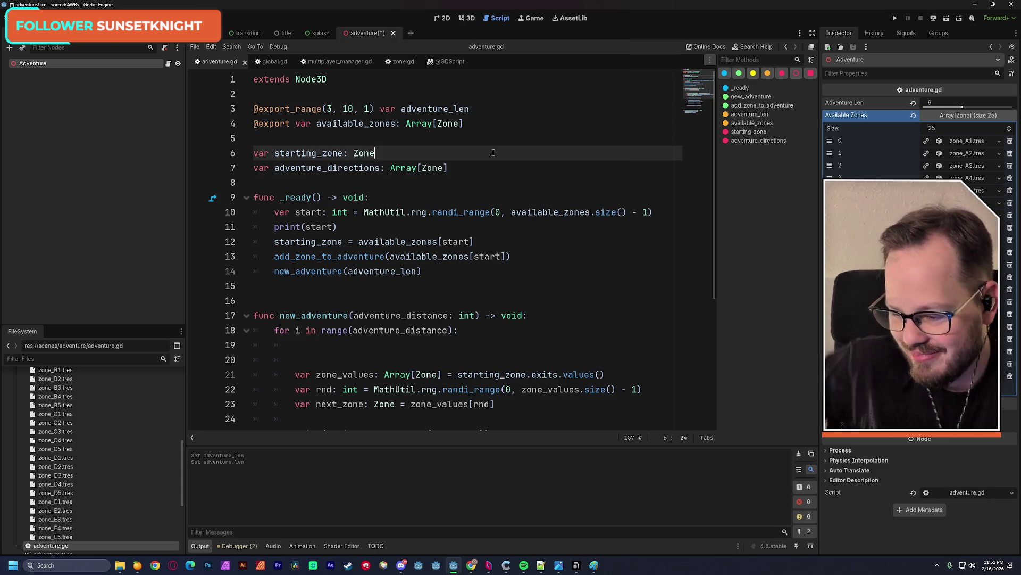
{"action": "left_click", "coordinate": [441, 139]}
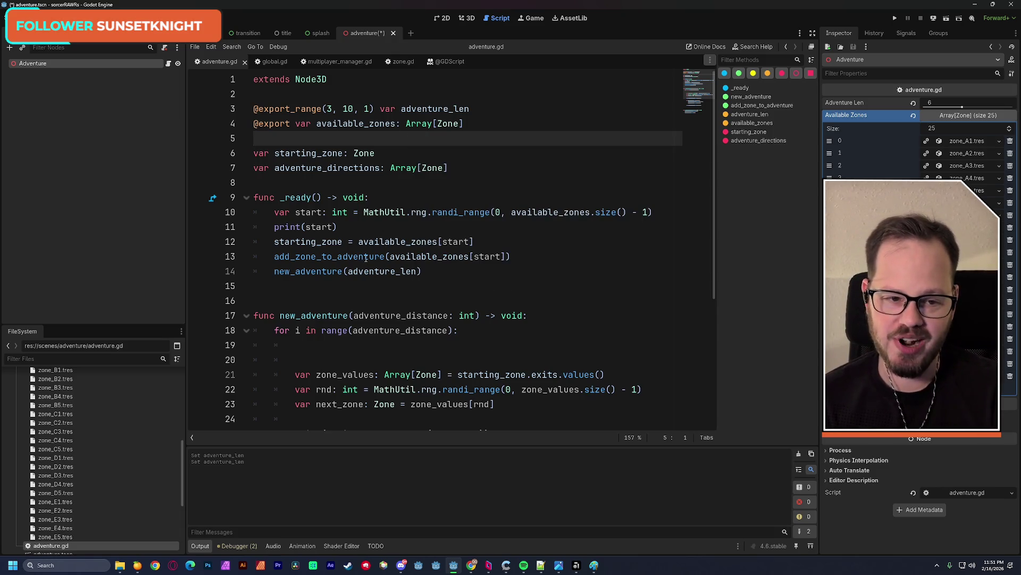
{"action": "scroll", "coordinate": [367, 260], "scroll_direction": "down", "scroll_amount": 3}
{"action": "scroll", "coordinate": [367, 260], "scroll_direction": "down", "scroll_amount": 4}
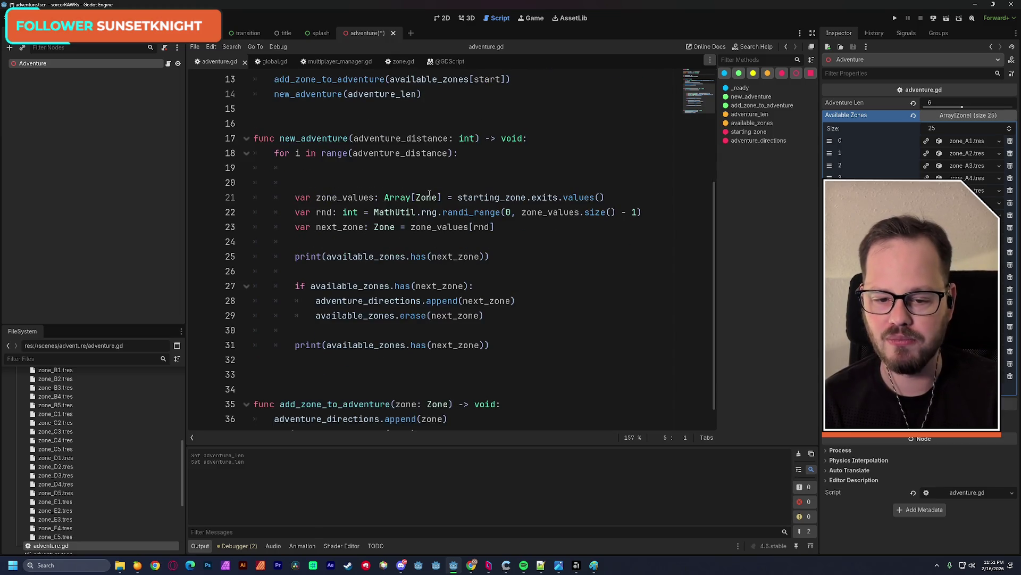
{"action": "scroll", "coordinate": [521, 167], "scroll_direction": "down", "scroll_amount": 1}
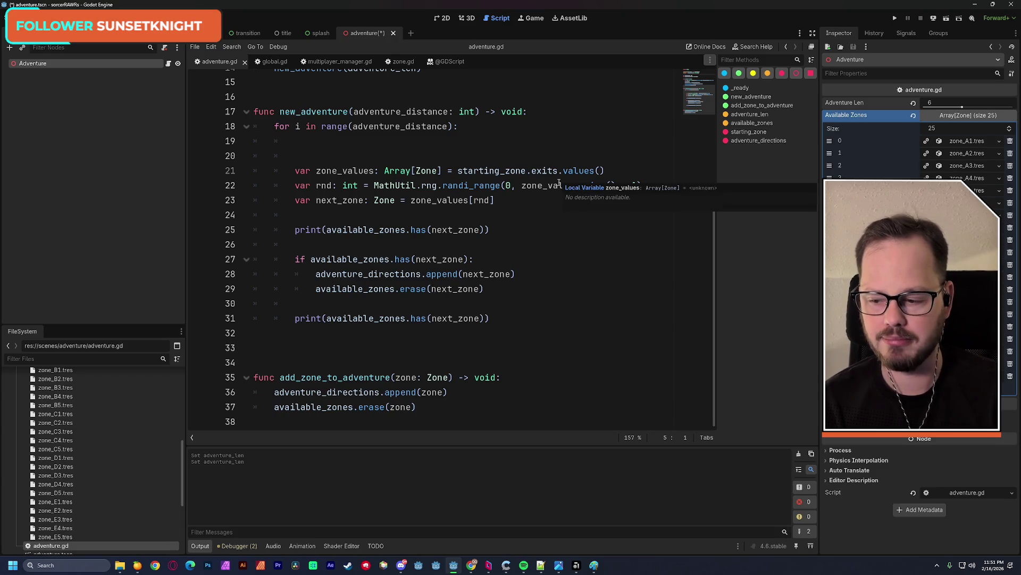
{"action": "scroll", "coordinate": [561, 194], "scroll_direction": "up", "scroll_amount": 3}
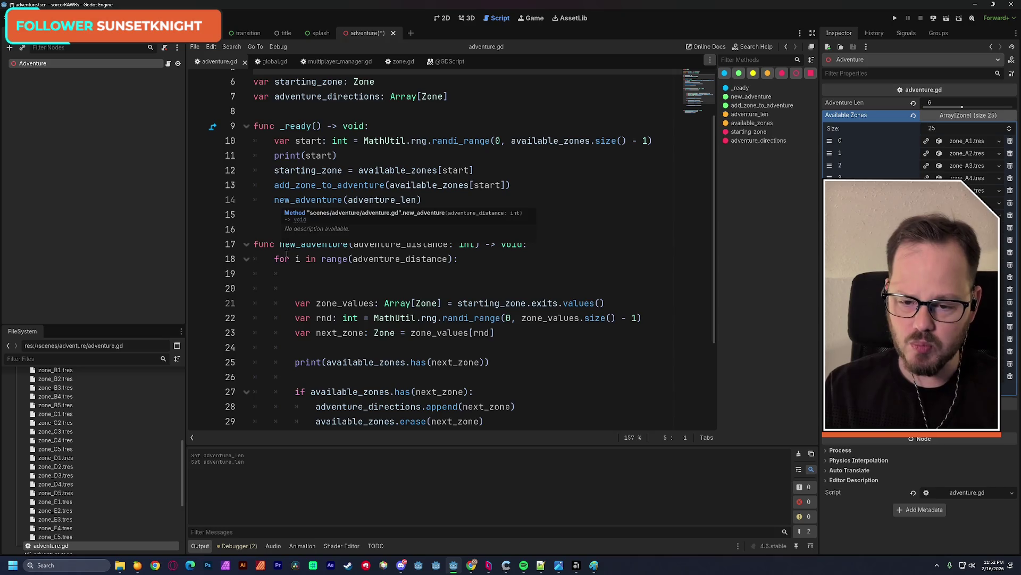
{"action": "left_click", "coordinate": [304, 234]}
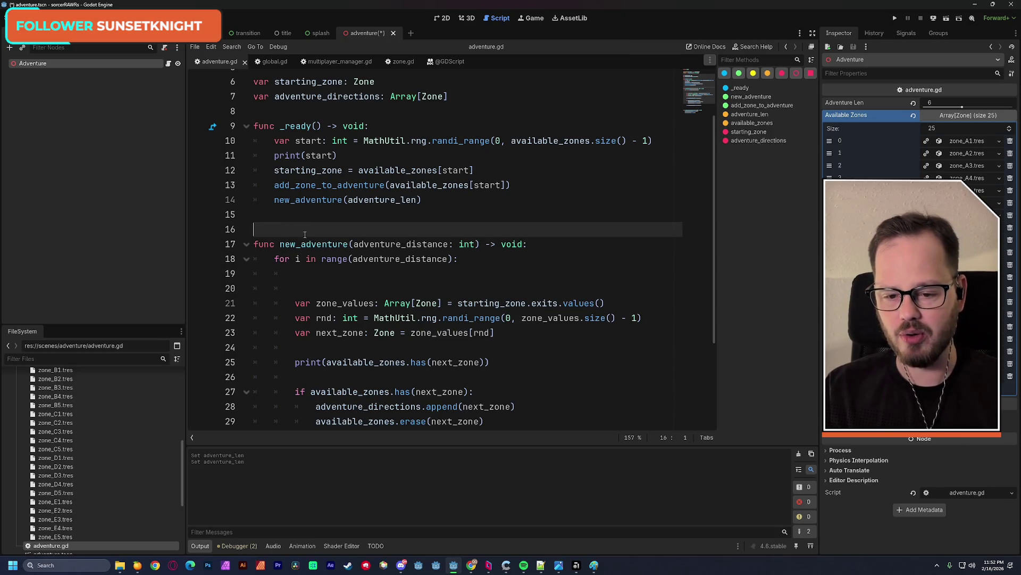
Remove the adventure_distance: int parameter from new_adventure.
{"action": "double_click", "coordinate": [287, 199]}
{"action": "double_click", "coordinate": [380, 200]}
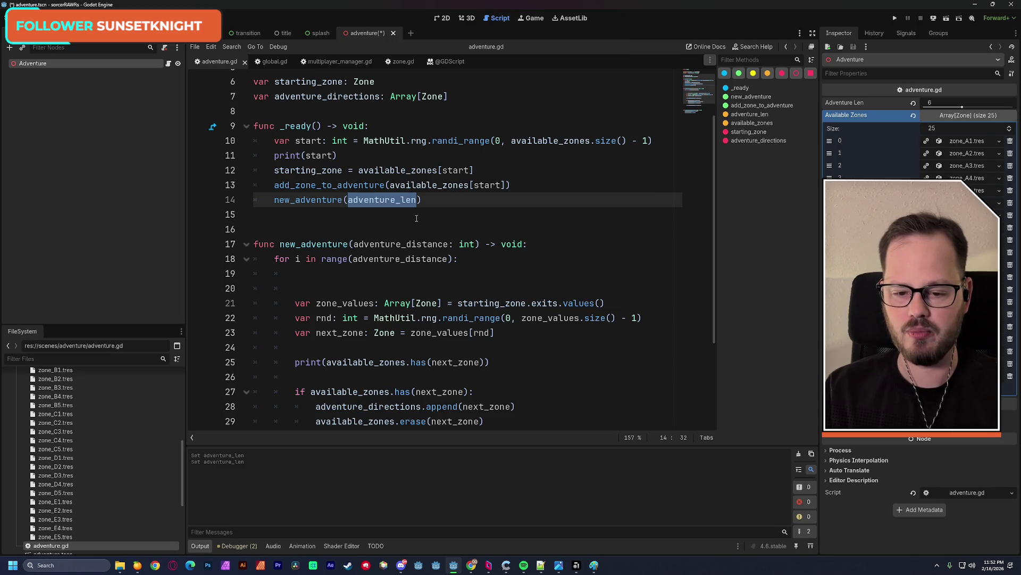
{"action": "left_click_drag", "start_coordinate": [354, 244], "coordinate": [472, 249]}
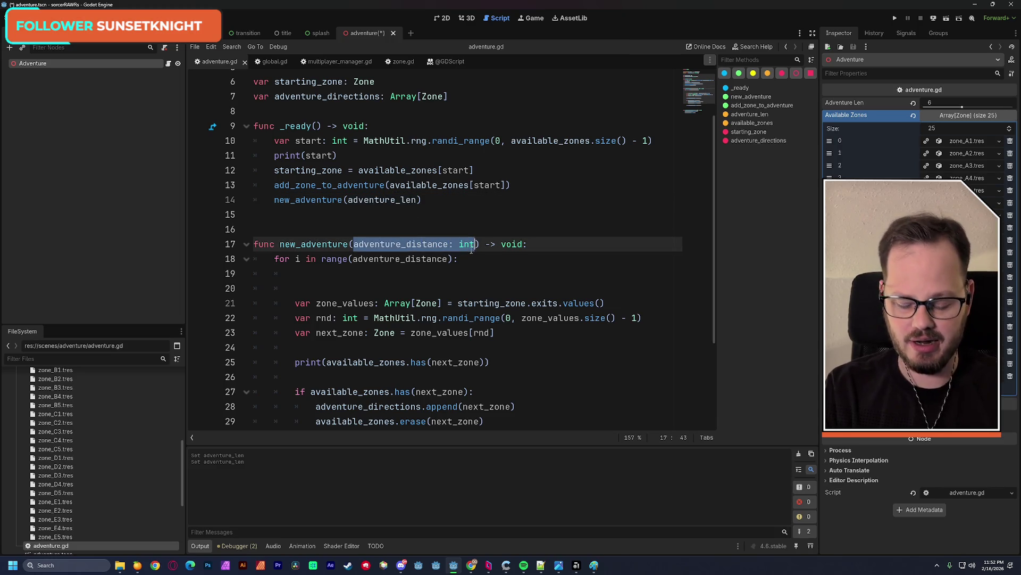
{"action": "key", "text": "BackSpace"}
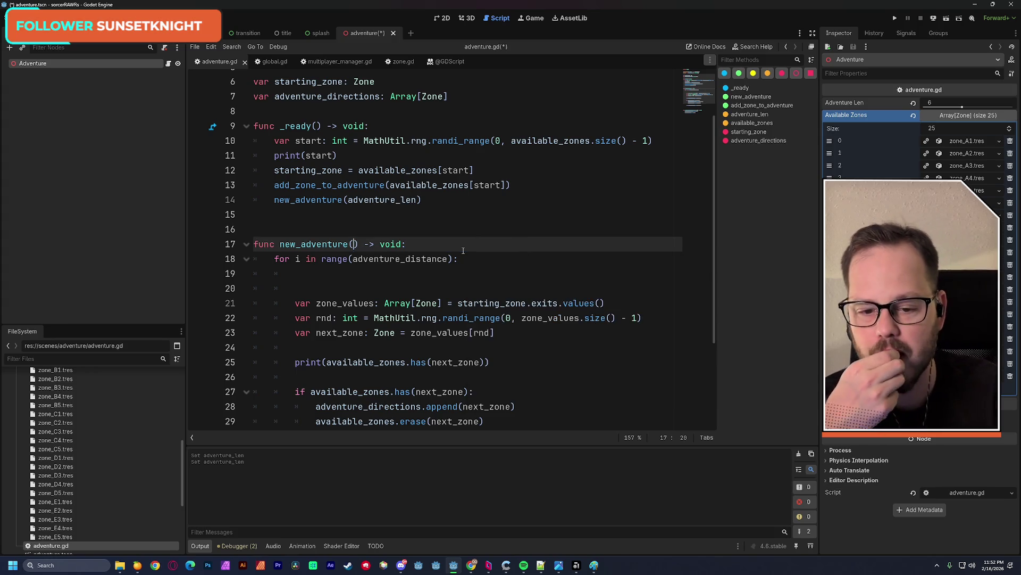
Drop adventure_len from the new_adventure call on line 14 and loop over range(adventure_len).
{"action": "left_click", "coordinate": [395, 259]}
{"action": "scroll", "coordinate": [395, 259], "scroll_direction": "up", "scroll_amount": 1}
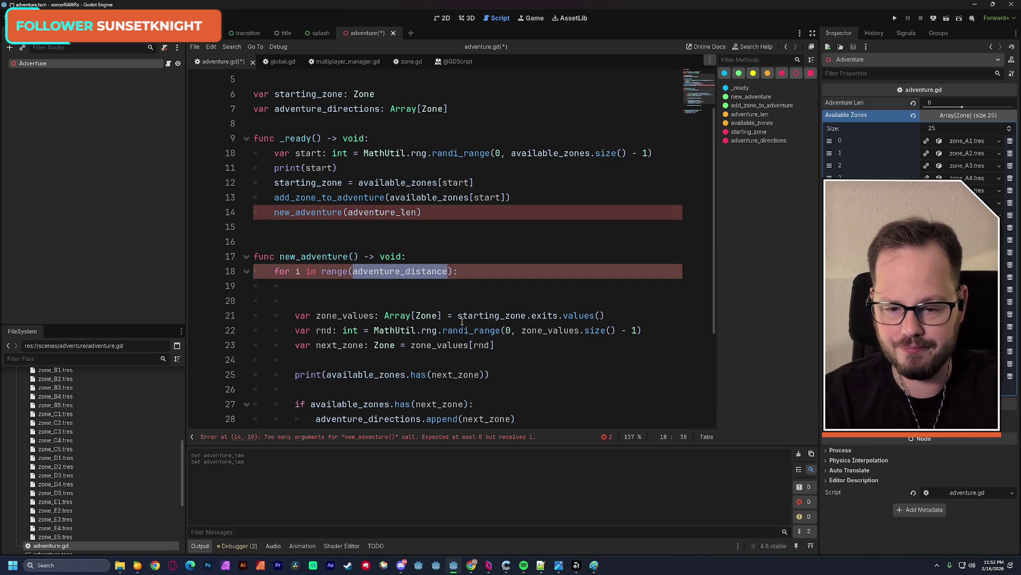
{"action": "left_click", "coordinate": [384, 211]}
{"action": "double_click", "coordinate": [385, 211]}
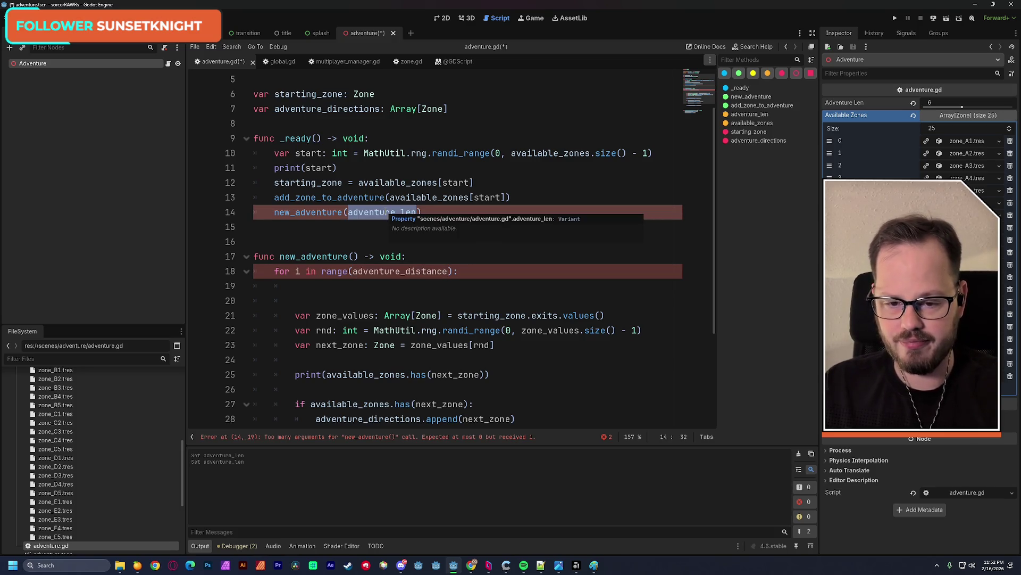
{"action": "key", "text": "BackSpace"}
{"action": "double_click", "coordinate": [377, 270]}
{"action": "type", "text": "adventure_len"}
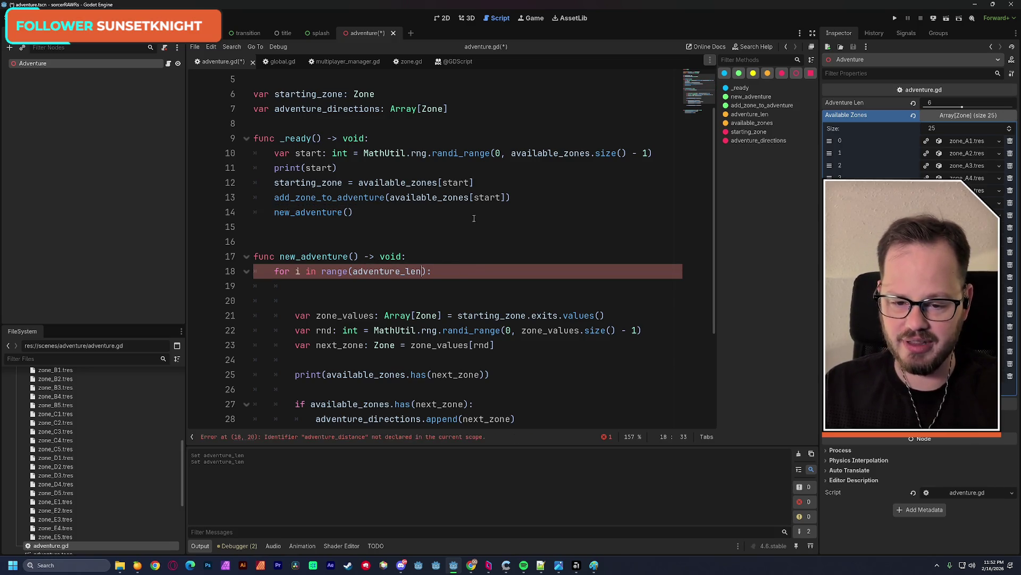
{"action": "left_click", "coordinate": [489, 213]}
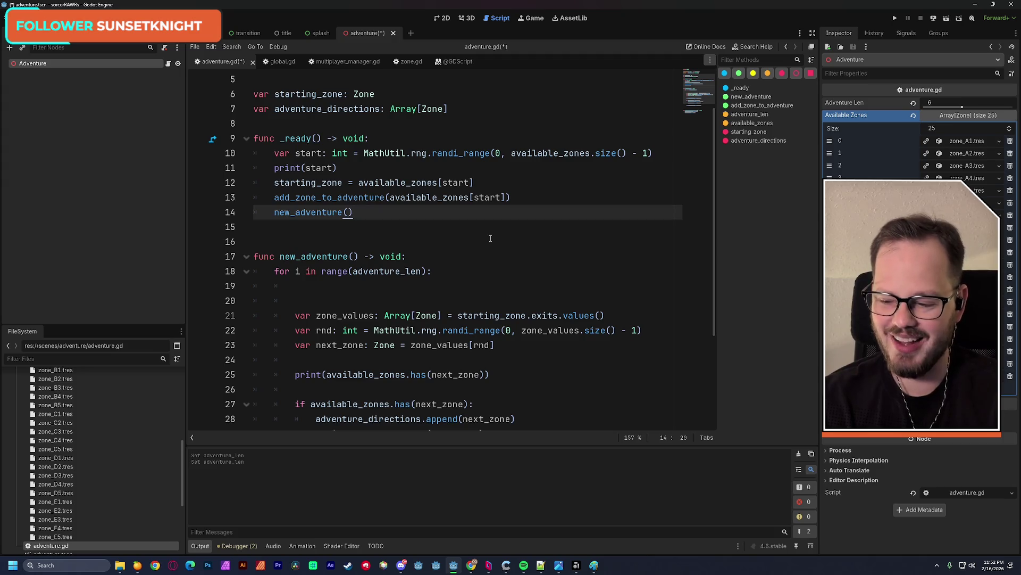
{"action": "left_click", "coordinate": [367, 229]}
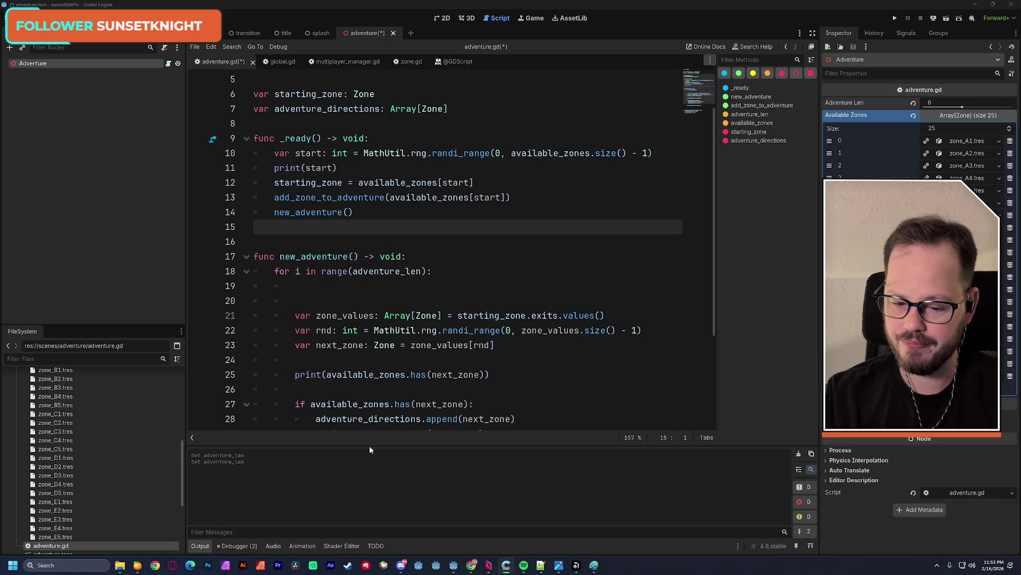
{"action": "left_click", "coordinate": [470, 390]}
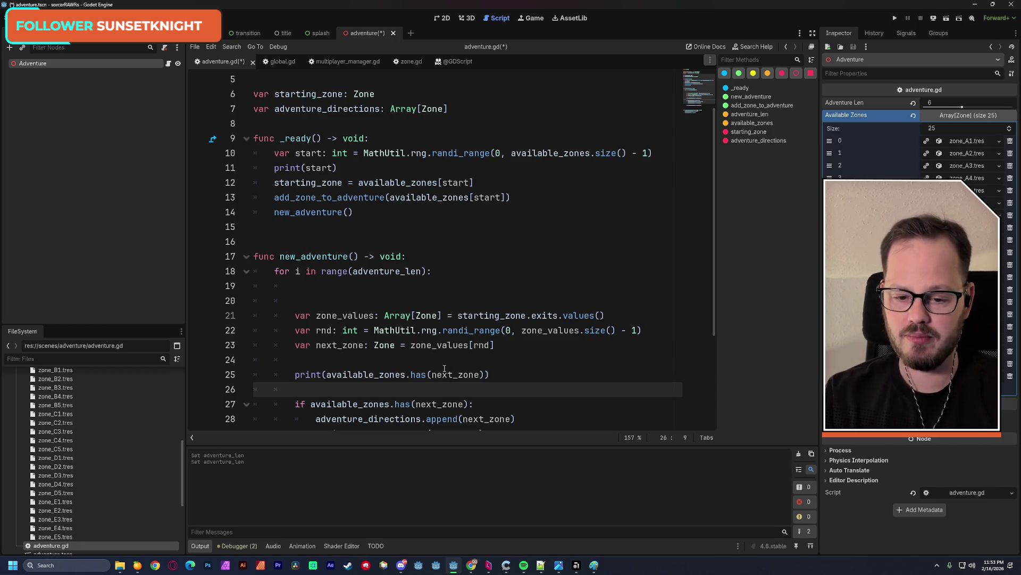
{"action": "left_click", "coordinate": [442, 363]}
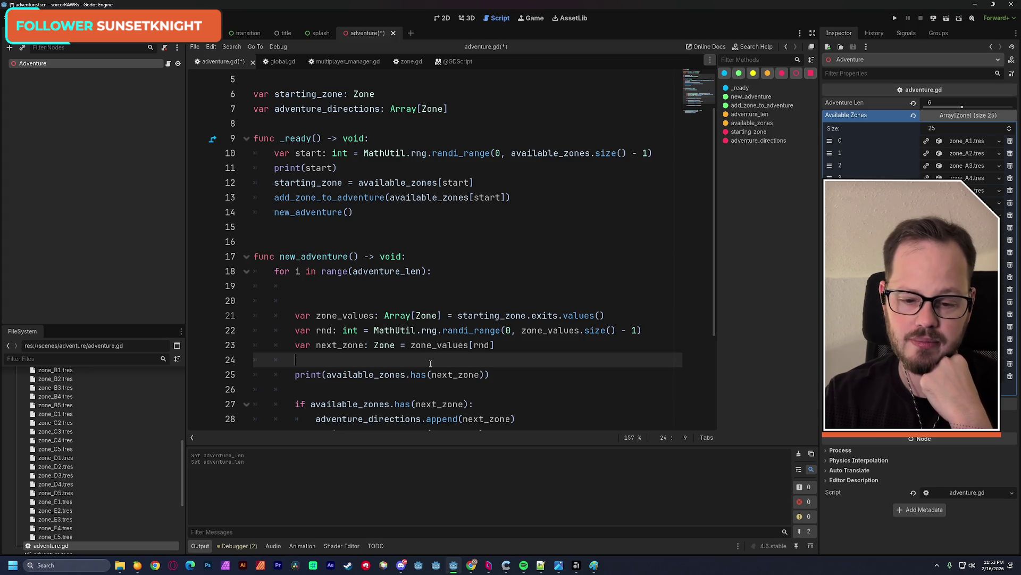
{"action": "key", "text": "super"}
Launch Paint, raise the brush size to 10px, and handwrite an underlined 2016.
{"action": "type", "text": "paint"}
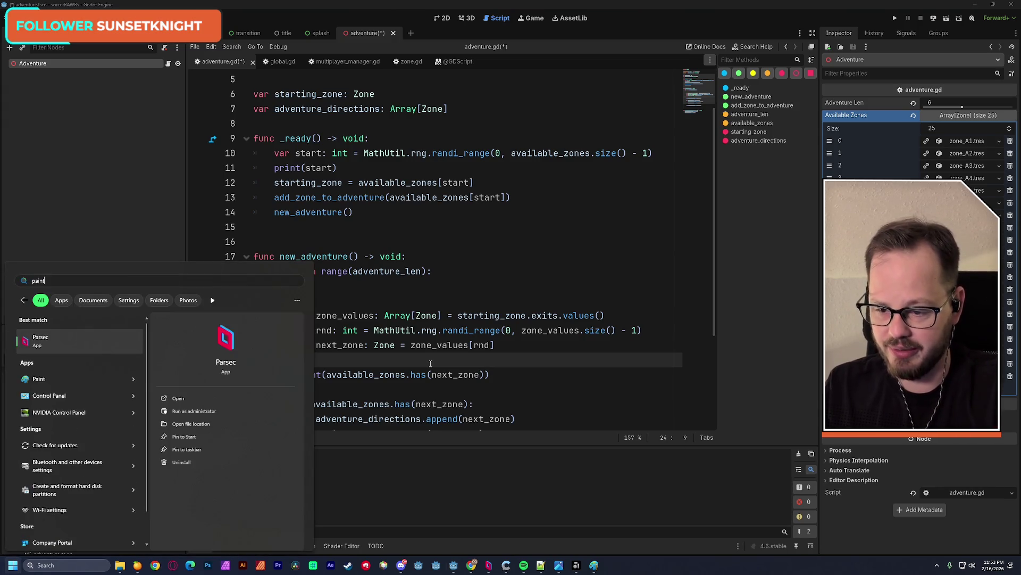
{"action": "key", "text": "Return"}
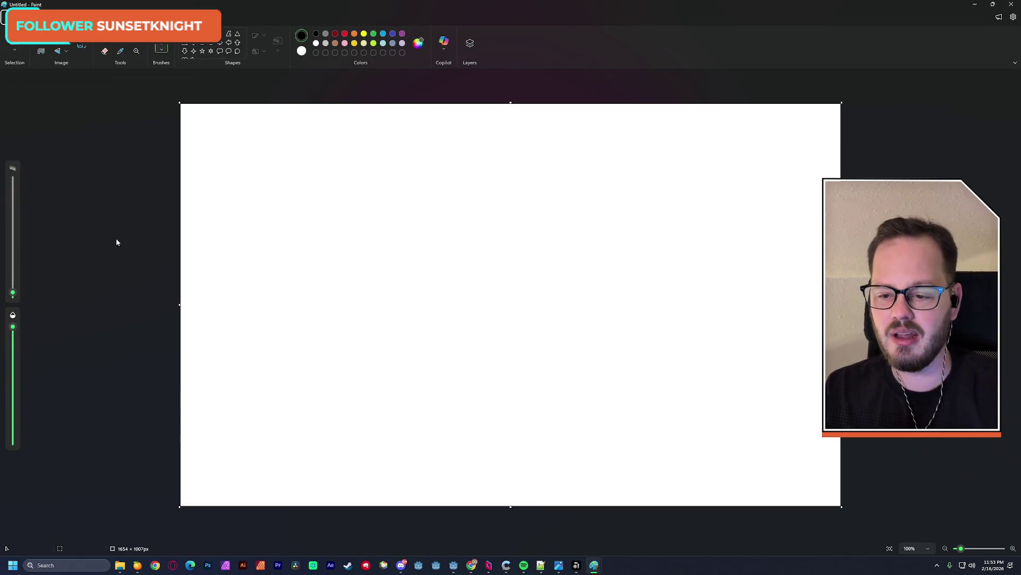
{"action": "left_click_drag", "start_coordinate": [15, 292], "coordinate": [14, 283]}
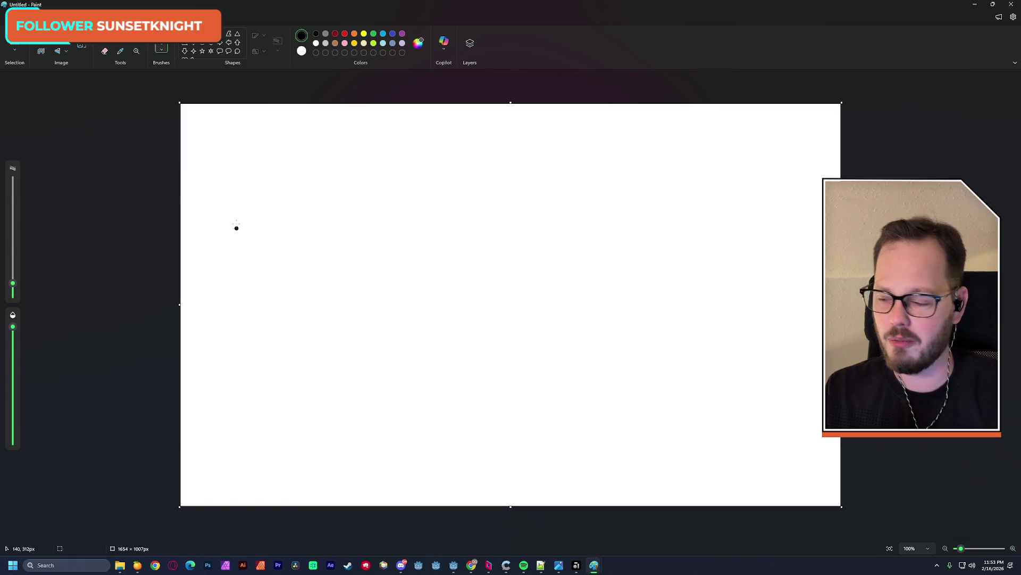
{"action": "mouse_move", "coordinate": [211, 173]}
{"action": "left_mouse_down"}
{"action": "mouse_move", "coordinate": [212, 198]}
{"action": "mouse_move", "coordinate": [244, 201]}
{"action": "left_mouse_up"}
{"action": "left_click_drag", "start_coordinate": [261, 172], "coordinate": [279, 206]}
{"action": "left_click_drag", "start_coordinate": [303, 172], "coordinate": [292, 195]}
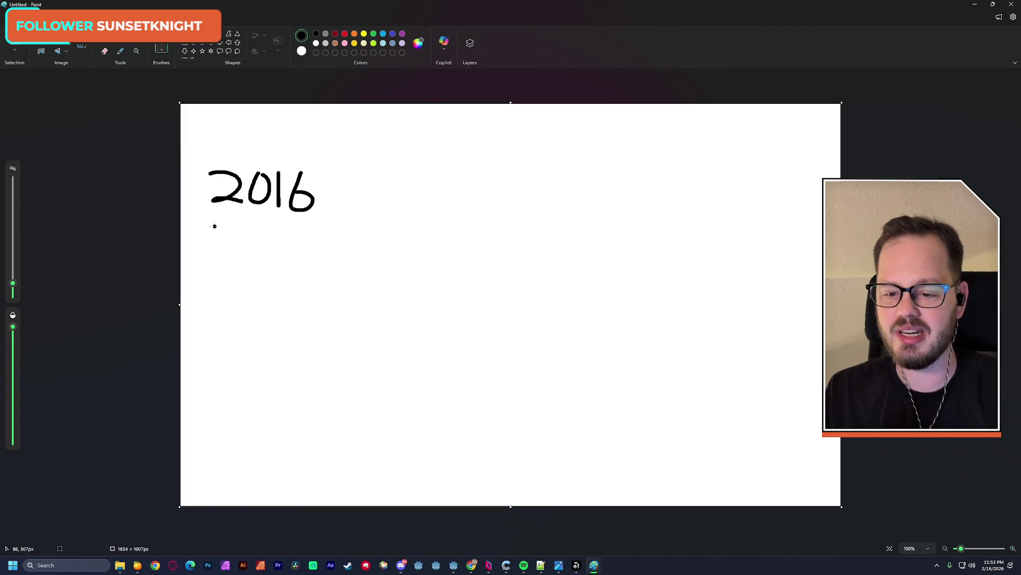
{"action": "left_click_drag", "start_coordinate": [208, 224], "coordinate": [326, 219]}
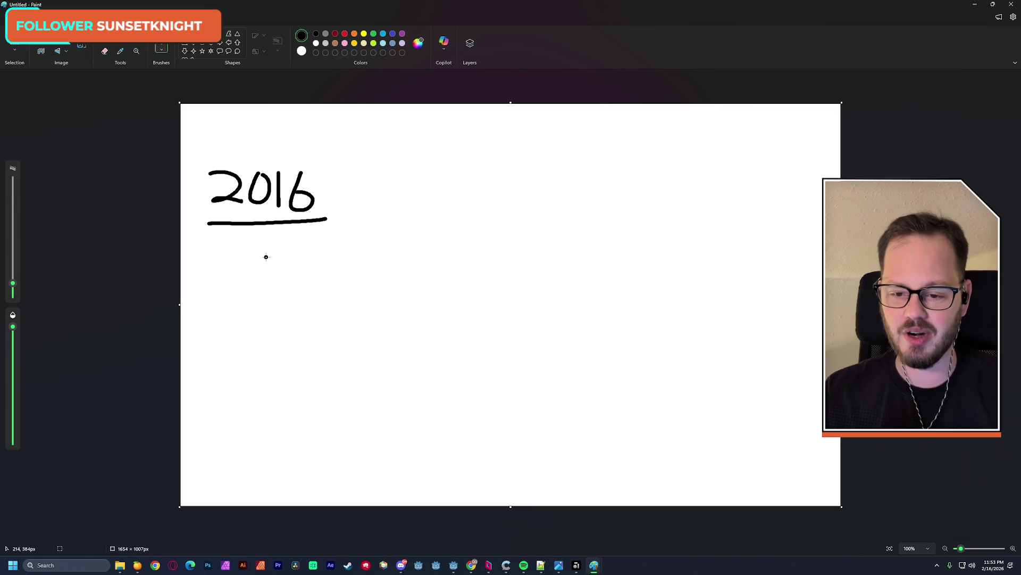
Draw the long timeline line, write C# beneath its start, and pick green.
{"action": "mouse_move", "coordinate": [269, 248]}
{"action": "left_mouse_down"}
{"action": "mouse_move", "coordinate": [259, 292]}
{"action": "mouse_move", "coordinate": [822, 292]}
{"action": "left_mouse_up"}
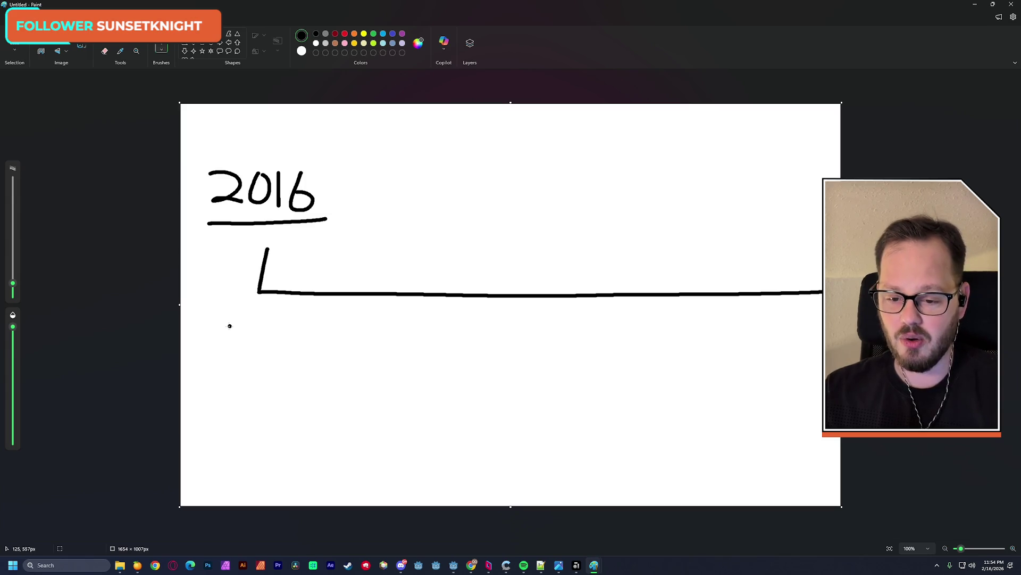
{"action": "mouse_move", "coordinate": [263, 313]}
{"action": "left_mouse_down"}
{"action": "mouse_move", "coordinate": [268, 336]}
{"action": "mouse_move", "coordinate": [303, 339]}
{"action": "left_mouse_up"}
{"action": "left_click_drag", "start_coordinate": [274, 320], "coordinate": [321, 318]}
{"action": "left_click_drag", "start_coordinate": [274, 329], "coordinate": [325, 327]}
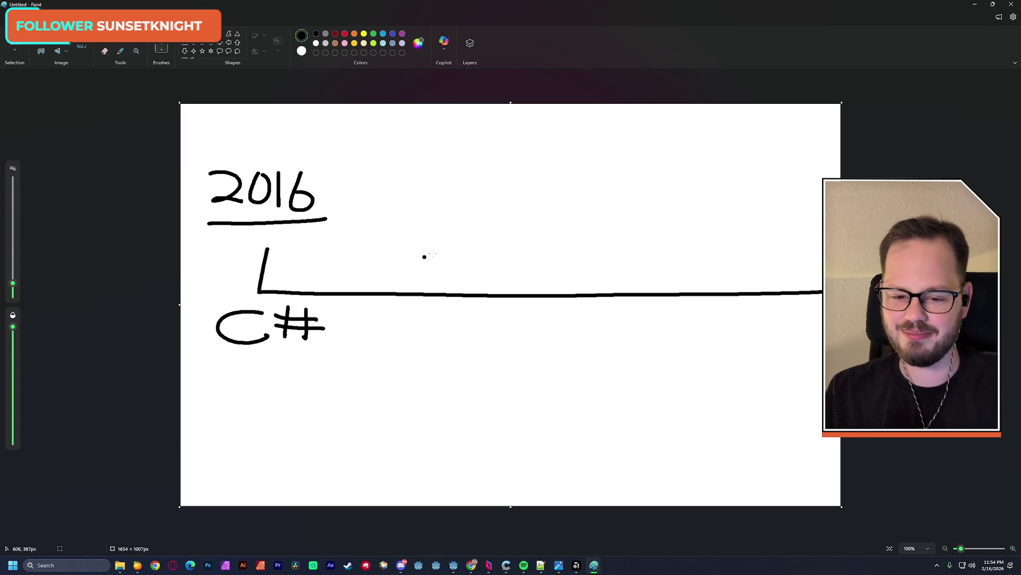
{"action": "left_click", "coordinate": [373, 34]}
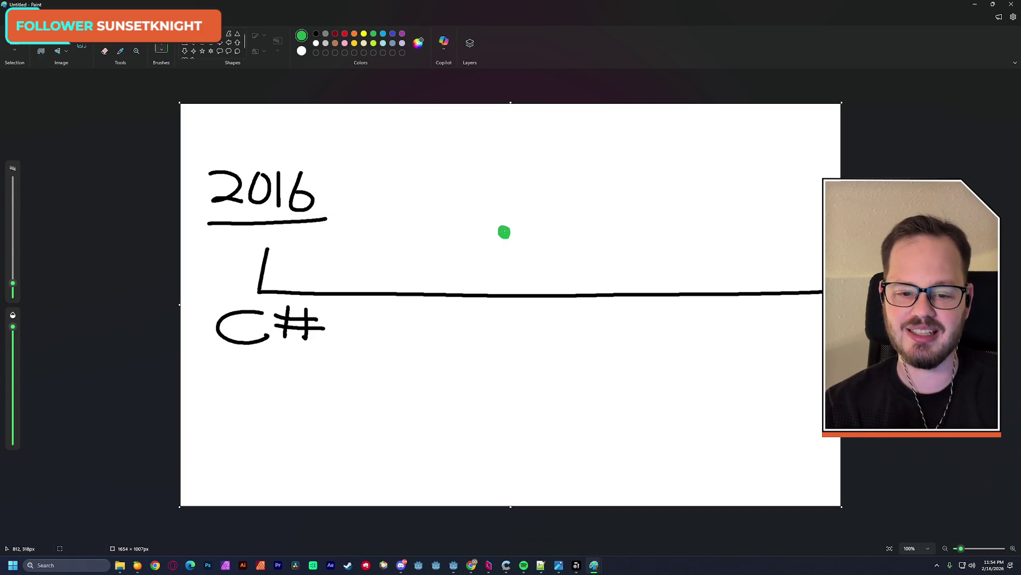
{"action": "key", "text": "ctrl+z"}
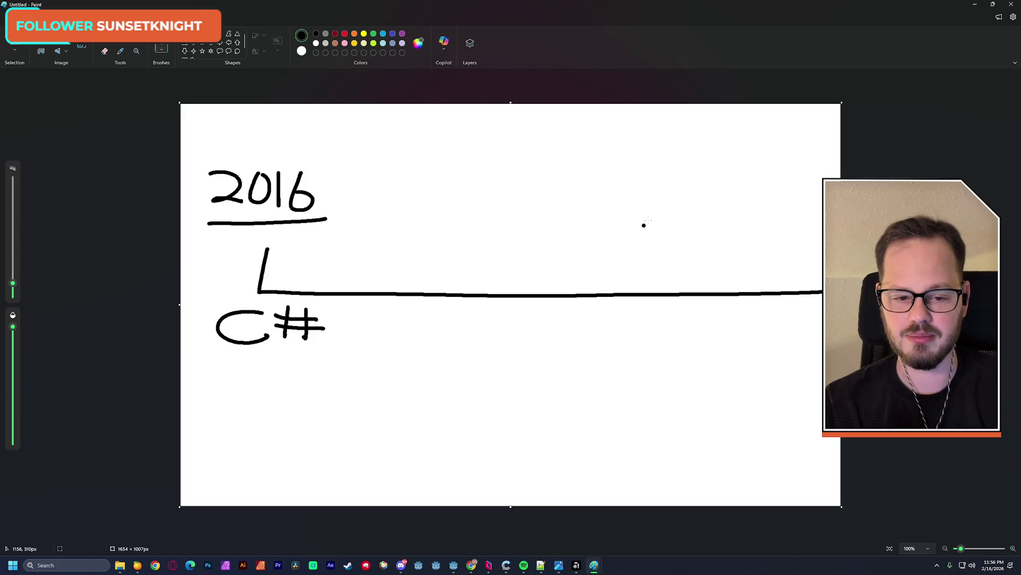
Draw a tick on the timeline with 2019 written above it.
{"action": "left_click_drag", "start_coordinate": [649, 239], "coordinate": [647, 294]}
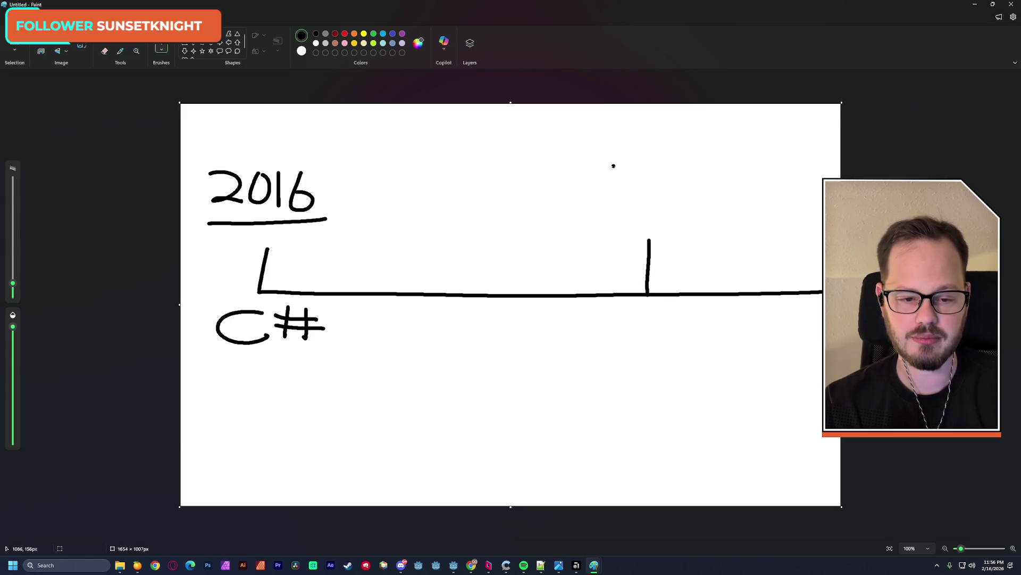
{"action": "mouse_move", "coordinate": [579, 187]}
{"action": "left_mouse_down"}
{"action": "mouse_move", "coordinate": [588, 219]}
{"action": "mouse_move", "coordinate": [616, 215]}
{"action": "left_mouse_up"}
{"action": "mouse_move", "coordinate": [637, 174]}
{"action": "left_mouse_down"}
{"action": "mouse_move", "coordinate": [633, 214]}
{"action": "mouse_move", "coordinate": [637, 176]}
{"action": "left_mouse_up"}
{"action": "left_click_drag", "start_coordinate": [671, 173], "coordinate": [668, 209]}
{"action": "left_click_drag", "start_coordinate": [696, 173], "coordinate": [701, 208]}
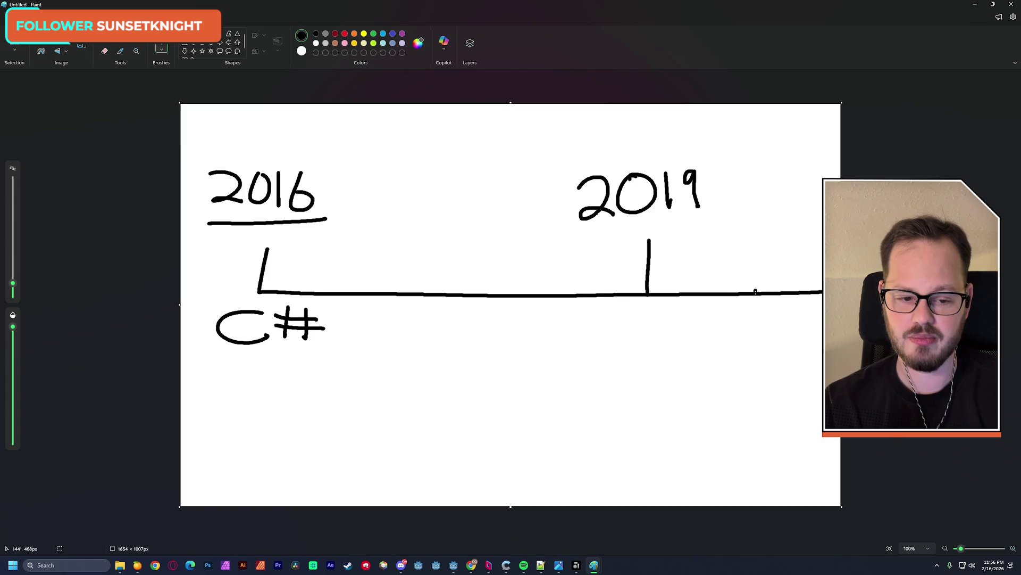
Add a tick hanging below the line near the right, labelled 2020 beneath.
{"action": "left_click_drag", "start_coordinate": [755, 294], "coordinate": [756, 325]}
{"action": "left_click_drag", "start_coordinate": [714, 348], "coordinate": [735, 365]}
{"action": "mouse_move", "coordinate": [743, 349]}
{"action": "left_mouse_down"}
{"action": "mouse_move", "coordinate": [740, 366]}
{"action": "mouse_move", "coordinate": [750, 346]}
{"action": "mouse_move", "coordinate": [785, 366]}
{"action": "mouse_move", "coordinate": [809, 349]}
{"action": "mouse_move", "coordinate": [798, 345]}
{"action": "left_mouse_up"}
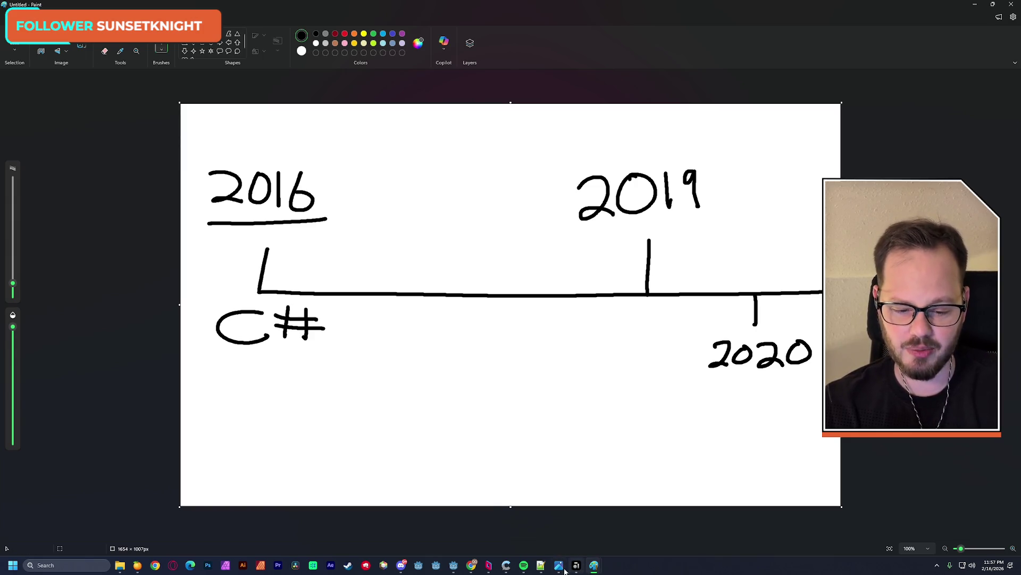
{"action": "left_click", "coordinate": [454, 565]}
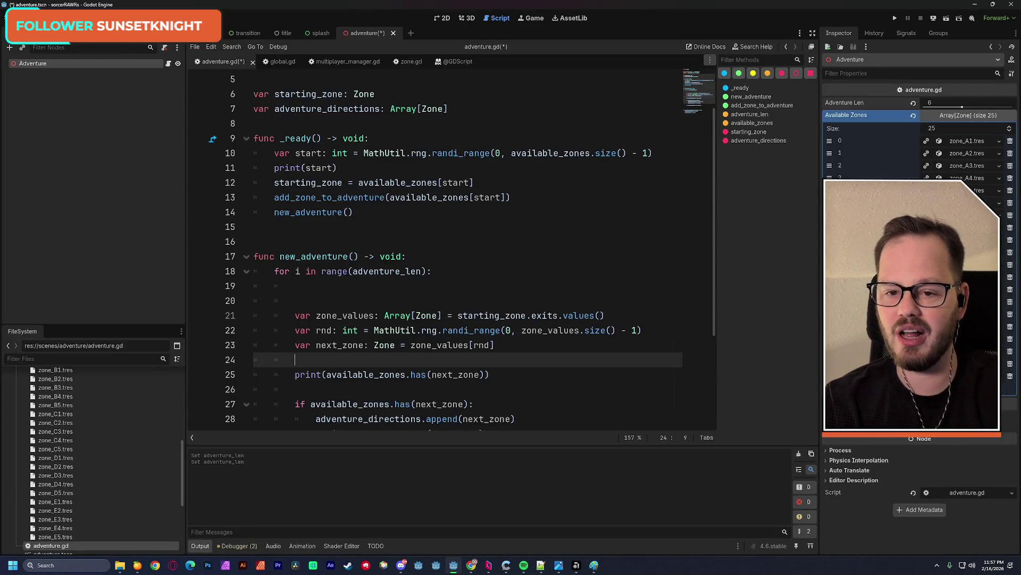
Switch to the Game scene and run the project.
{"action": "left_click", "coordinate": [210, 33]}
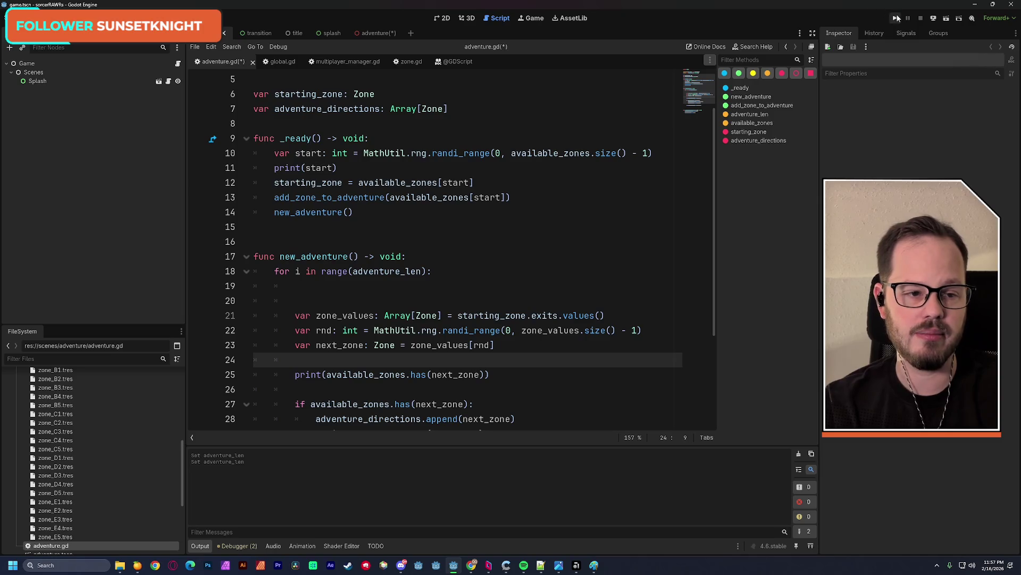
{"action": "left_click", "coordinate": [894, 17]}
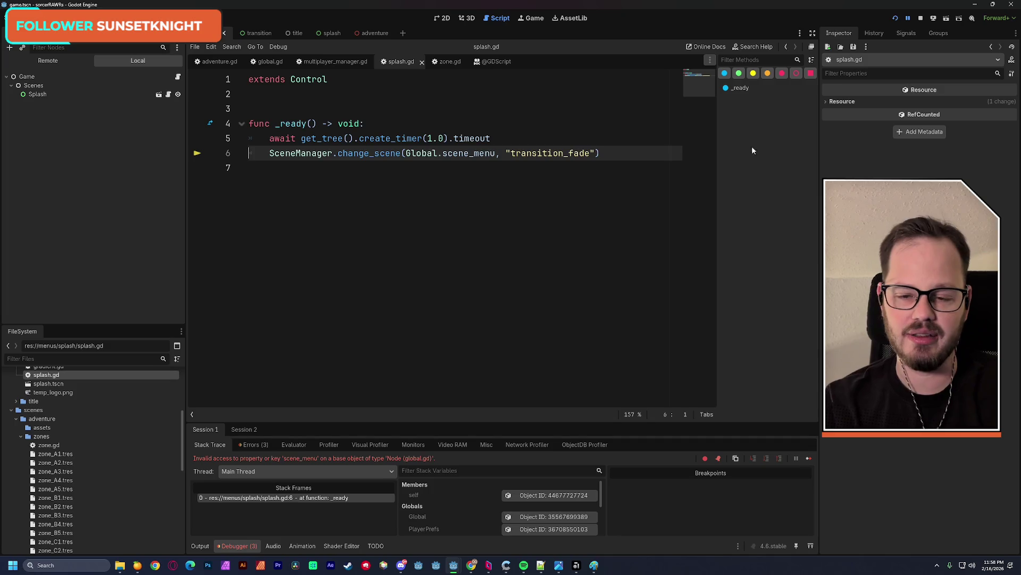
Replace scene_menu with scenes["menu"] on line 6 and save splash.gd.
{"action": "double_click", "coordinate": [462, 153]}
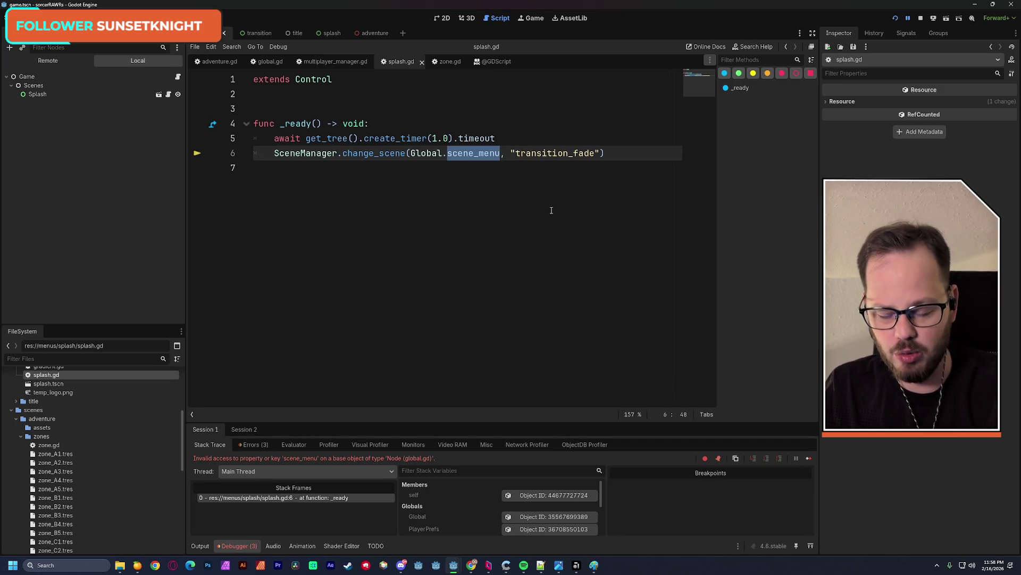
{"action": "type", "text": "sc"}
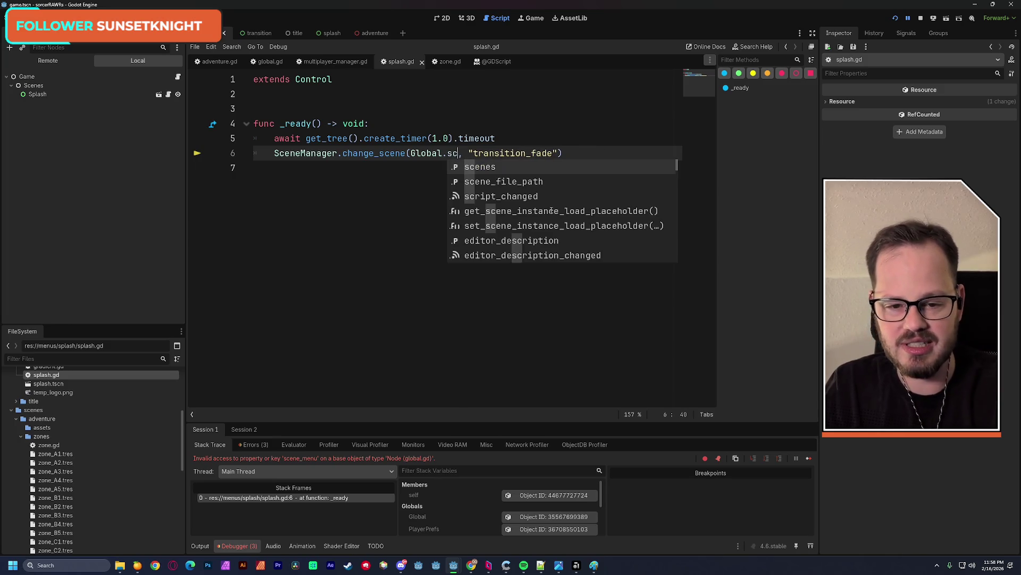
{"action": "key", "text": "Return"}
{"action": "type", "text": "[\""}
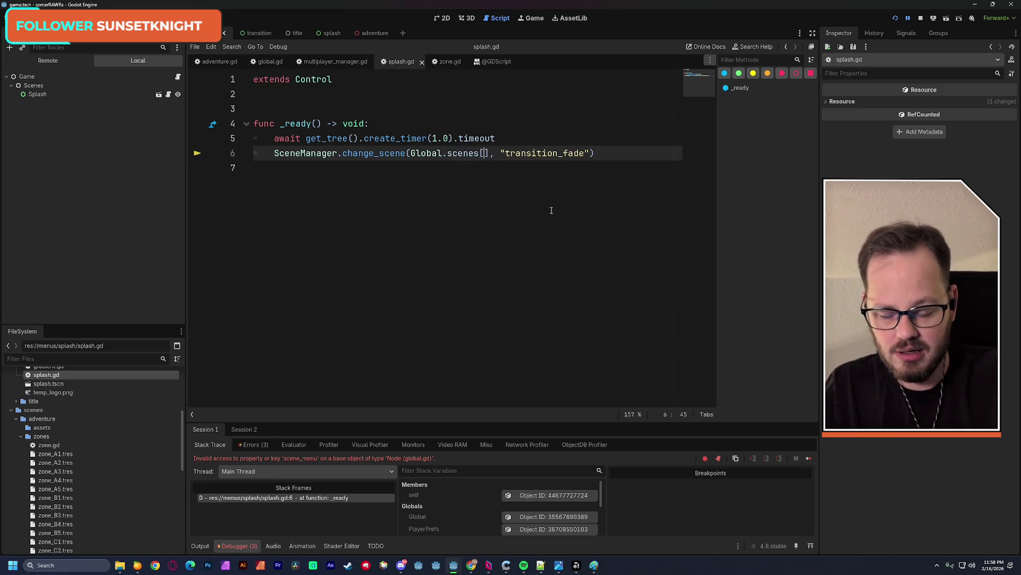
{"action": "type", "text": "menu"}
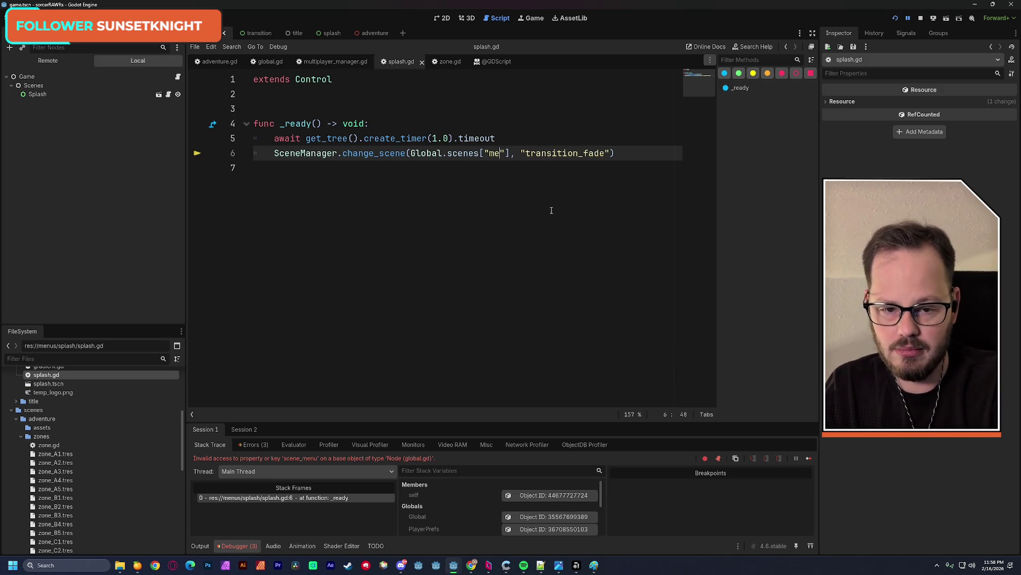
{"action": "key", "text": "Up"}
{"action": "key", "text": "ctrl+s"}
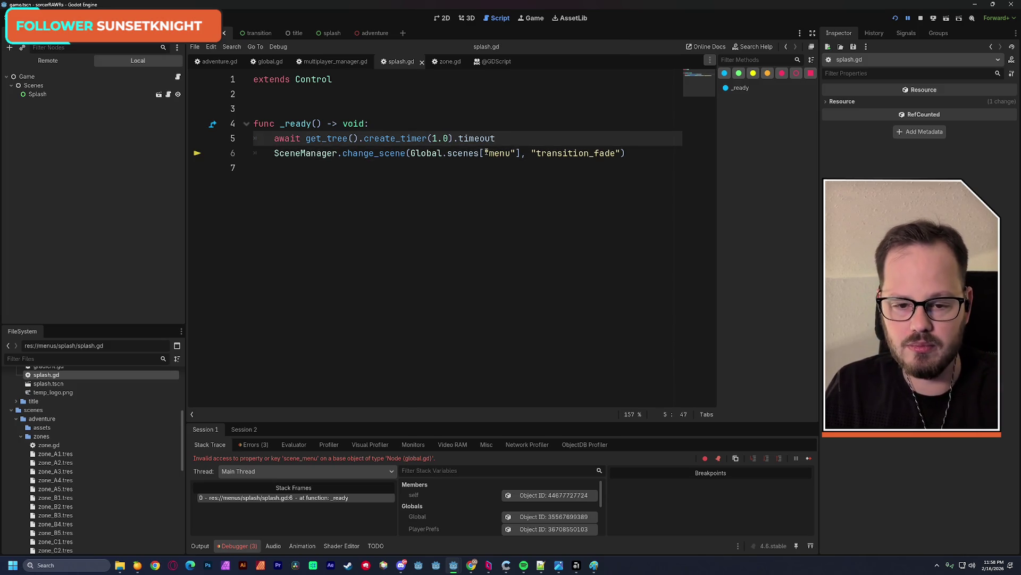
Change the splash timer from 1.0 to 2.0 seconds and run the game again.
{"action": "left_click", "coordinate": [432, 138]}
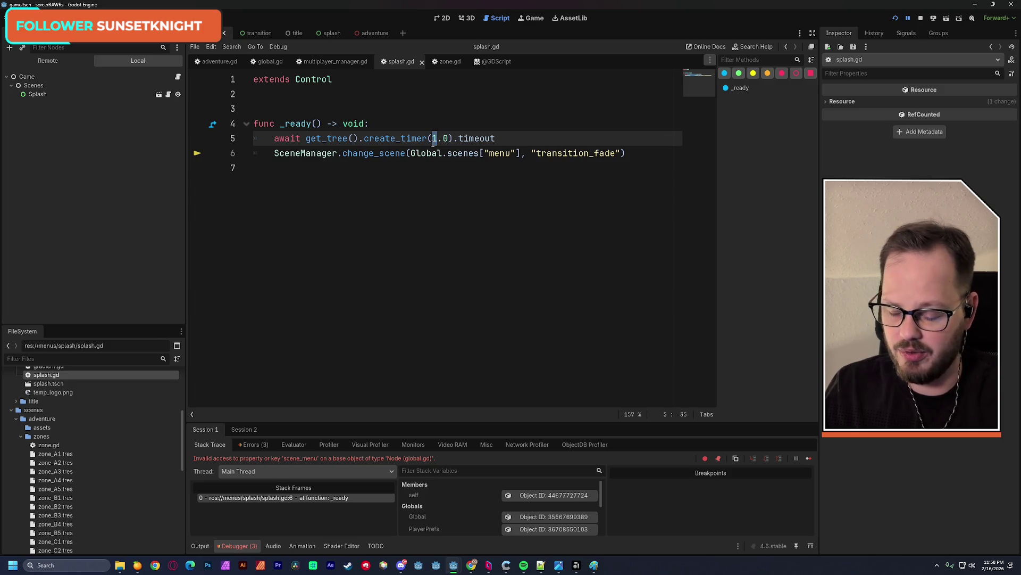
{"action": "key", "text": "Delete"}
{"action": "type", "text": "2"}
{"action": "left_click", "coordinate": [527, 110]}
{"action": "left_click", "coordinate": [896, 18]}
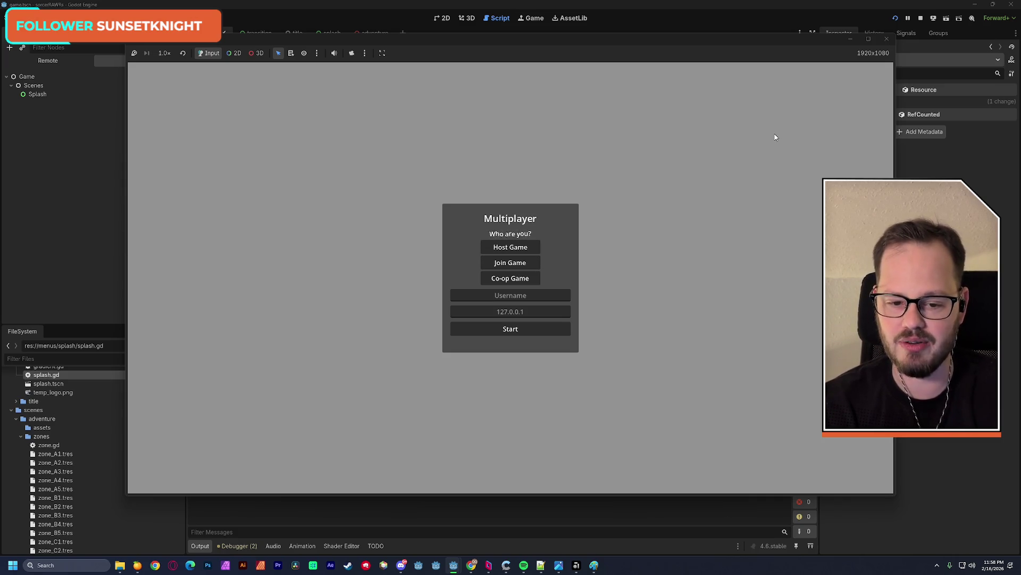
Close the running game and bring the Untitled - Paint timeline drawing to the front.
{"action": "left_click", "coordinate": [894, 18]}
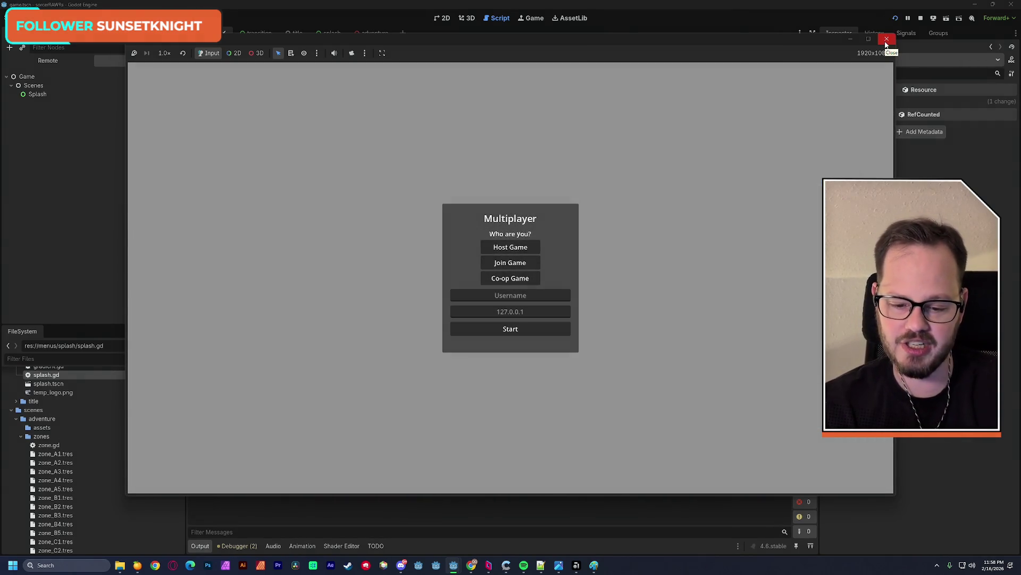
{"action": "left_click", "coordinate": [887, 40]}
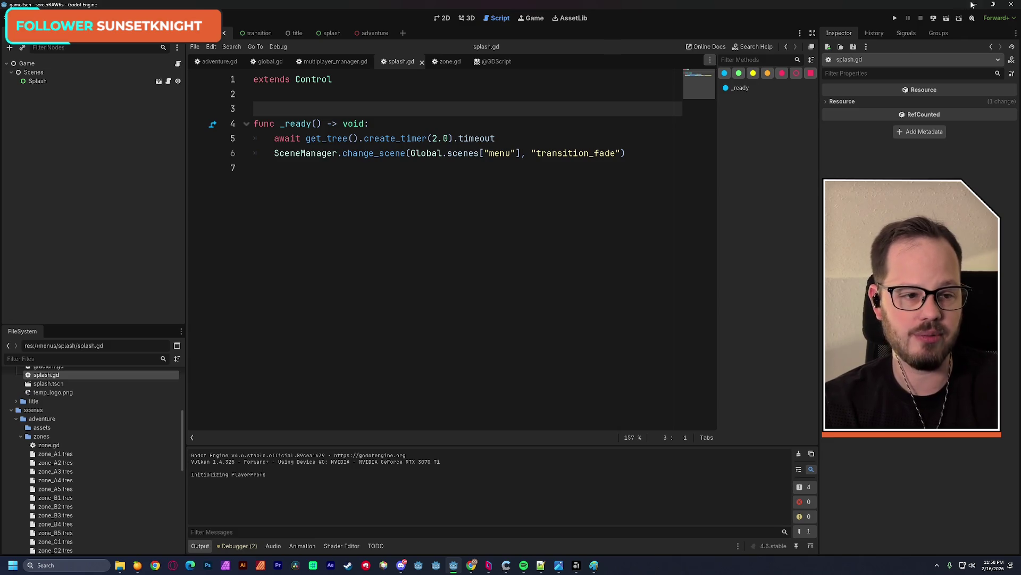
{"action": "mouse_move", "coordinate": [594, 565]}
{"action": "left_click", "coordinate": [638, 532]}
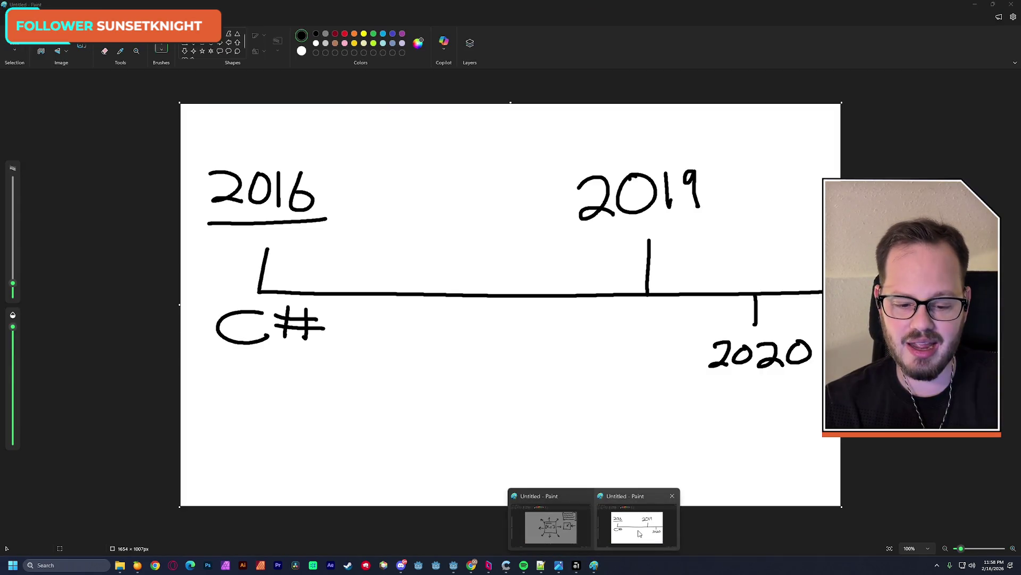
Draw a red X beside the 2020 tick, undoing the earlier stray strokes.
{"action": "left_click", "coordinate": [639, 533]}
{"action": "left_click_drag", "start_coordinate": [824, 273], "coordinate": [785, 322]}
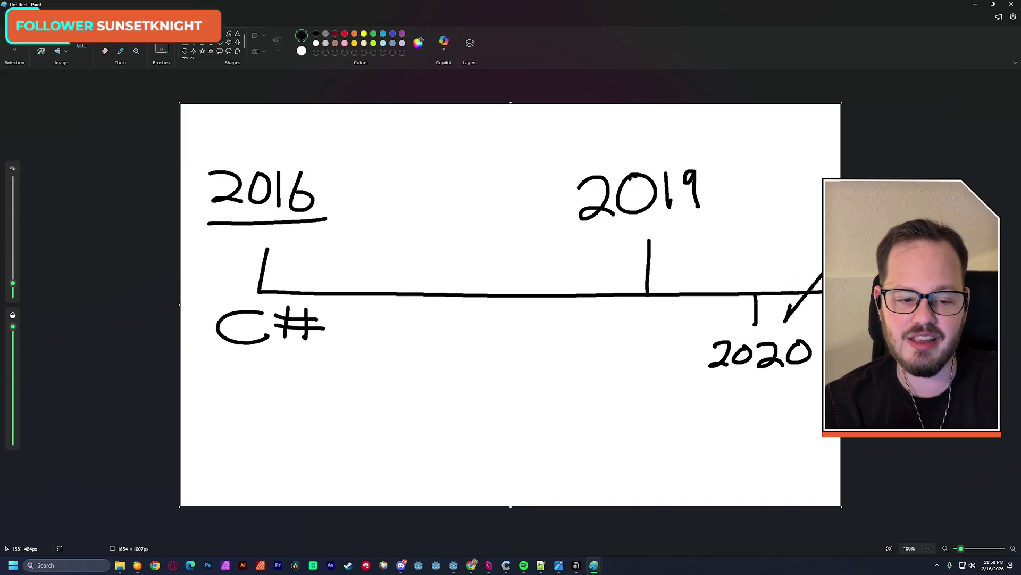
{"action": "left_click_drag", "start_coordinate": [820, 245], "coordinate": [809, 277]}
{"action": "key", "text": "ctrl+z"}
{"action": "key", "text": "ctrl+z"}
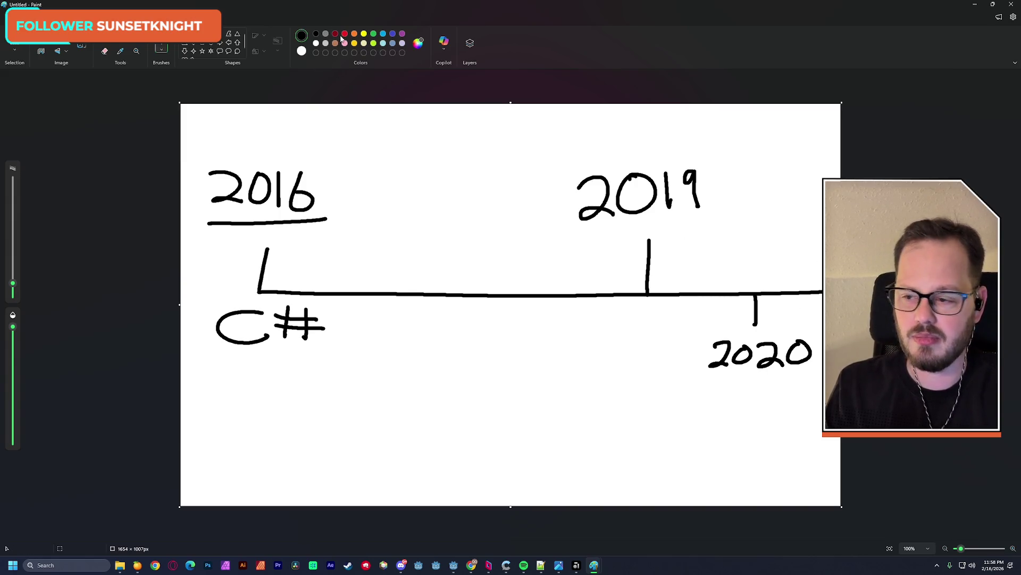
{"action": "left_click", "coordinate": [345, 33]}
{"action": "left_click_drag", "start_coordinate": [822, 249], "coordinate": [776, 316]}
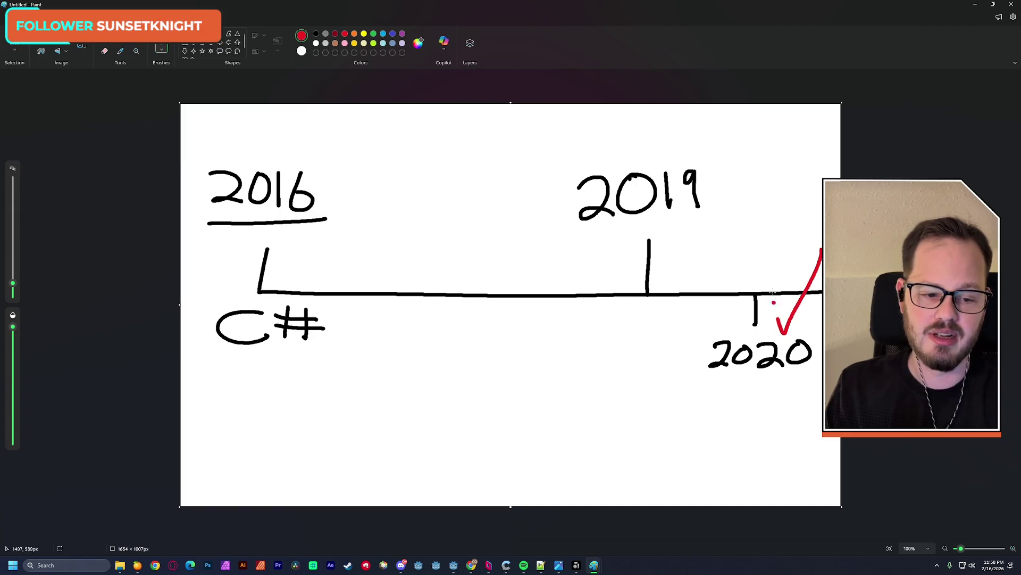
{"action": "left_click_drag", "start_coordinate": [773, 260], "coordinate": [823, 330]}
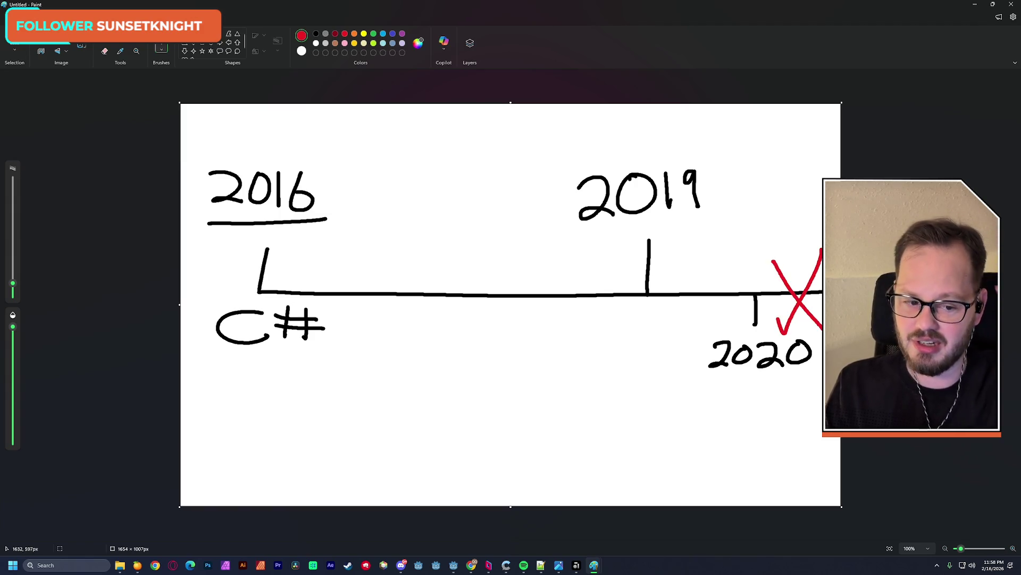
Switch back to black and try a line near the canvas bottom, undoing it.
{"action": "left_click", "coordinate": [316, 34]}
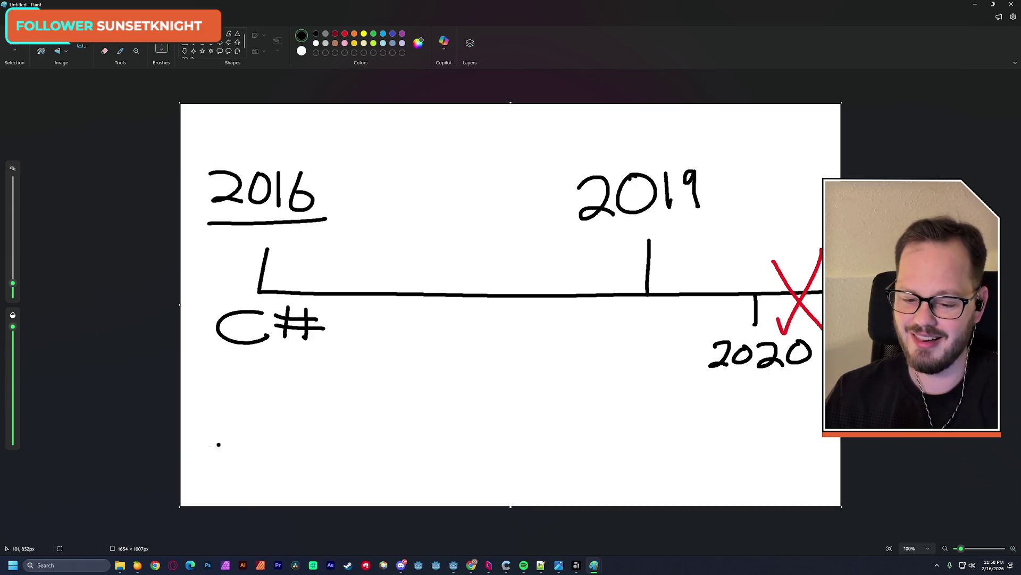
{"action": "mouse_move", "coordinate": [175, 450]}
{"action": "left_mouse_down"}
{"action": "mouse_move", "coordinate": [378, 454]}
{"action": "mouse_move", "coordinate": [178, 454]}
{"action": "left_mouse_up"}
{"action": "key", "text": "ctrl+z"}
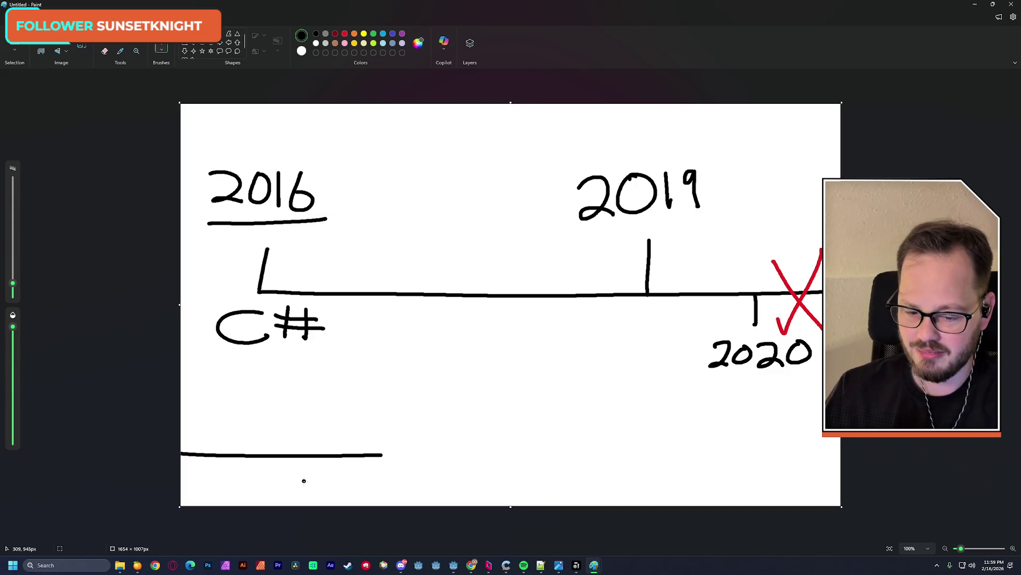
Write 2022 below the bottom line and draw a tick above it.
{"action": "mouse_move", "coordinate": [309, 477]}
{"action": "left_mouse_down"}
{"action": "mouse_move", "coordinate": [319, 477]}
{"action": "mouse_move", "coordinate": [311, 492]}
{"action": "mouse_move", "coordinate": [345, 493]}
{"action": "mouse_move", "coordinate": [362, 473]}
{"action": "left_mouse_up"}
{"action": "mouse_move", "coordinate": [372, 476]}
{"action": "left_mouse_down"}
{"action": "mouse_move", "coordinate": [368, 499]}
{"action": "mouse_move", "coordinate": [407, 502]}
{"action": "left_mouse_up"}
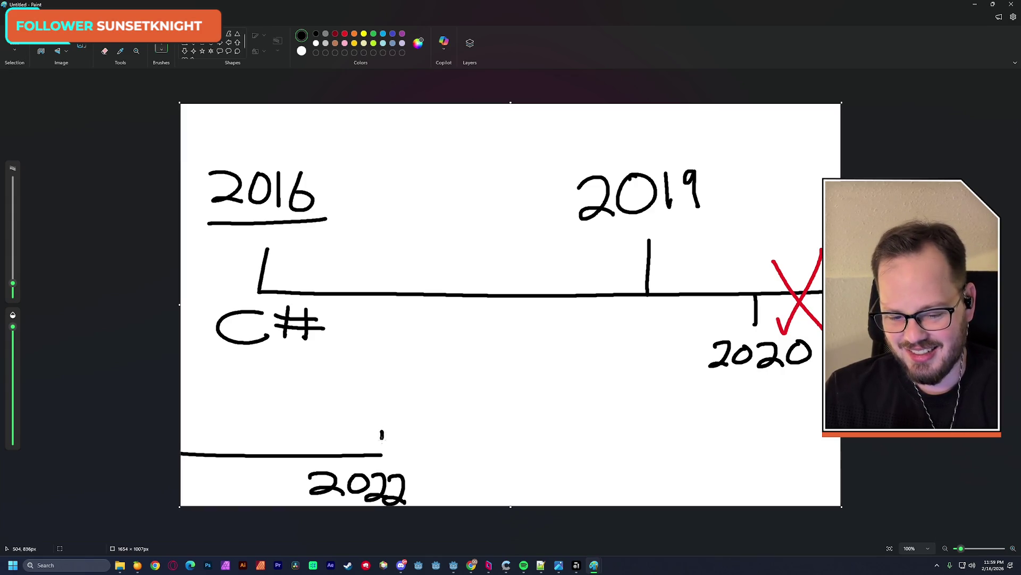
{"action": "left_click_drag", "start_coordinate": [382, 435], "coordinate": [382, 458]}
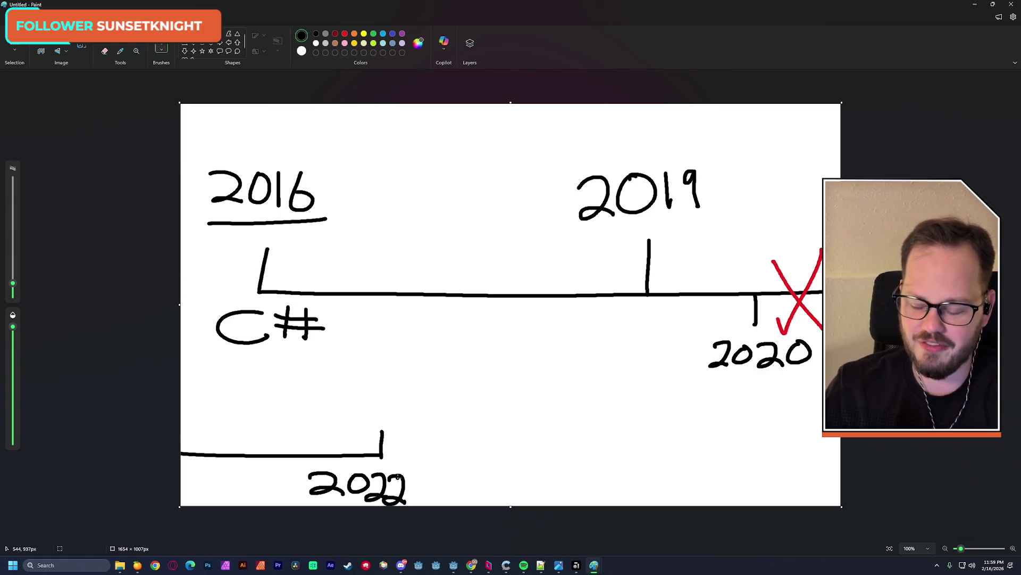
Turn 2022 into 2023 with the eraser and brush, then extend the lower line rightward.
{"action": "key", "text": "e"}
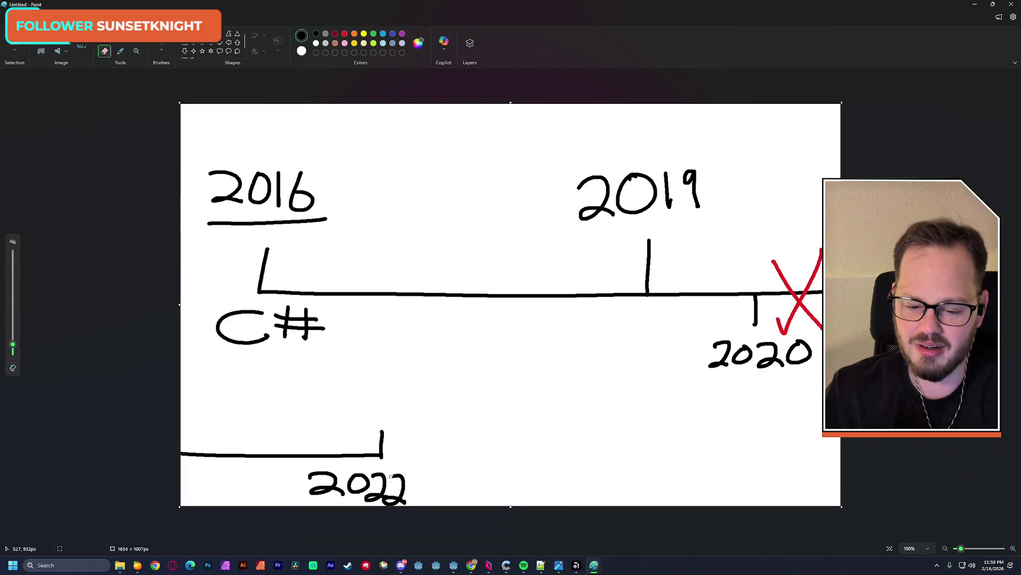
{"action": "mouse_move", "coordinate": [389, 479]}
{"action": "left_mouse_down"}
{"action": "mouse_move", "coordinate": [399, 474]}
{"action": "mouse_move", "coordinate": [404, 508]}
{"action": "mouse_move", "coordinate": [397, 497]}
{"action": "mouse_move", "coordinate": [387, 506]}
{"action": "mouse_move", "coordinate": [389, 492]}
{"action": "left_mouse_up"}
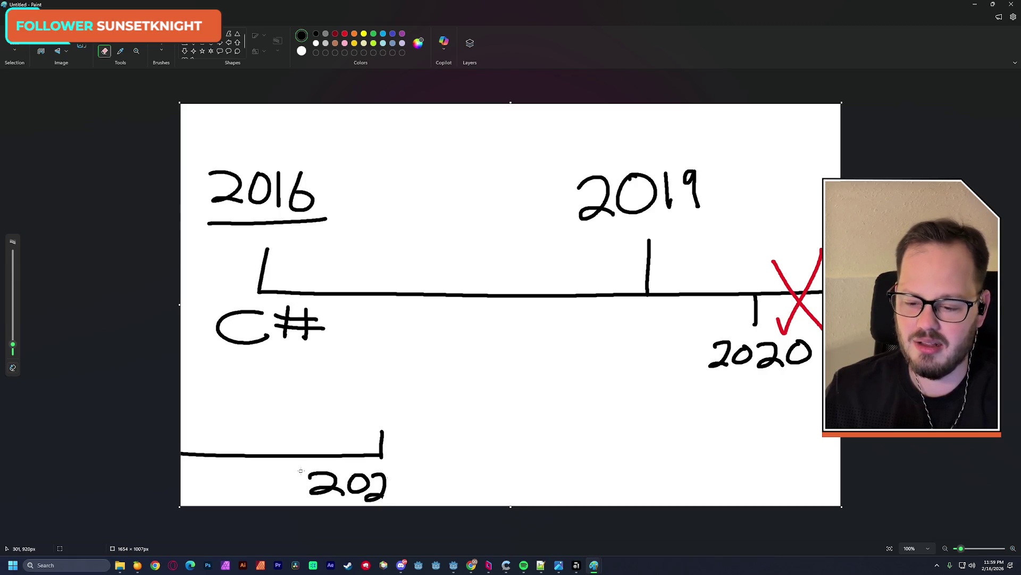
{"action": "key", "text": "b"}
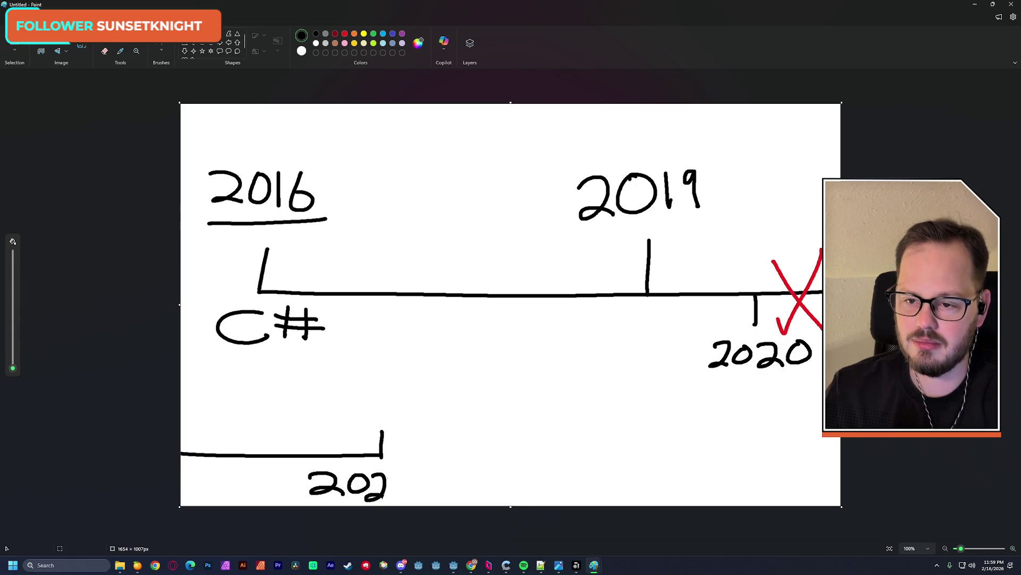
{"action": "key", "text": "b"}
{"action": "mouse_move", "coordinate": [383, 495]}
{"action": "left_mouse_down"}
{"action": "mouse_move", "coordinate": [396, 479]}
{"action": "mouse_move", "coordinate": [399, 496]}
{"action": "left_mouse_up"}
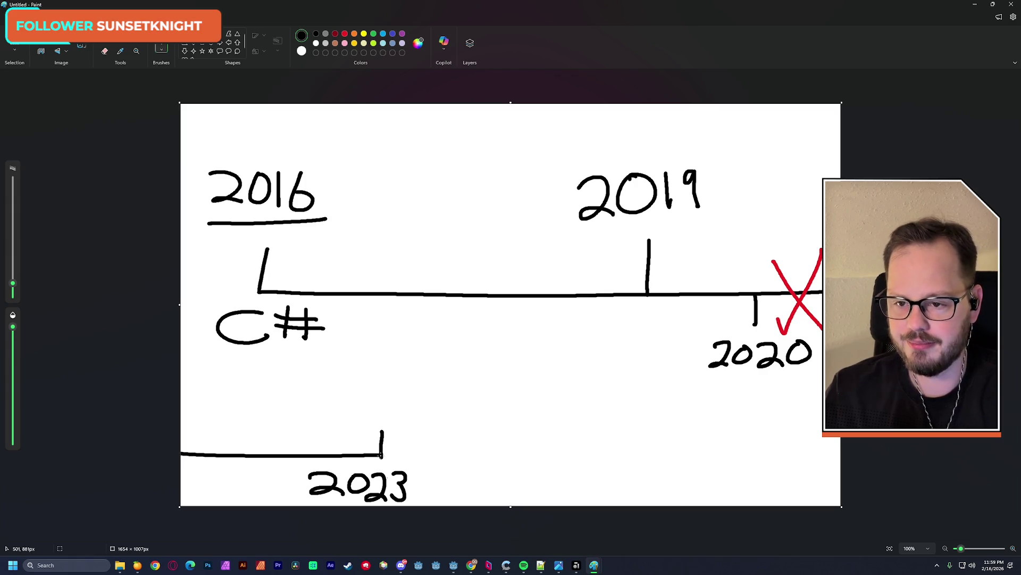
{"action": "left_click_drag", "start_coordinate": [385, 455], "coordinate": [596, 455]}
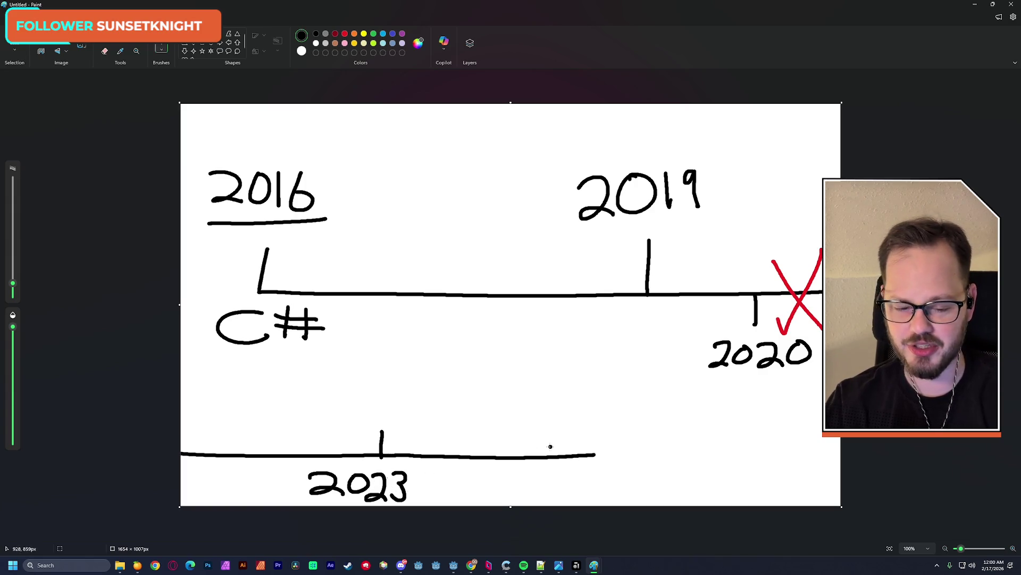
Add an arrowhead to the lower line's end, then close Paint without saving.
{"action": "left_click_drag", "start_coordinate": [586, 431], "coordinate": [584, 480]}
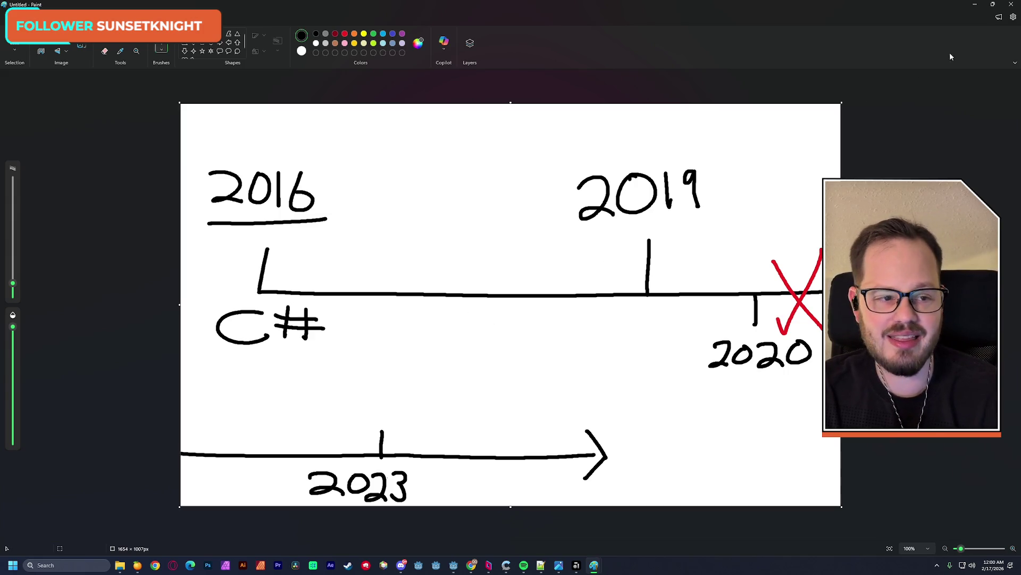
{"action": "left_click", "coordinate": [1011, 4]}
{"action": "left_click", "coordinate": [511, 298]}
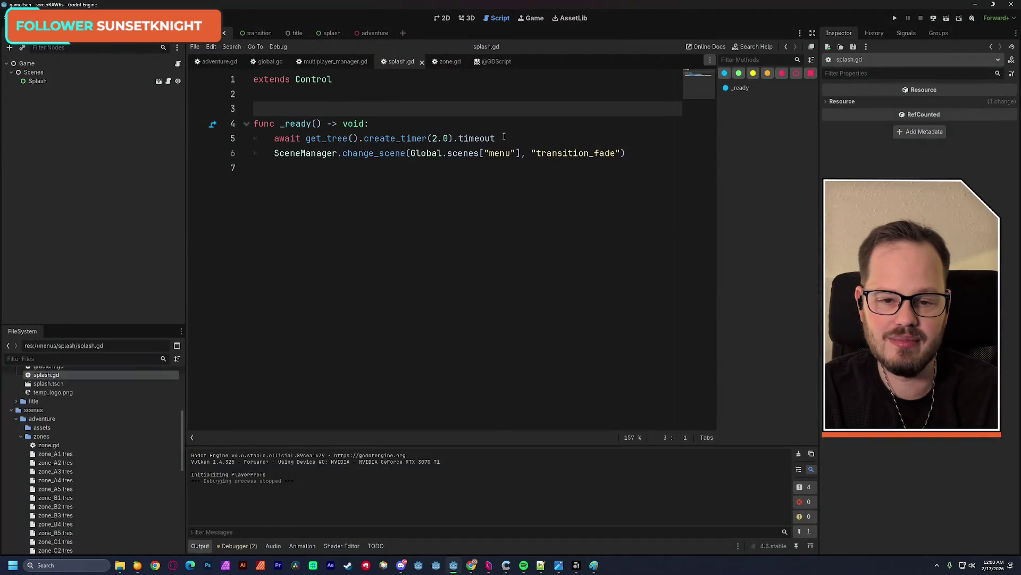
Open the adventure scene's adventure.gd script and scroll to new_adventure().
{"action": "left_click", "coordinate": [374, 33]}
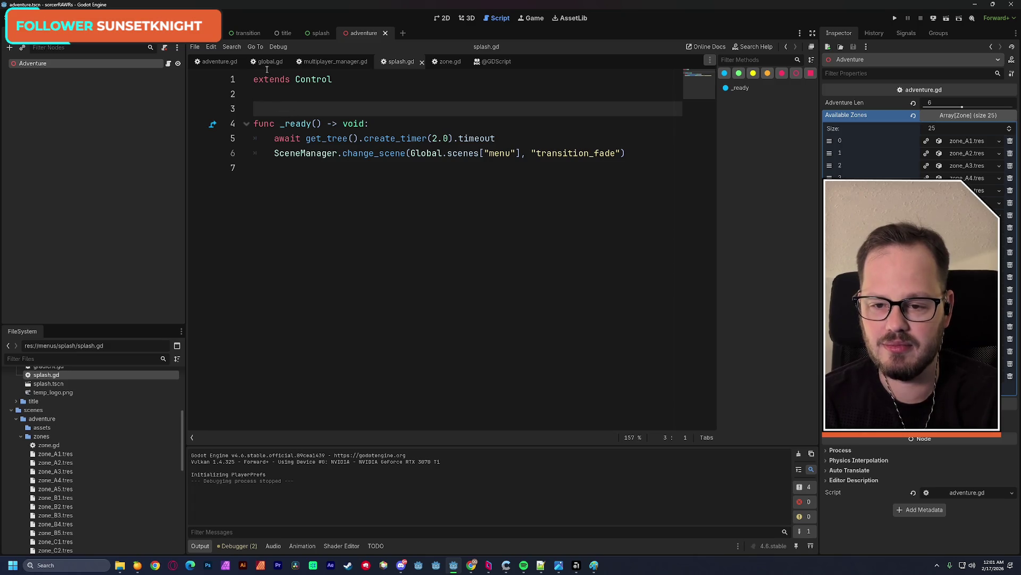
{"action": "left_click", "coordinate": [219, 61]}
{"action": "scroll", "coordinate": [380, 193], "scroll_direction": "down", "scroll_amount": 3}
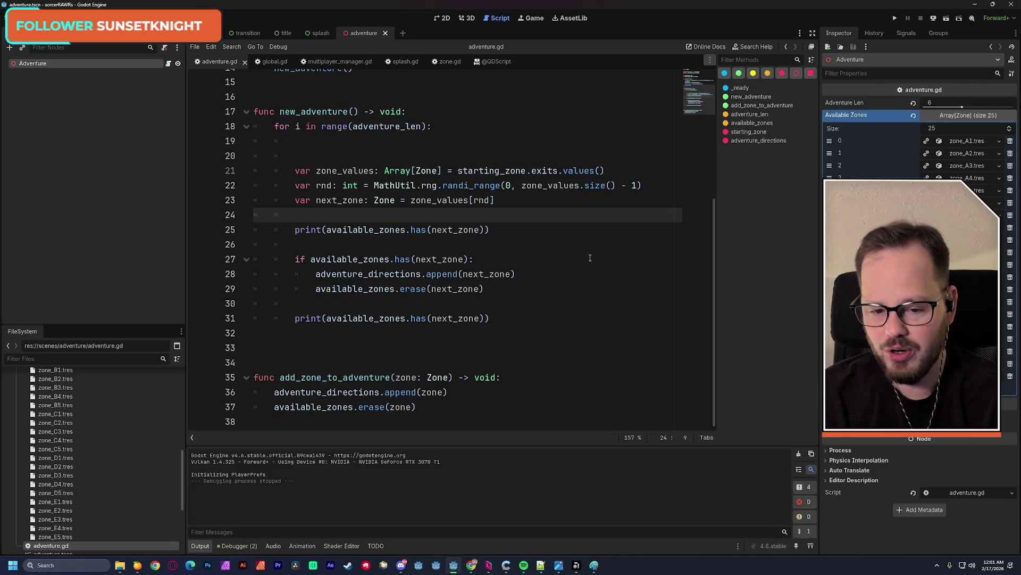
{"action": "scroll", "coordinate": [590, 258], "scroll_direction": "up", "scroll_amount": 5}
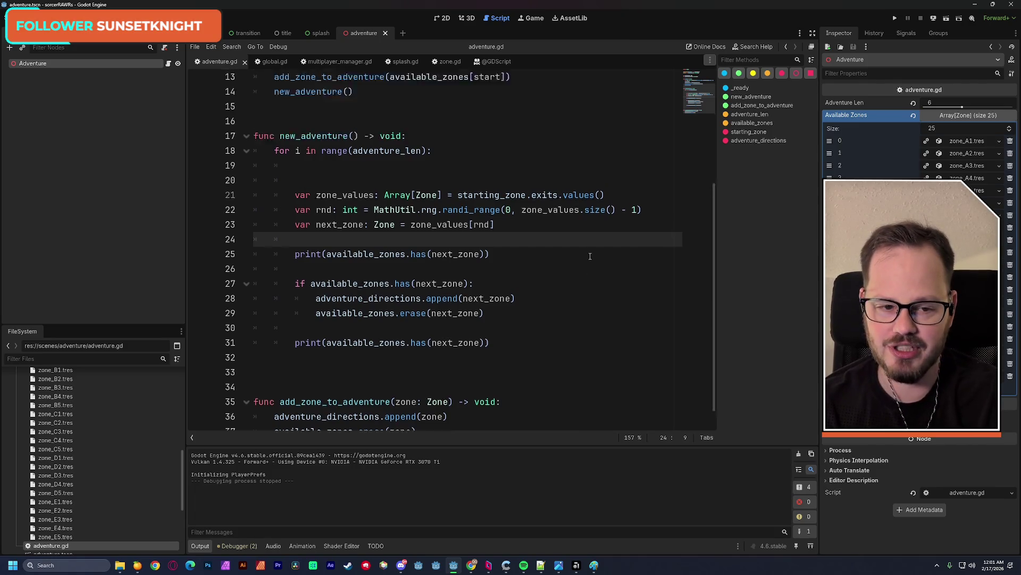
{"action": "scroll", "coordinate": [590, 255], "scroll_direction": "down", "scroll_amount": 5}
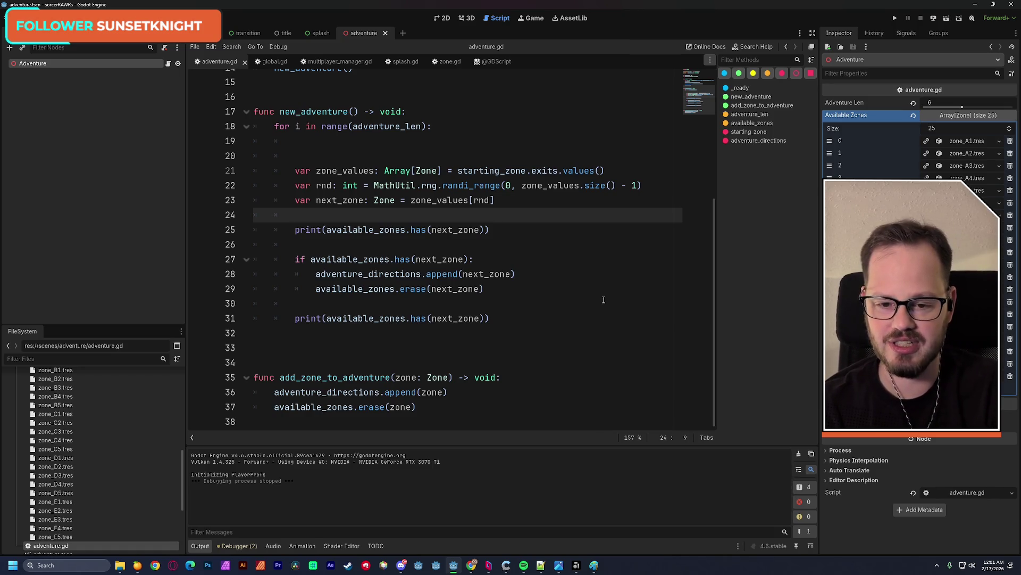
{"action": "scroll", "coordinate": [603, 298], "scroll_direction": "up", "scroll_amount": 5}
{"action": "scroll", "coordinate": [600, 297], "scroll_direction": "down", "scroll_amount": 5}
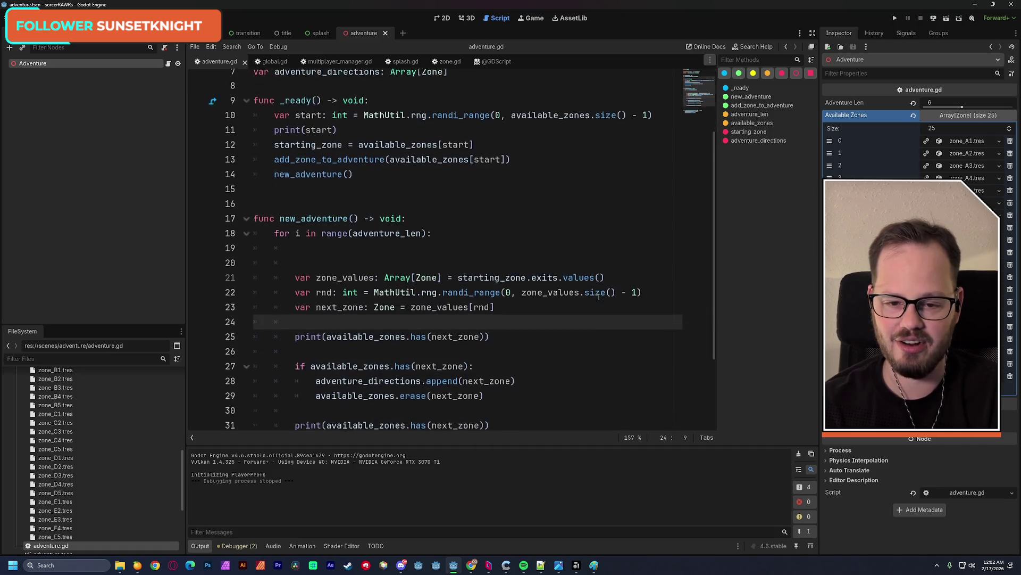
{"action": "scroll", "coordinate": [599, 297], "scroll_direction": "up", "scroll_amount": 5}
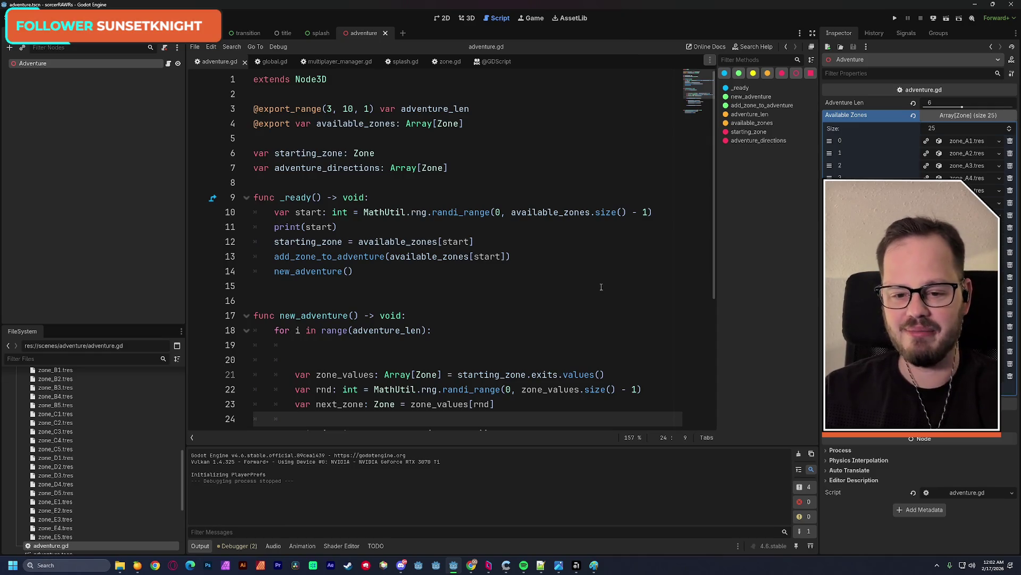
{"action": "scroll", "coordinate": [703, 82], "scroll_direction": "down", "scroll_amount": 4}
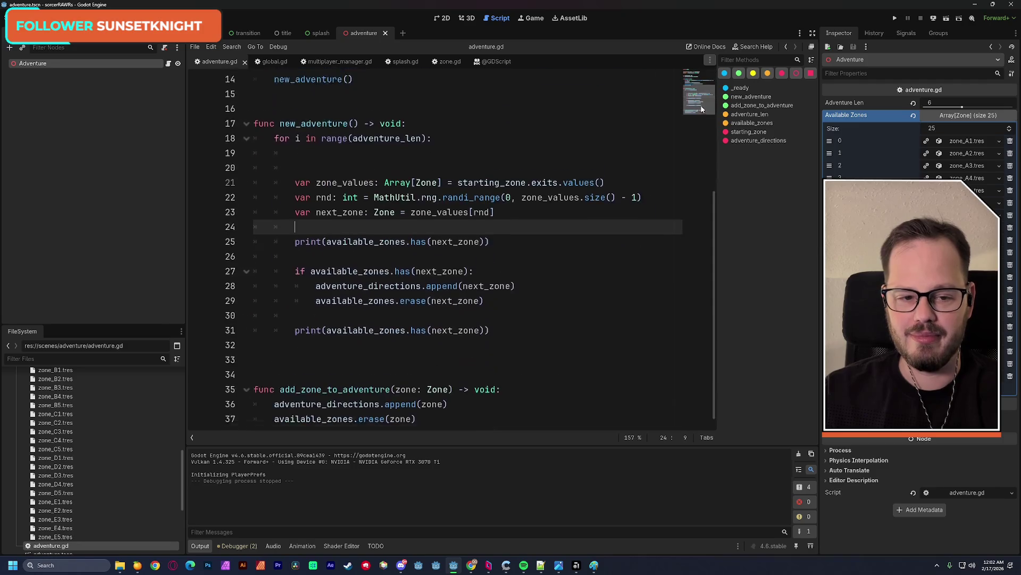
{"action": "scroll", "coordinate": [704, 82], "scroll_direction": "up", "scroll_amount": 4}
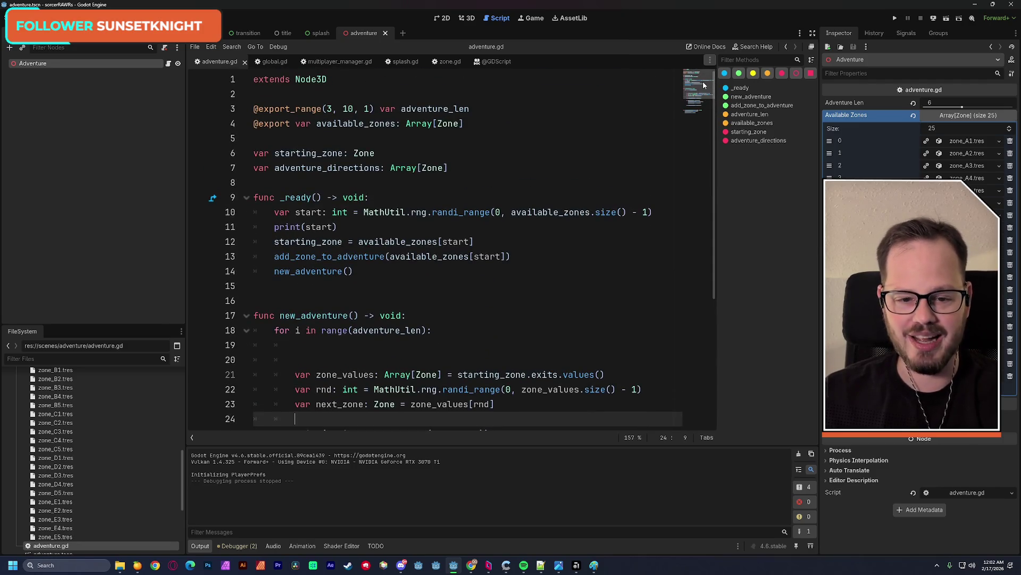
{"action": "scroll", "coordinate": [703, 81], "scroll_direction": "down", "scroll_amount": 4}
{"action": "left_click", "coordinate": [479, 153]}
{"action": "key", "text": "Up"}
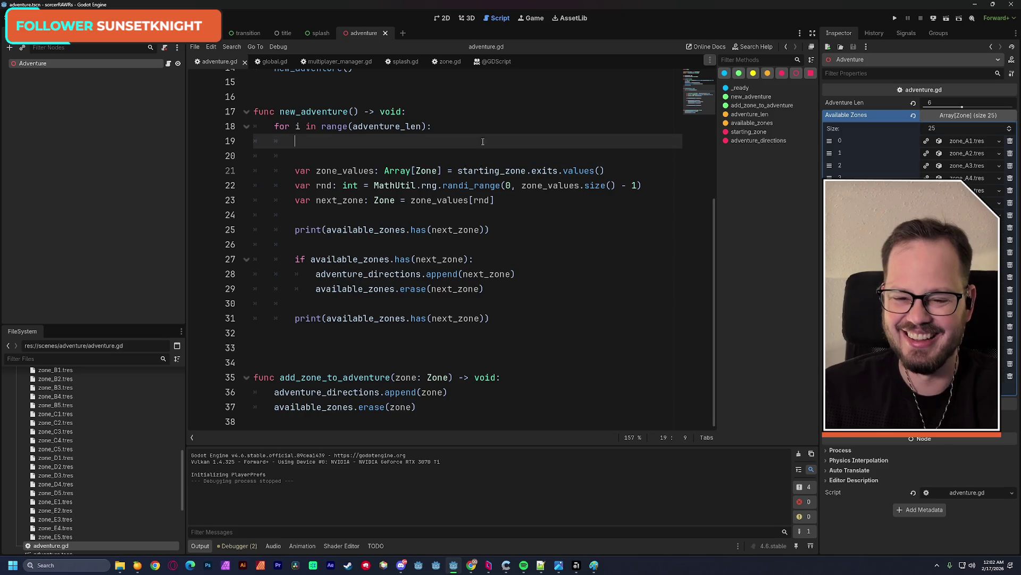
{"action": "scroll", "coordinate": [429, 230], "scroll_direction": "up", "scroll_amount": 4}
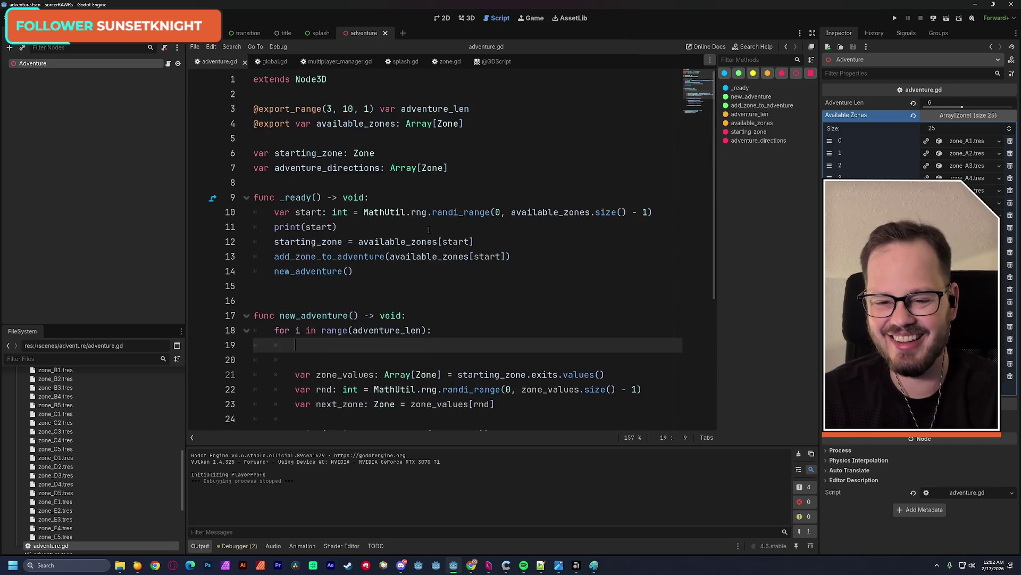
{"action": "mouse_move", "coordinate": [254, 79]}
{"action": "left_mouse_down"}
{"action": "mouse_move", "coordinate": [290, 109]}
{"action": "mouse_move", "coordinate": [505, 424]}
{"action": "mouse_move", "coordinate": [550, 304]}
{"action": "left_mouse_up"}
{"action": "left_click", "coordinate": [551, 305]}
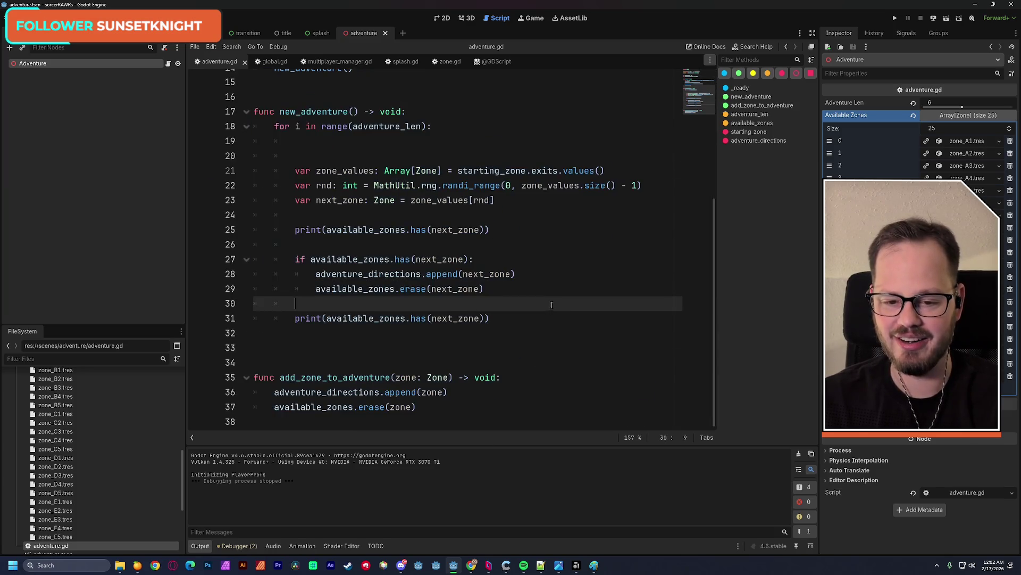
{"action": "left_click", "coordinate": [478, 238]}
{"action": "left_click", "coordinate": [470, 218]}
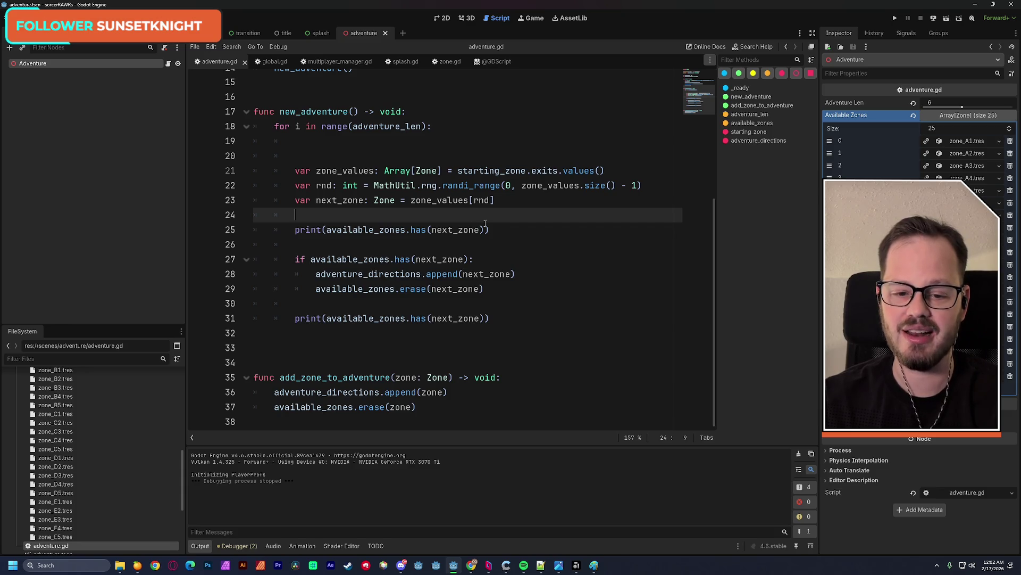
{"action": "left_click", "coordinate": [490, 242]}
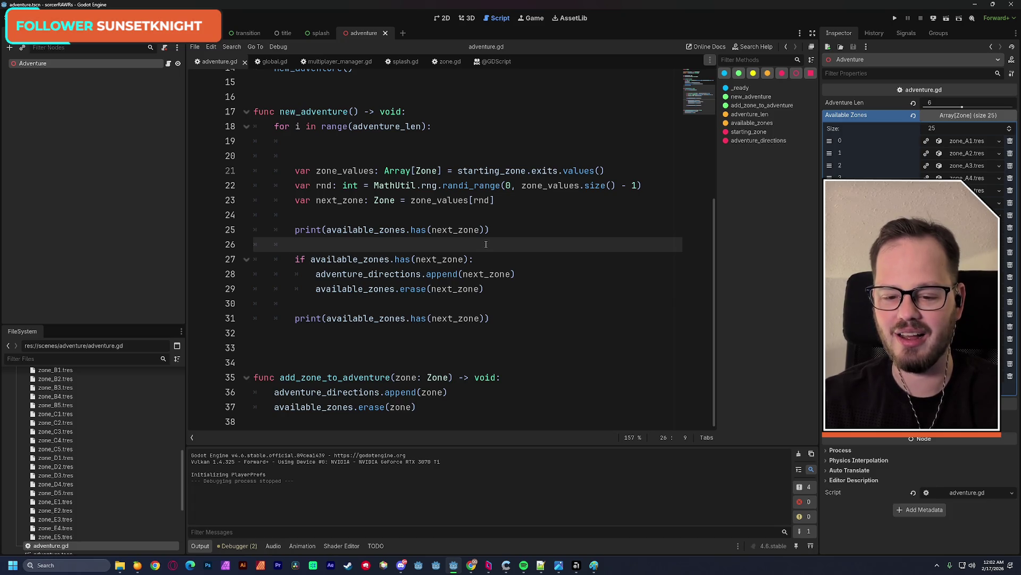
{"action": "left_click", "coordinate": [474, 214]}
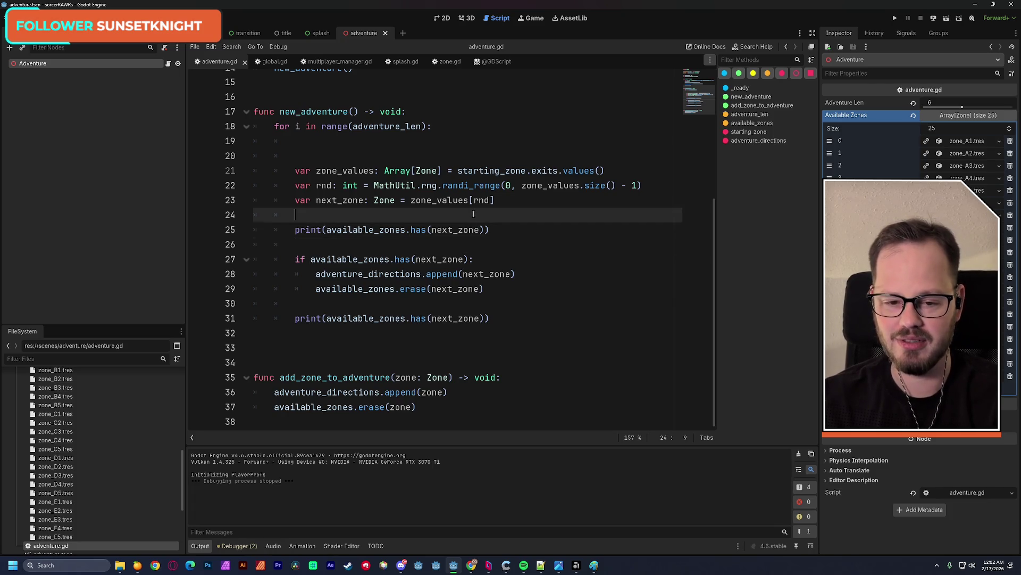
{"action": "left_click", "coordinate": [438, 140]}
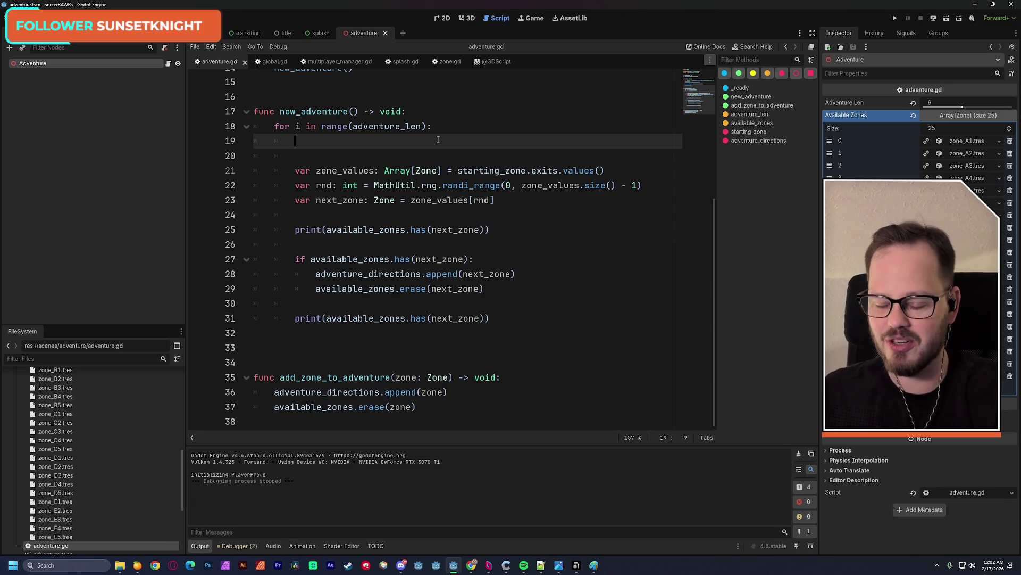
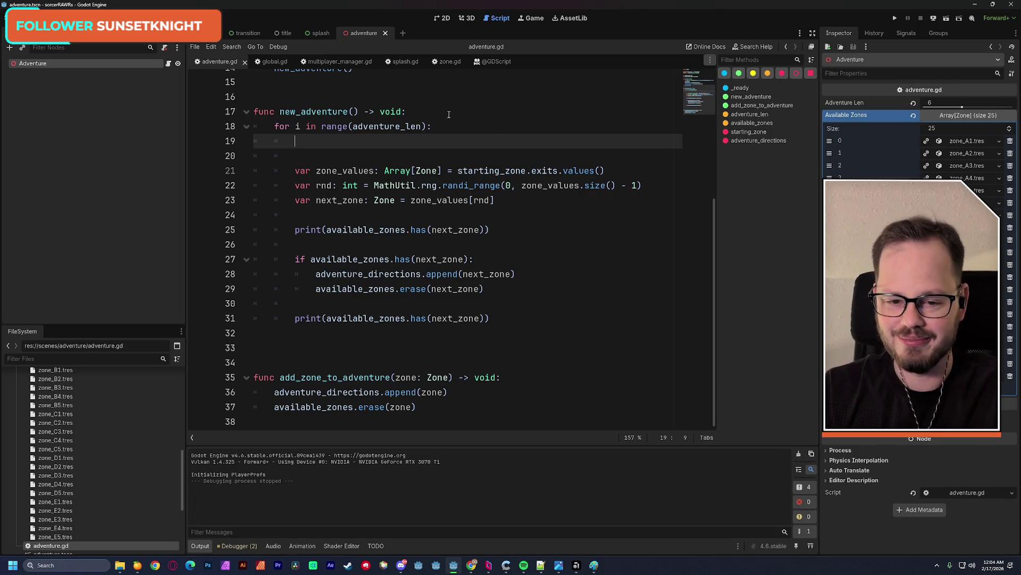
Place the caret on empty line 15 of the open script and scroll through it.
{"action": "left_click", "coordinate": [420, 97]}
{"action": "left_click", "coordinate": [420, 84]}
{"action": "scroll", "coordinate": [420, 108], "scroll_direction": "up", "scroll_amount": 3}
{"action": "scroll", "coordinate": [421, 107], "scroll_direction": "down", "scroll_amount": 3}
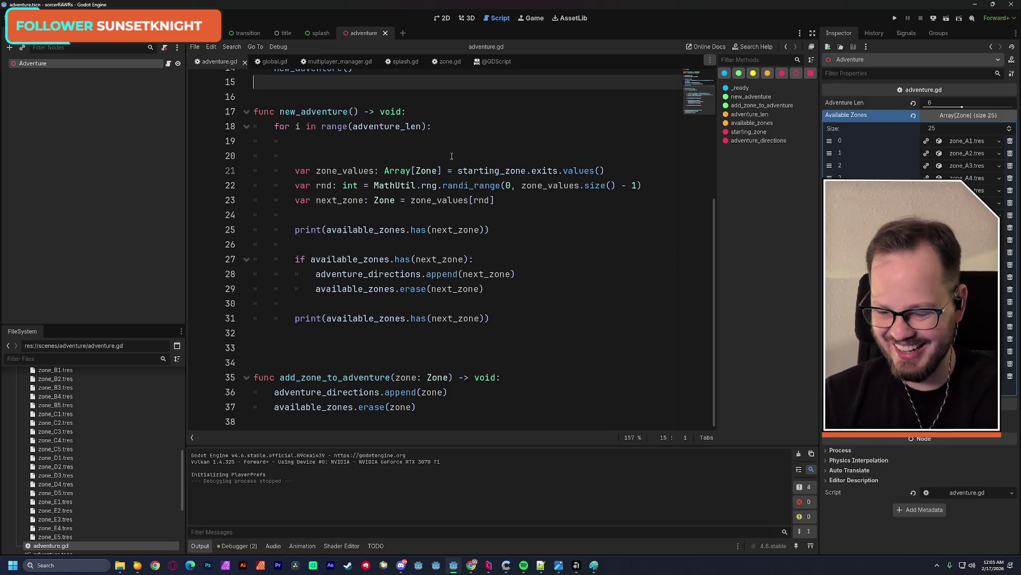
{"action": "scroll", "coordinate": [435, 149], "scroll_direction": "up", "scroll_amount": 1}
{"action": "scroll", "coordinate": [434, 156], "scroll_direction": "down", "scroll_amount": 1}
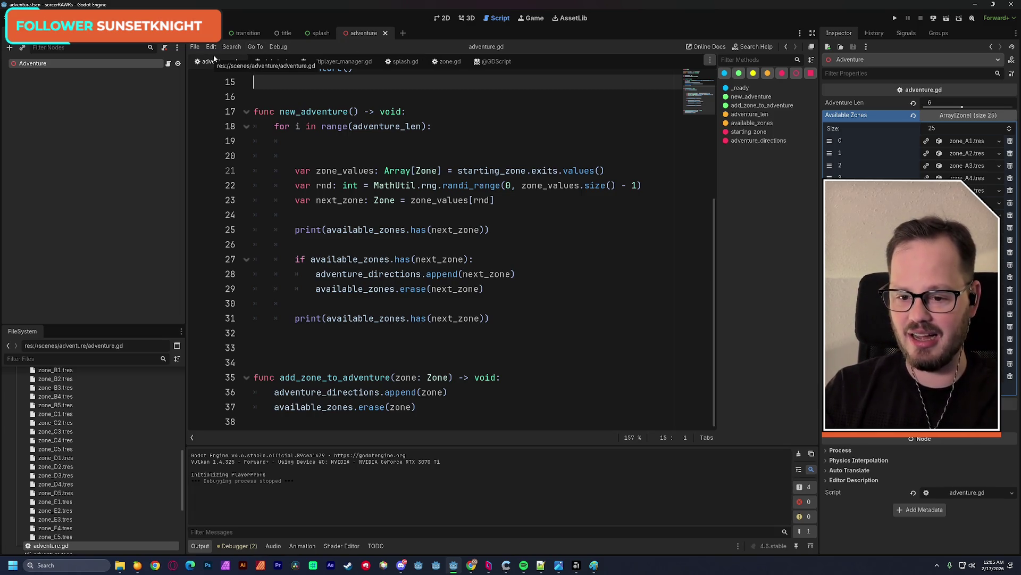
Look over the title scene in 2D, then the splash scene with SplashScreenLabel deselected.
{"action": "left_click", "coordinate": [288, 33]}
{"action": "left_click", "coordinate": [444, 19]}
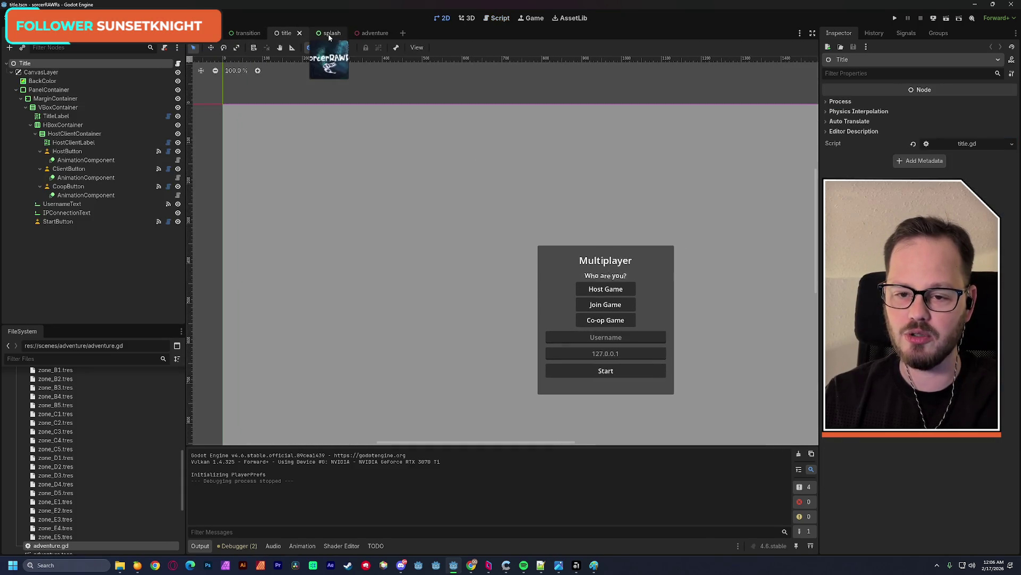
{"action": "left_click", "coordinate": [327, 33]}
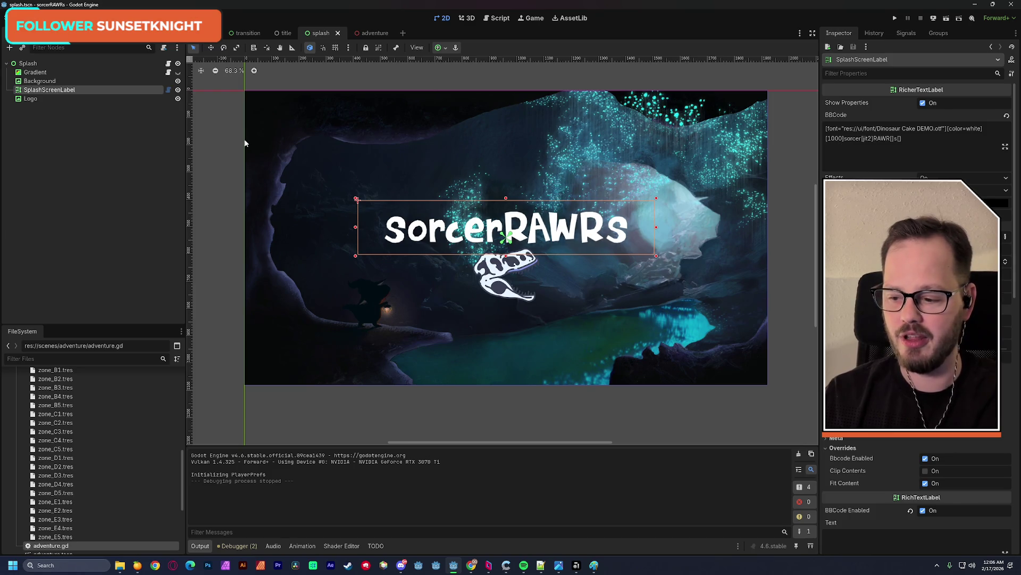
{"action": "left_click", "coordinate": [121, 165]}
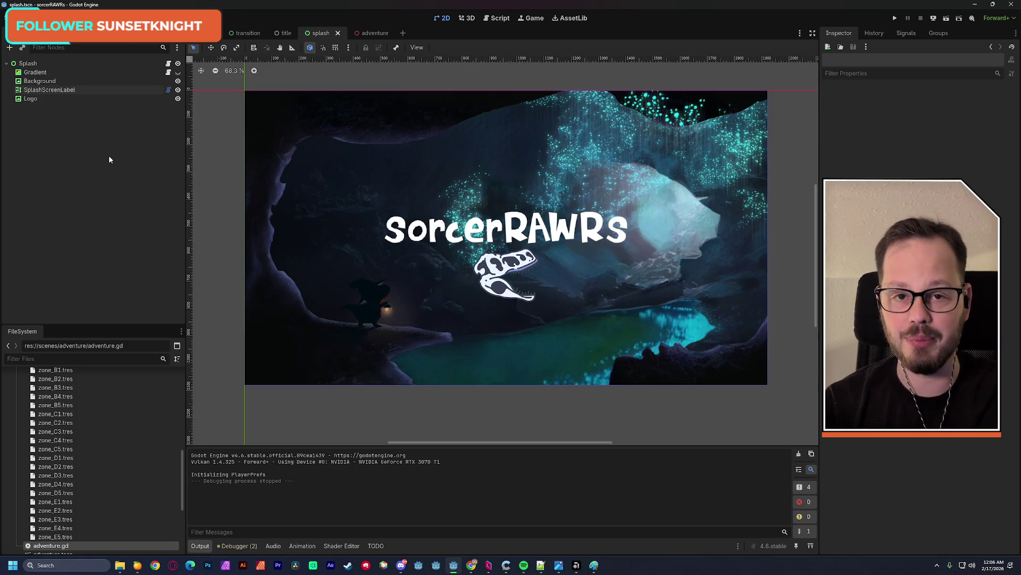
{"action": "left_click_drag", "start_coordinate": [213, 143], "coordinate": [214, 150]}
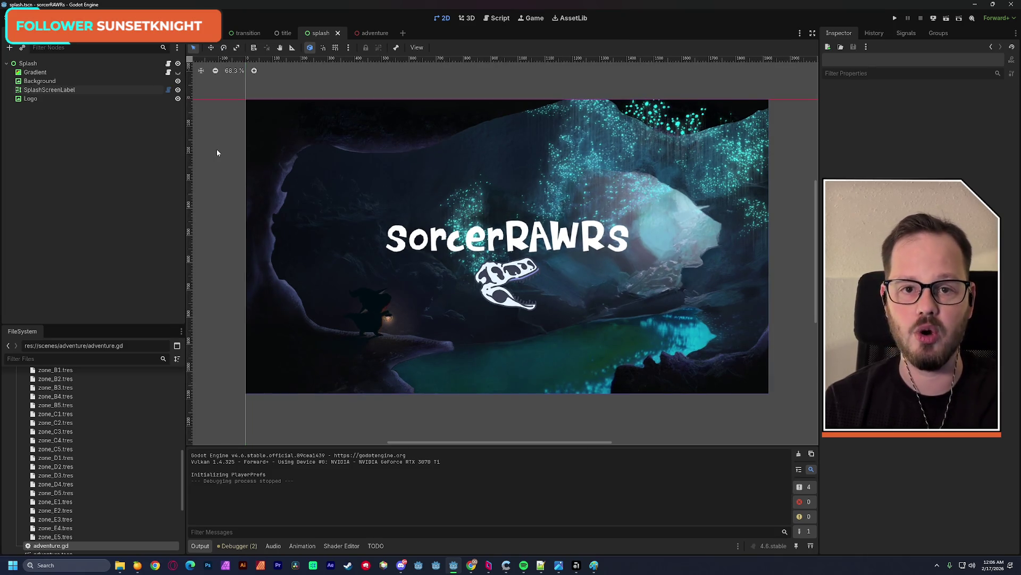
{"action": "scroll", "coordinate": [126, 420], "scroll_direction": "up", "scroll_amount": 15}
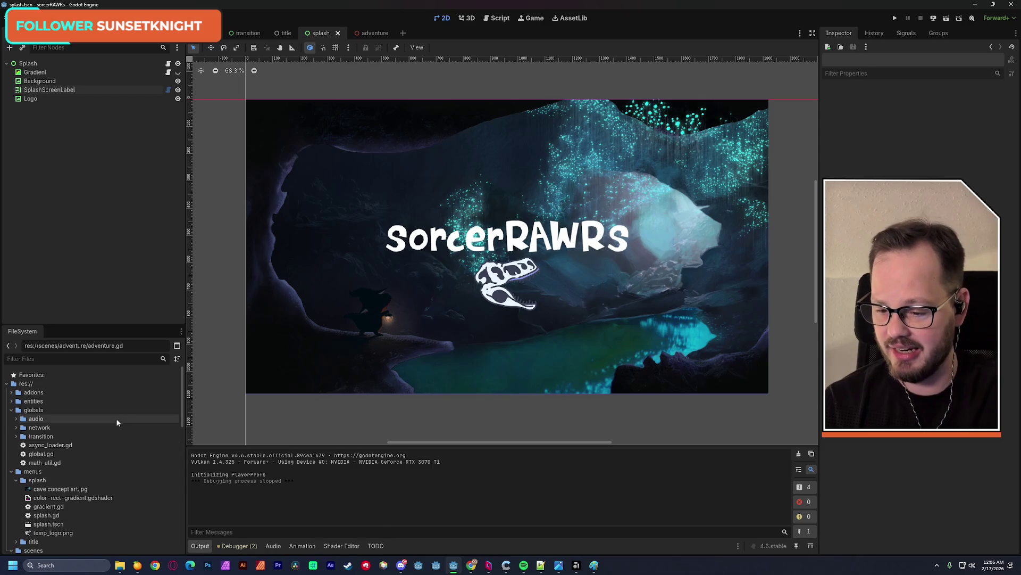
Expand globals/audio and open audio_manager.gd in the script editor.
{"action": "left_click", "coordinate": [16, 418]}
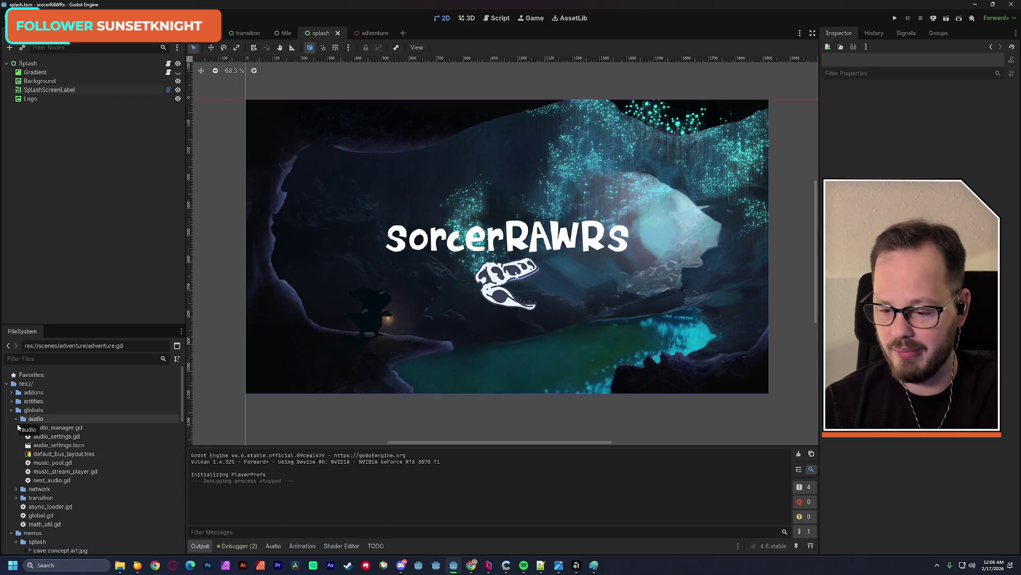
{"action": "double_click", "coordinate": [57, 427]}
{"action": "mouse_move", "coordinate": [707, 85]}
{"action": "left_mouse_down"}
{"action": "mouse_move", "coordinate": [702, 255]}
{"action": "mouse_move", "coordinate": [675, 422]}
{"action": "mouse_move", "coordinate": [652, 73]}
{"action": "left_mouse_up"}
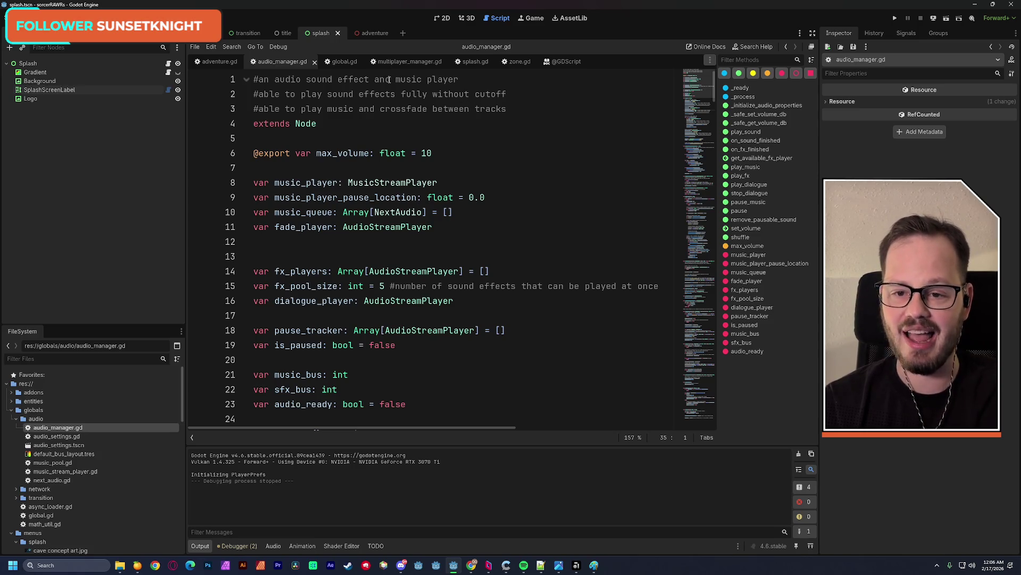
Open audio_settings.tscn, zoom and pan its 2D canvas, then close its tab.
{"action": "double_click", "coordinate": [62, 446]}
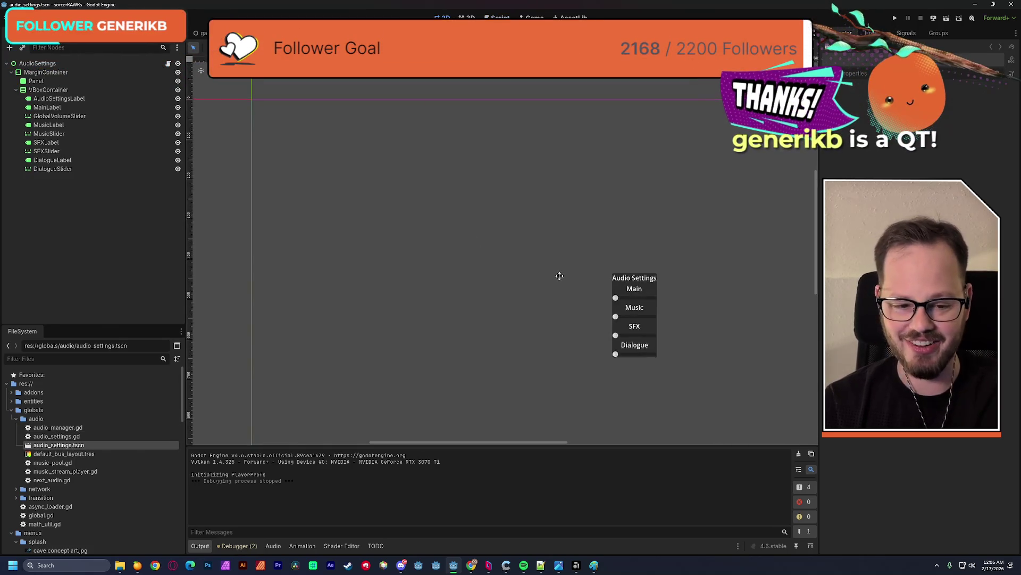
{"action": "scroll", "coordinate": [466, 217], "scroll_direction": "down", "scroll_amount": 4}
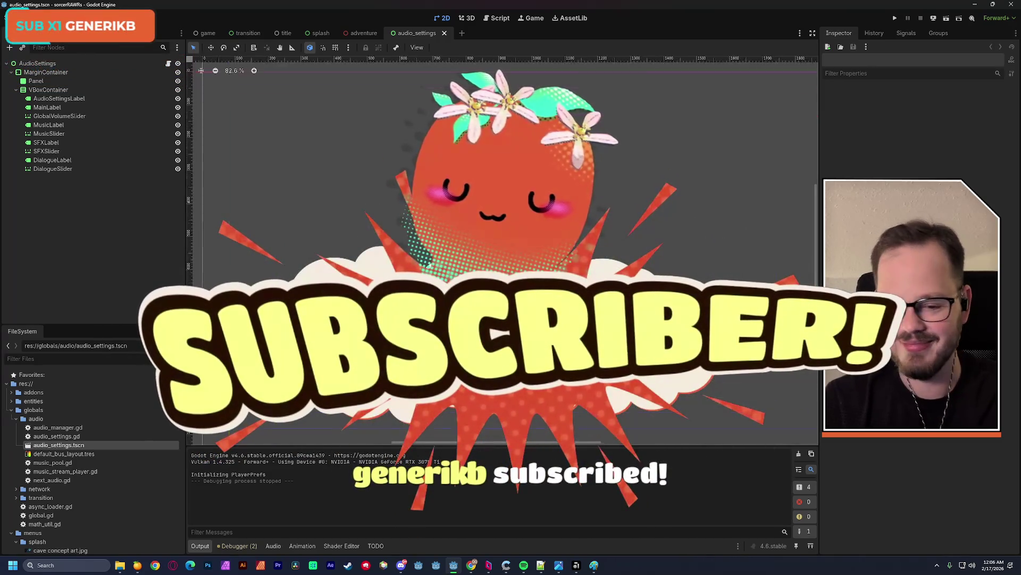
{"action": "scroll", "coordinate": [536, 243], "scroll_direction": "up", "scroll_amount": 8}
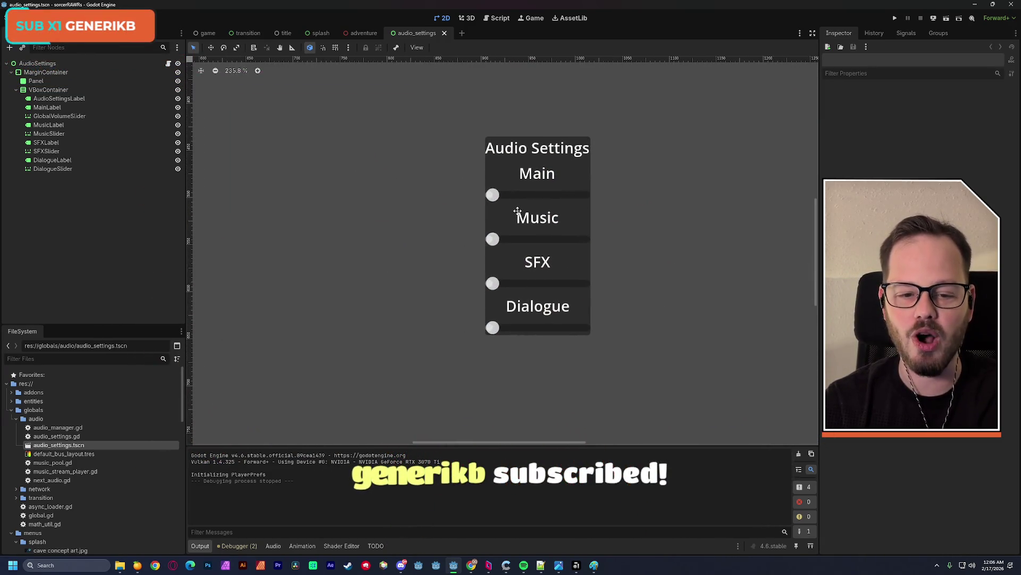
{"action": "scroll", "coordinate": [528, 226], "scroll_direction": "down", "scroll_amount": 4}
{"action": "scroll", "coordinate": [527, 226], "scroll_direction": "down", "scroll_amount": 4}
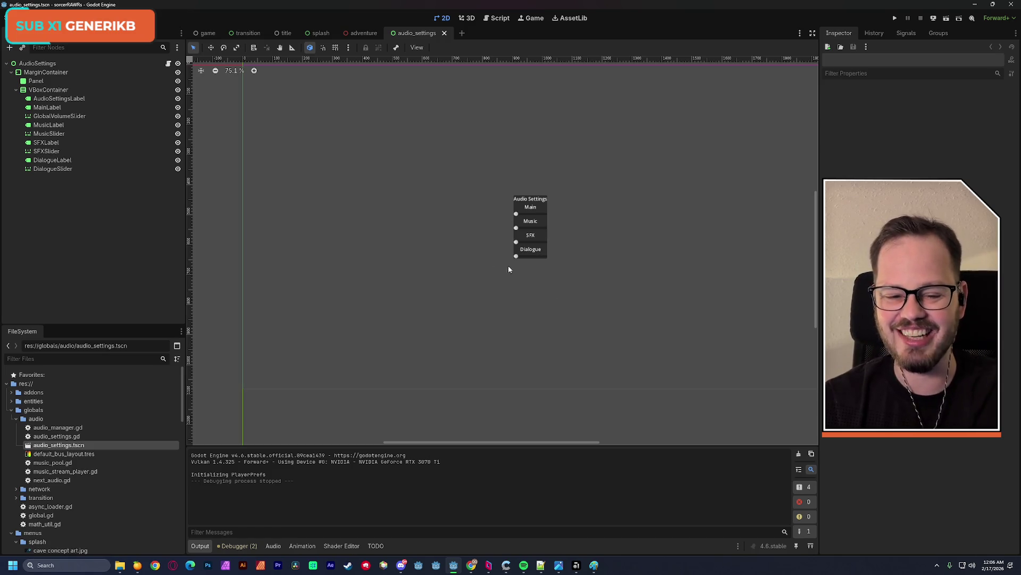
{"action": "left_click_drag", "start_coordinate": [528, 215], "coordinate": [507, 237]}
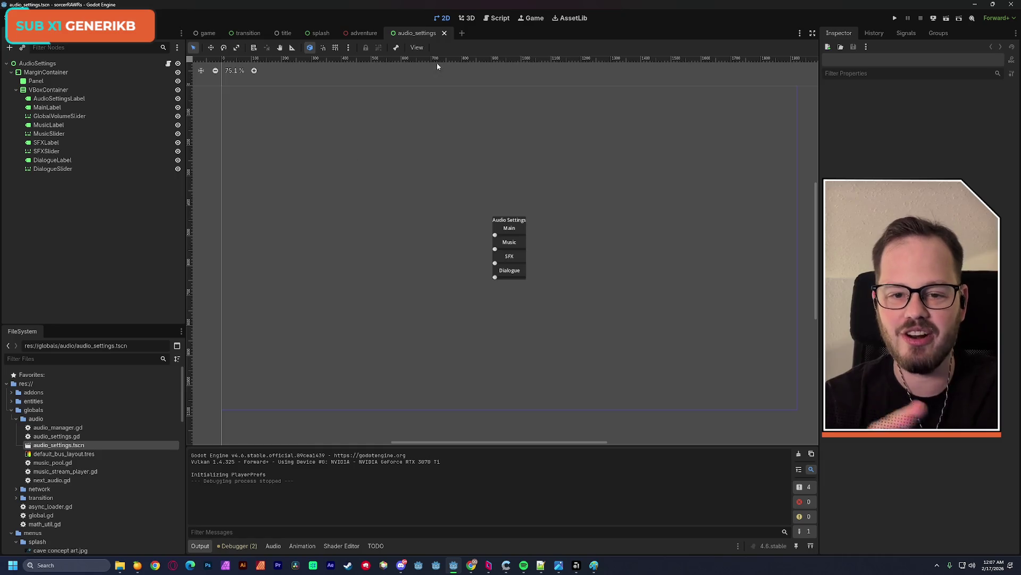
{"action": "left_click", "coordinate": [445, 34]}
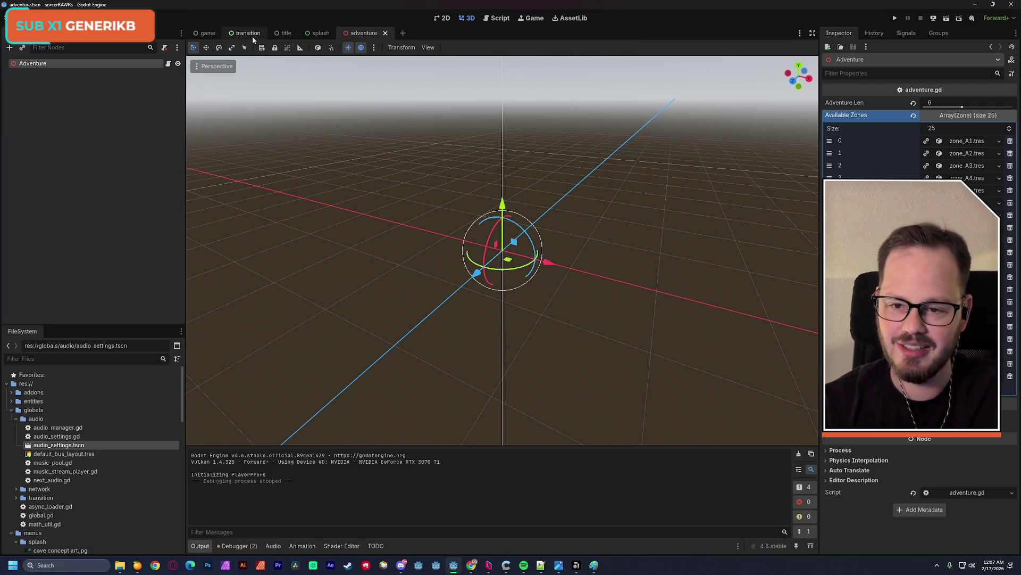
Enlarge the FileSystem tree and glance at the old InstantiateQuest.cs code in Notepad++.
{"action": "mouse_move", "coordinate": [206, 35]}
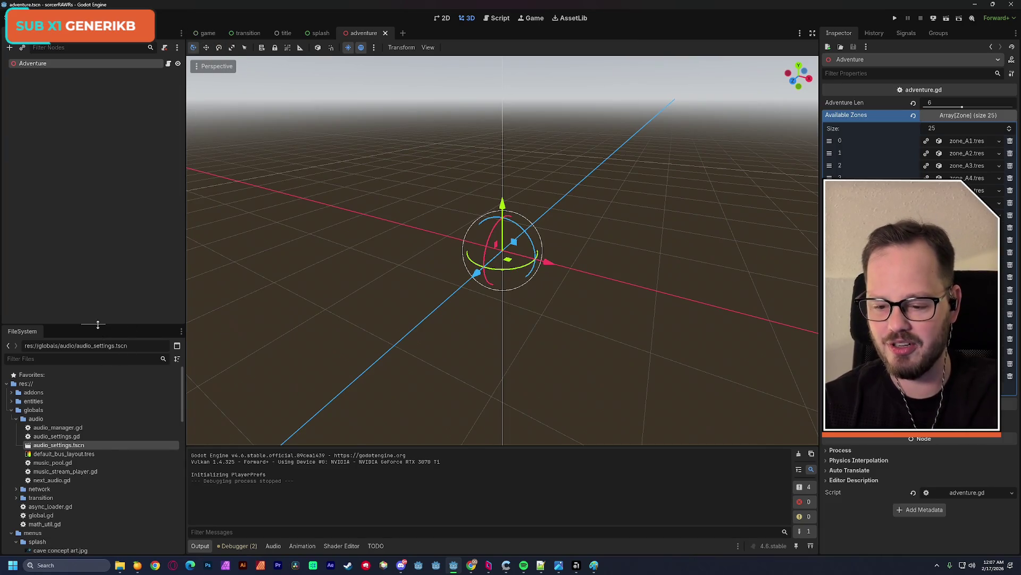
{"action": "left_click_drag", "start_coordinate": [97, 324], "coordinate": [98, 197]}
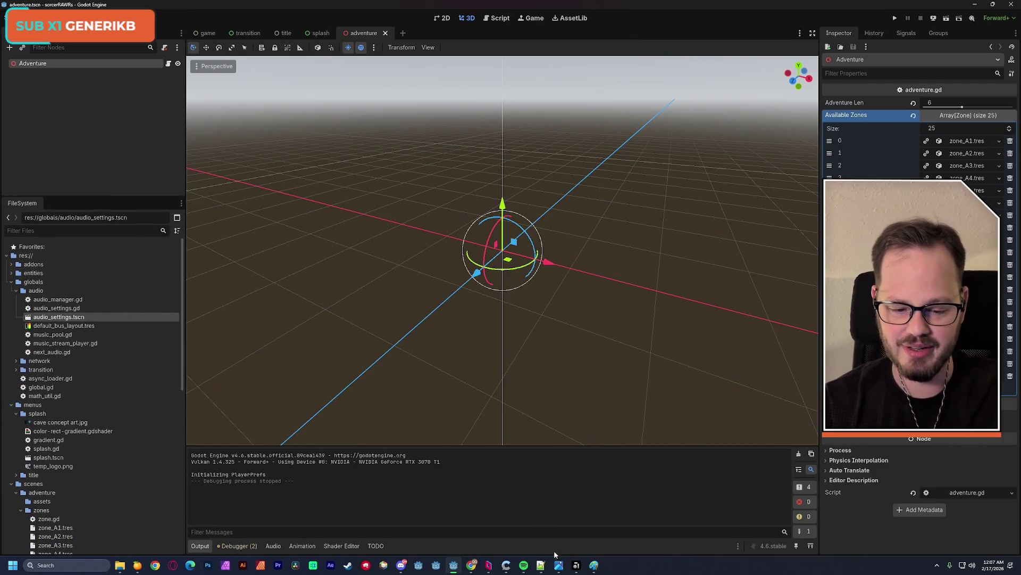
{"action": "left_click", "coordinate": [540, 565]}
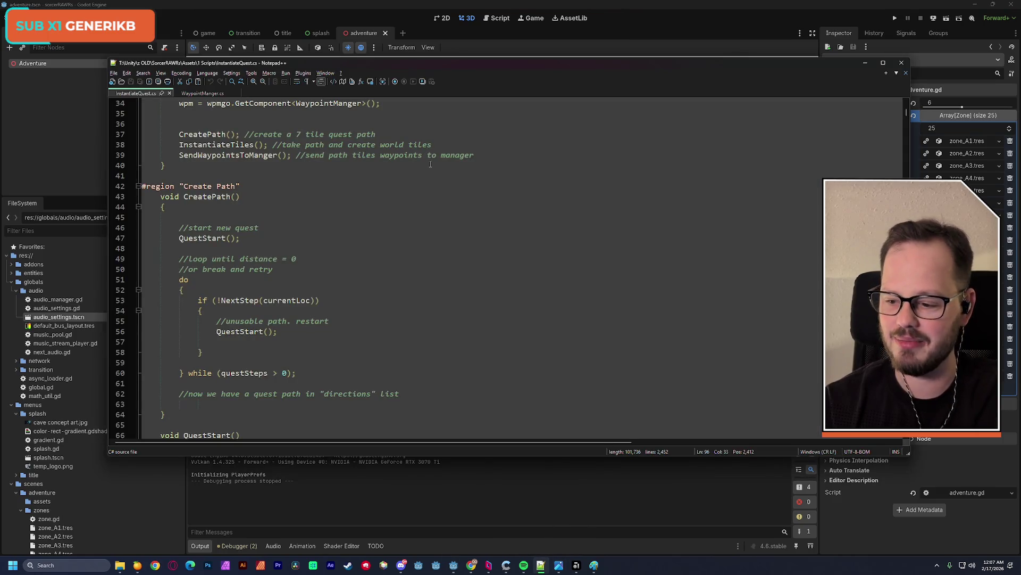
{"action": "left_click", "coordinate": [366, 3]}
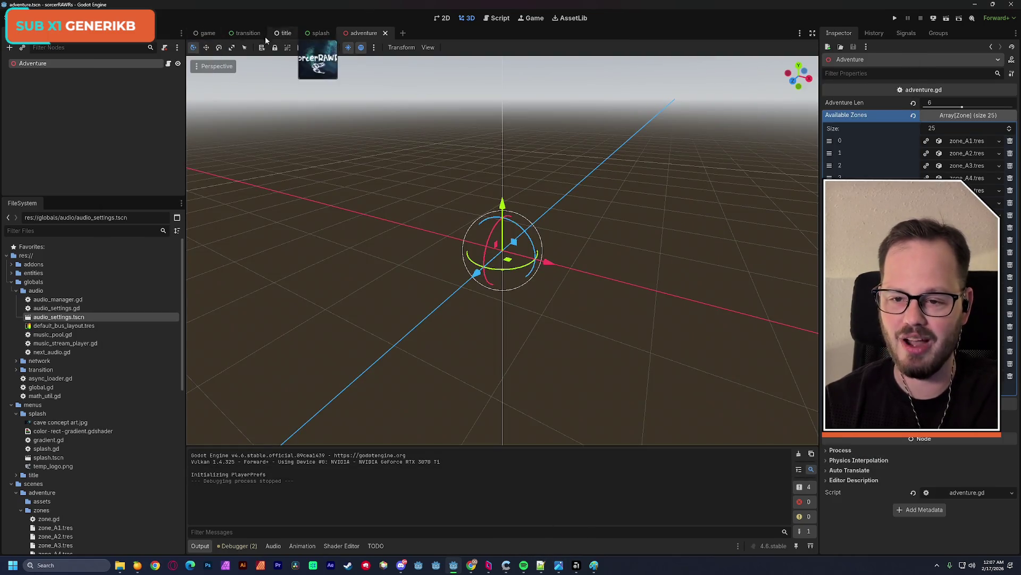
Show the game scene in 2D, run it with F5, stop with F8, and return to adventure.
{"action": "left_click", "coordinate": [207, 33]}
{"action": "left_click", "coordinate": [442, 18]}
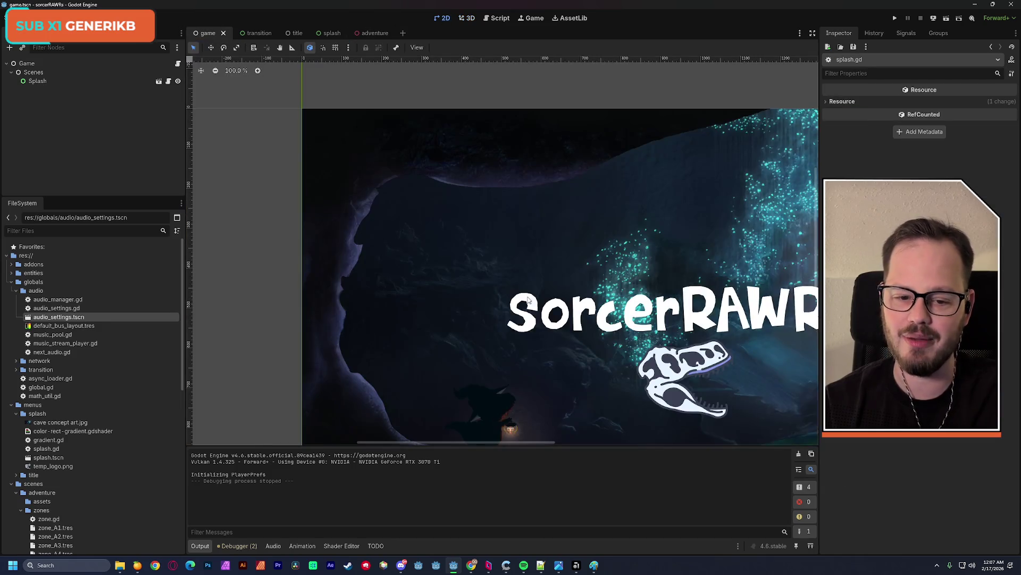
{"action": "scroll", "coordinate": [442, 211], "scroll_direction": "down", "scroll_amount": 4}
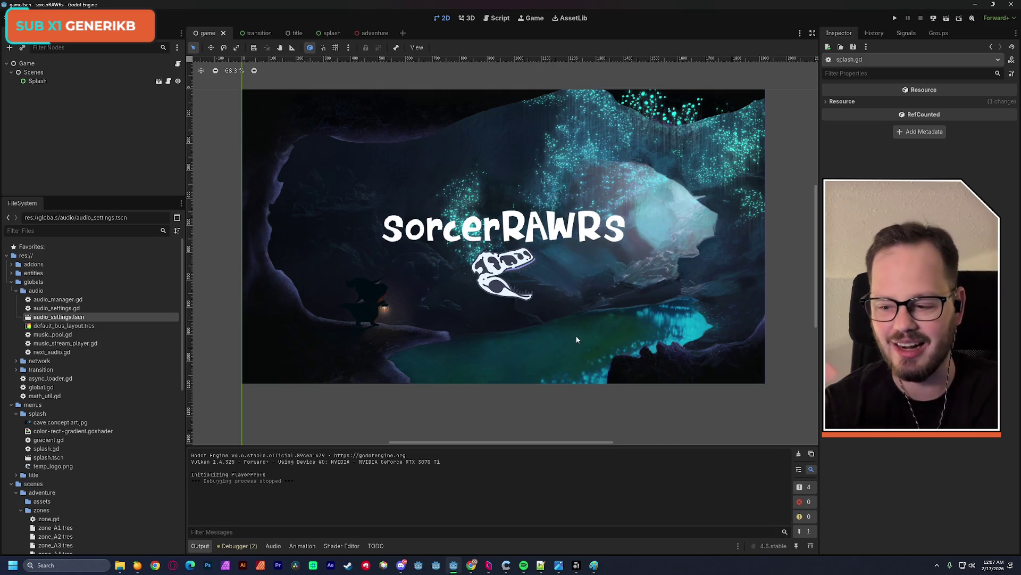
{"action": "key", "text": "F5"}
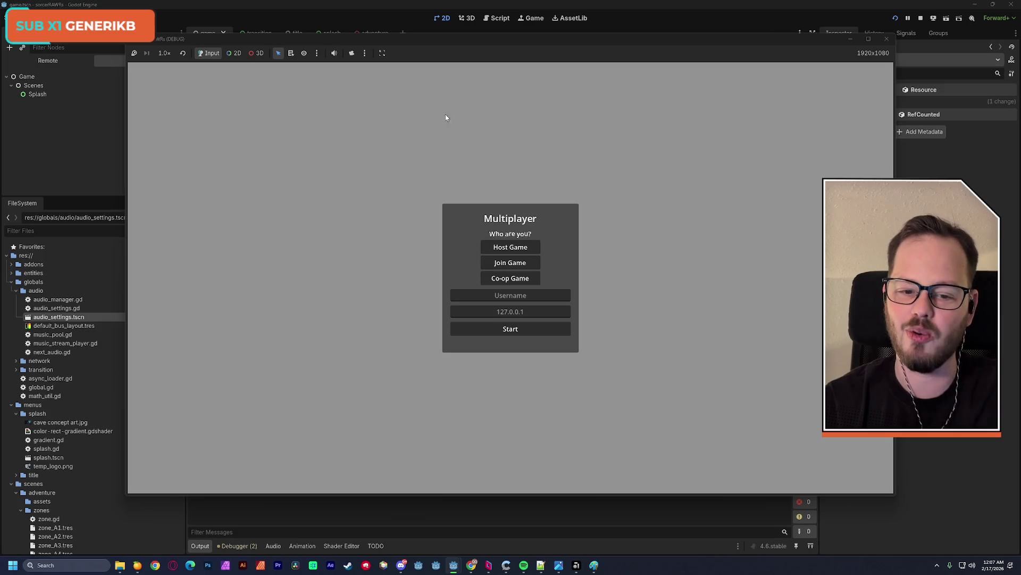
{"action": "key", "text": "F8"}
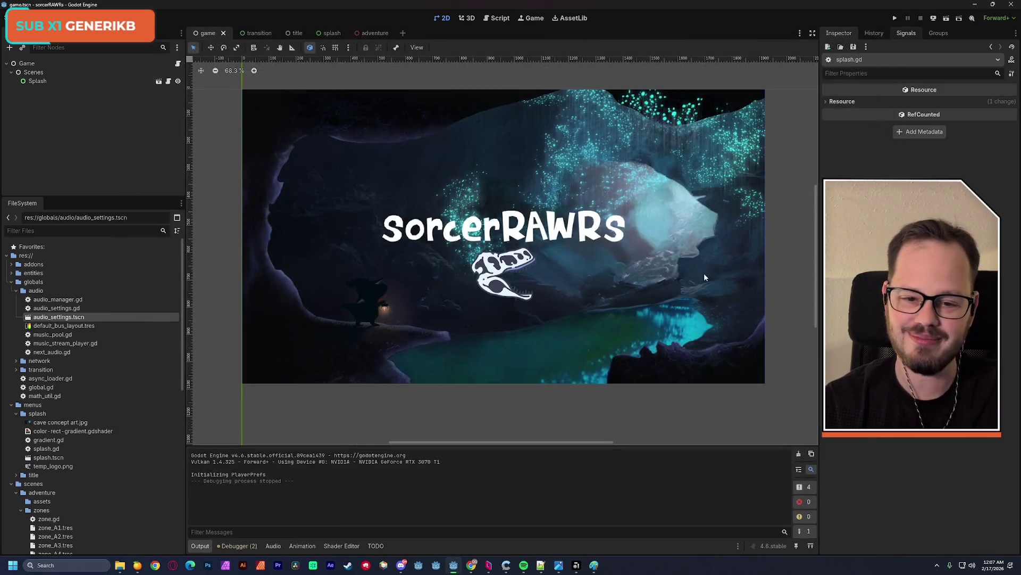
{"action": "left_click", "coordinate": [372, 34]}
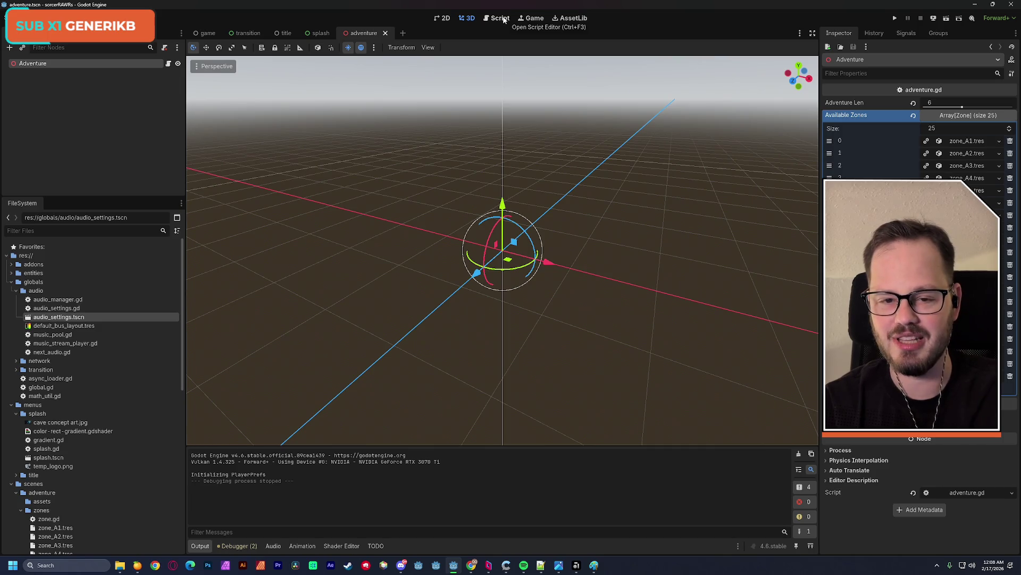
Open zone_A1.tres to inspect its zone name and exits.
{"action": "scroll", "coordinate": [96, 360], "scroll_direction": "down", "scroll_amount": 5}
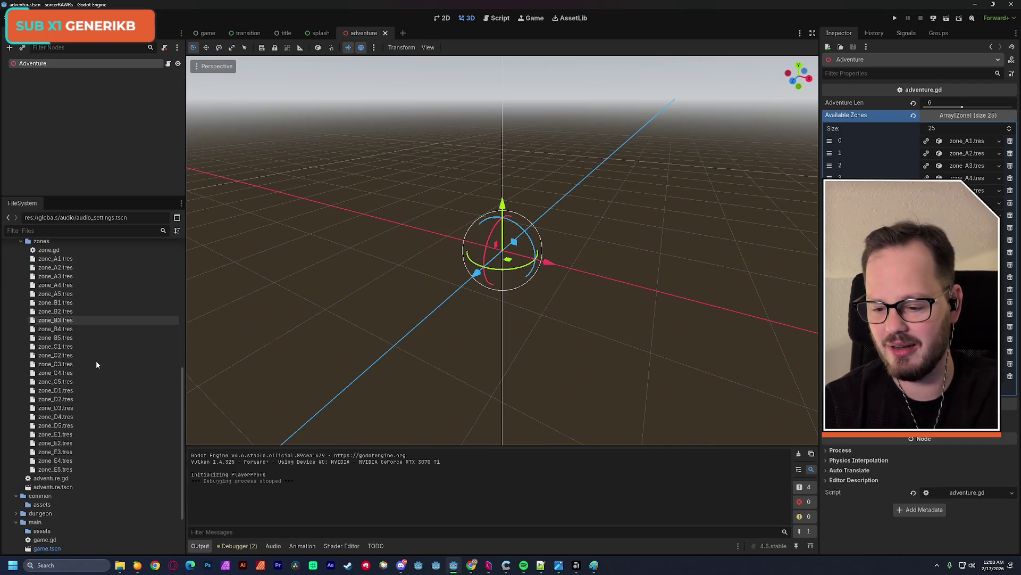
{"action": "scroll", "coordinate": [95, 360], "scroll_direction": "up", "scroll_amount": 5}
{"action": "scroll", "coordinate": [95, 360], "scroll_direction": "down", "scroll_amount": 5}
{"action": "left_click", "coordinate": [45, 299]}
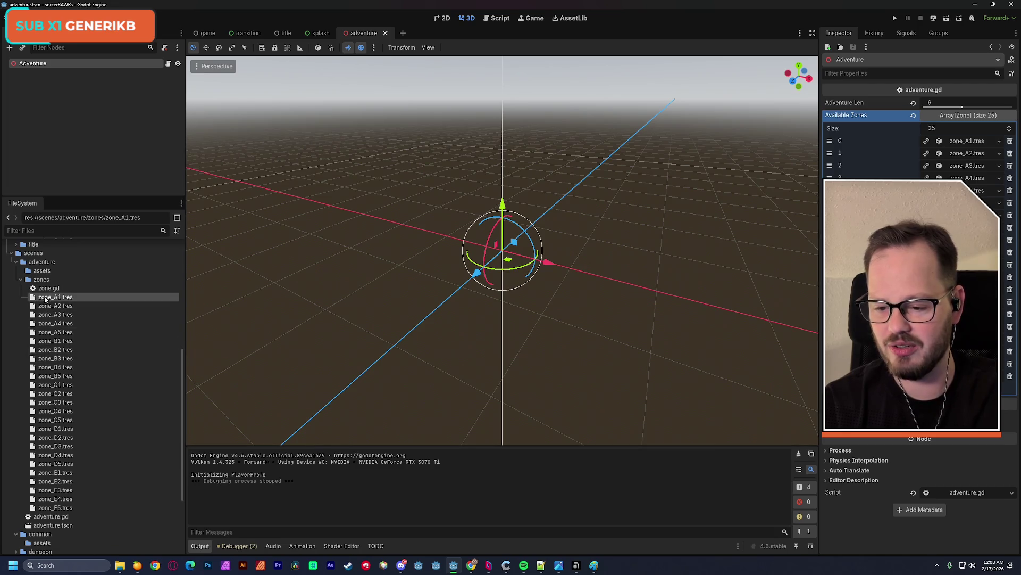
{"action": "double_click", "coordinate": [40, 300]}
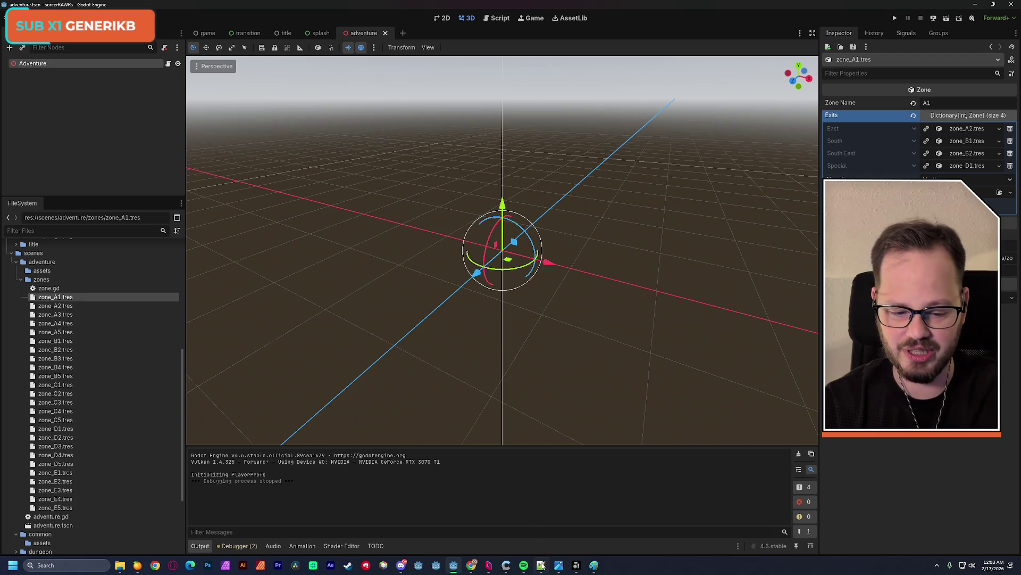
Compare against the hand-drawn original map image, then switch to the title scene.
{"action": "left_click", "coordinate": [558, 565]}
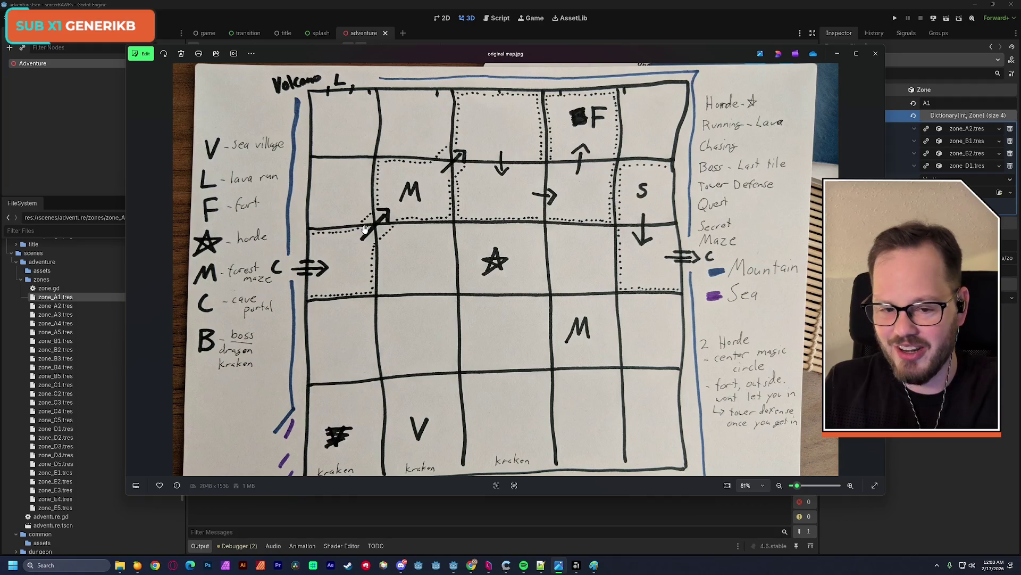
{"action": "left_click", "coordinate": [623, 21]}
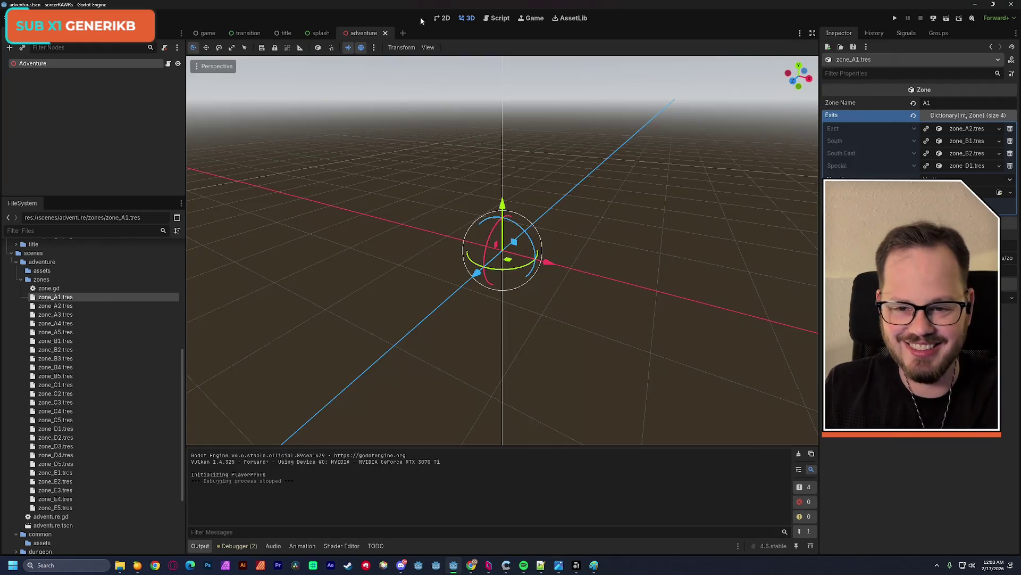
{"action": "left_click", "coordinate": [288, 33]}
{"action": "scroll", "coordinate": [621, 278], "scroll_direction": "up", "scroll_amount": 6}
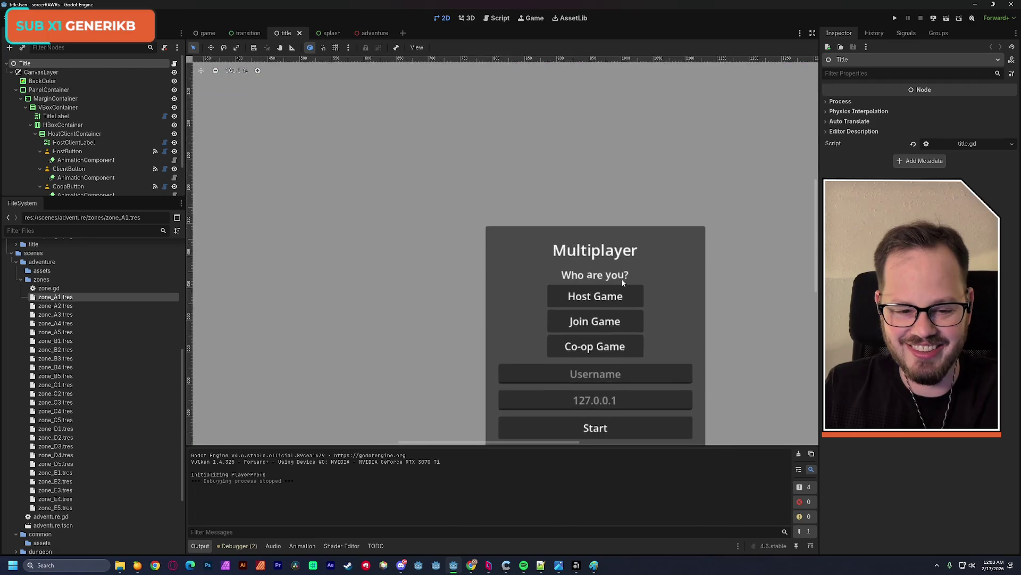
{"action": "left_click", "coordinate": [475, 178]}
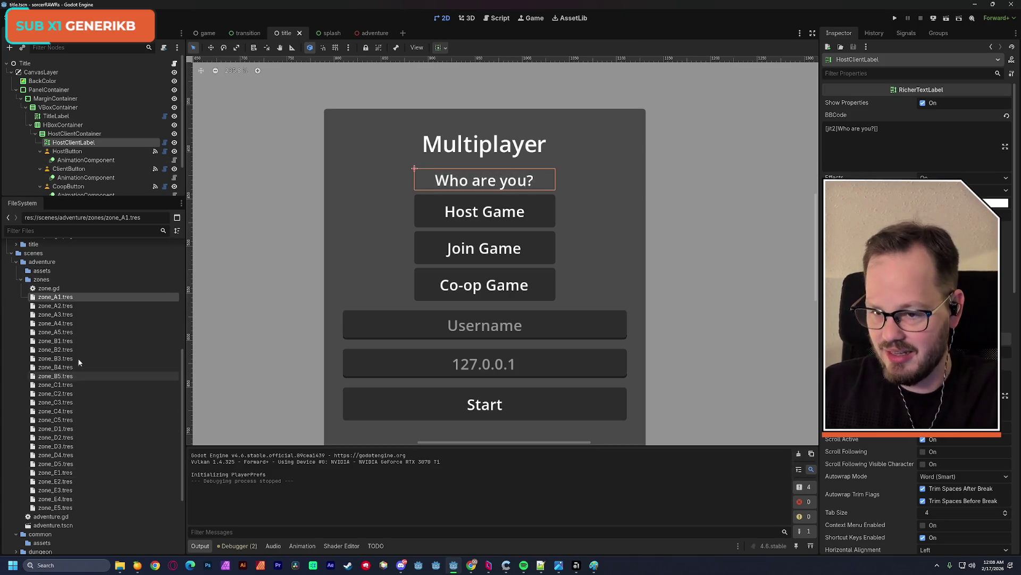
{"action": "key", "text": "ctrl+F5"}
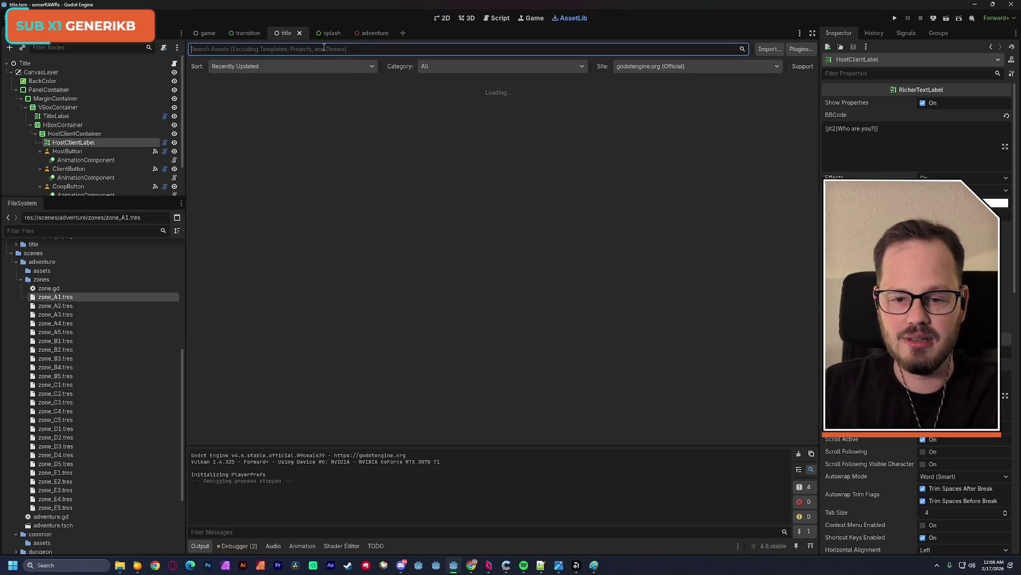
{"action": "type", "text": "richer"}
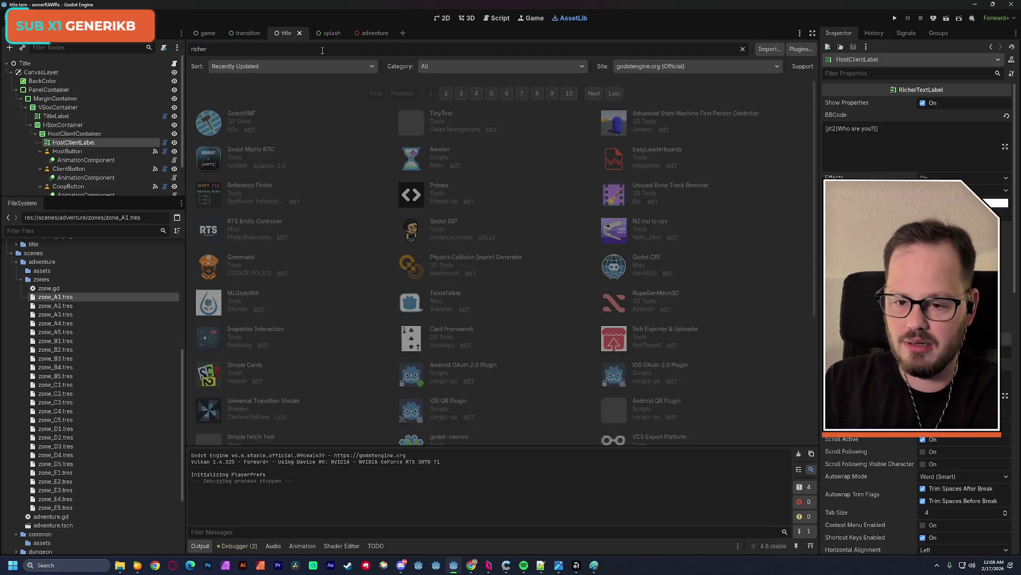
{"action": "key", "text": "BackSpace"}
{"action": "type", "text": "text"}
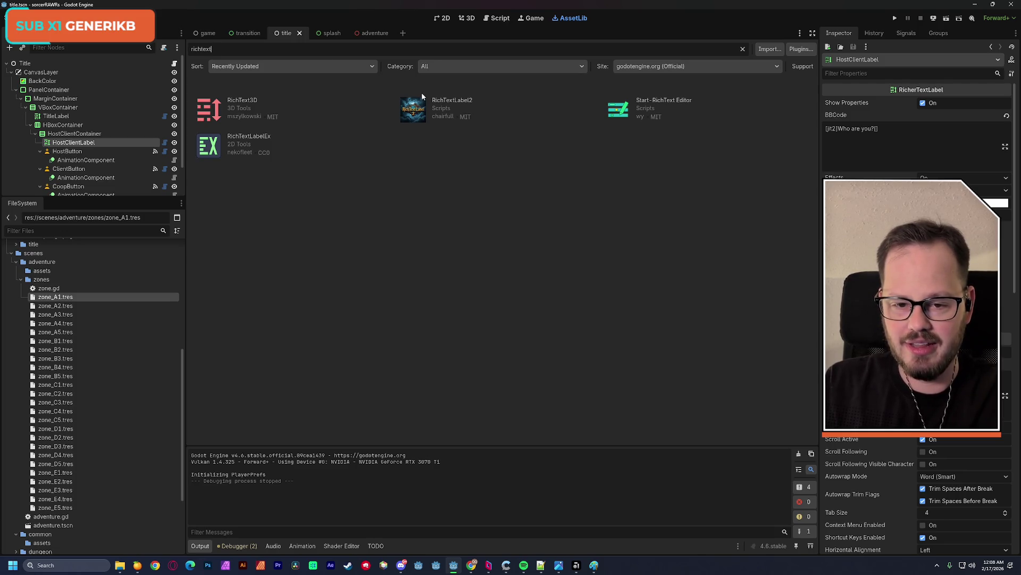
{"action": "left_click", "coordinate": [451, 100]}
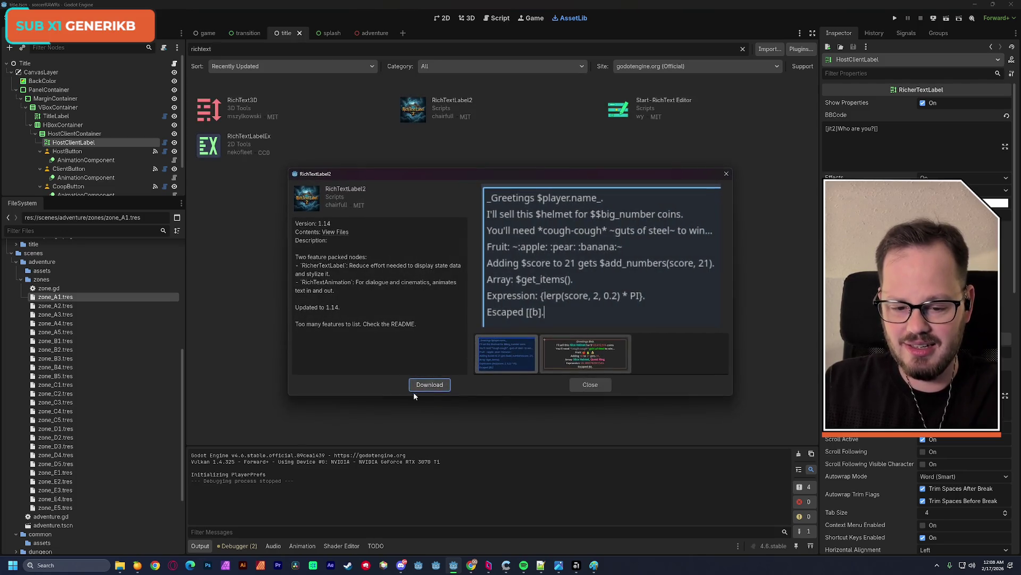
{"action": "left_click", "coordinate": [338, 233]}
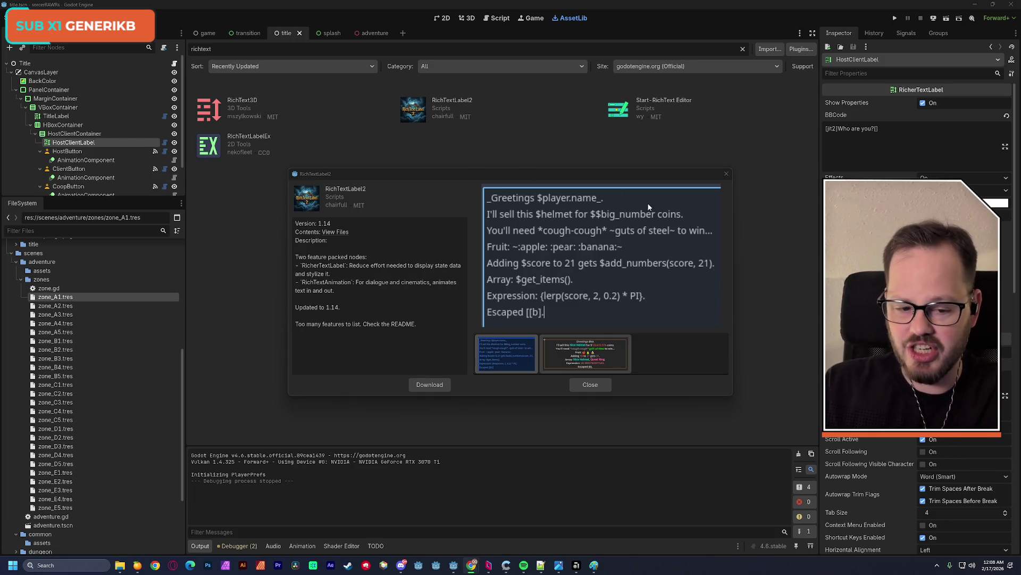
{"action": "left_click", "coordinate": [604, 383]}
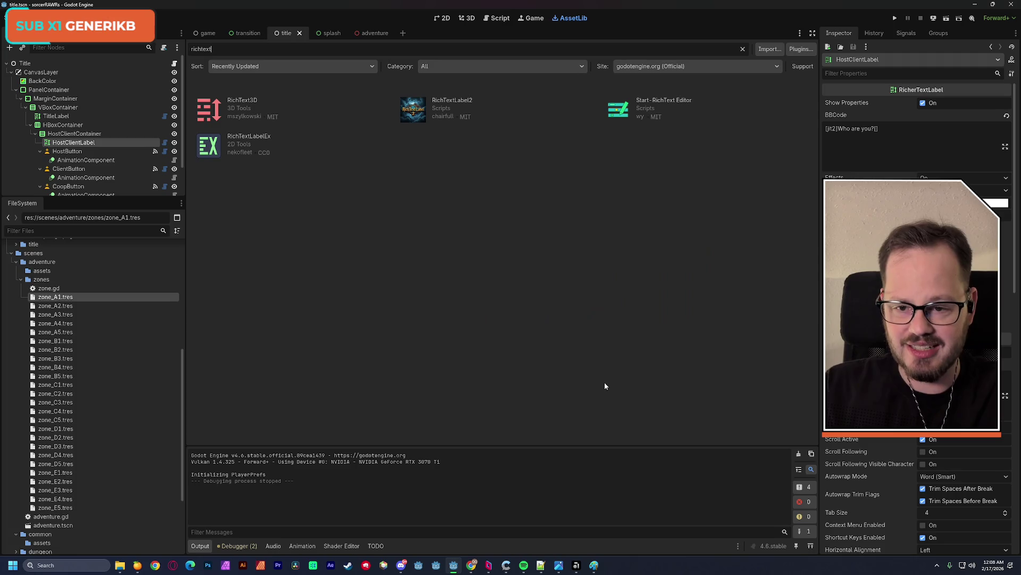
{"action": "left_click", "coordinate": [203, 35]}
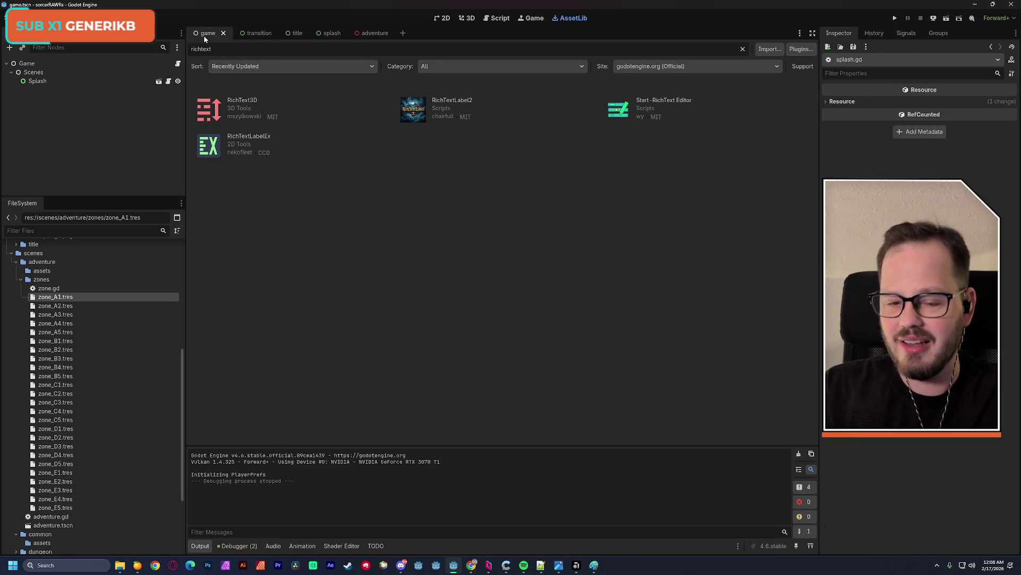
{"action": "left_click", "coordinate": [298, 34]}
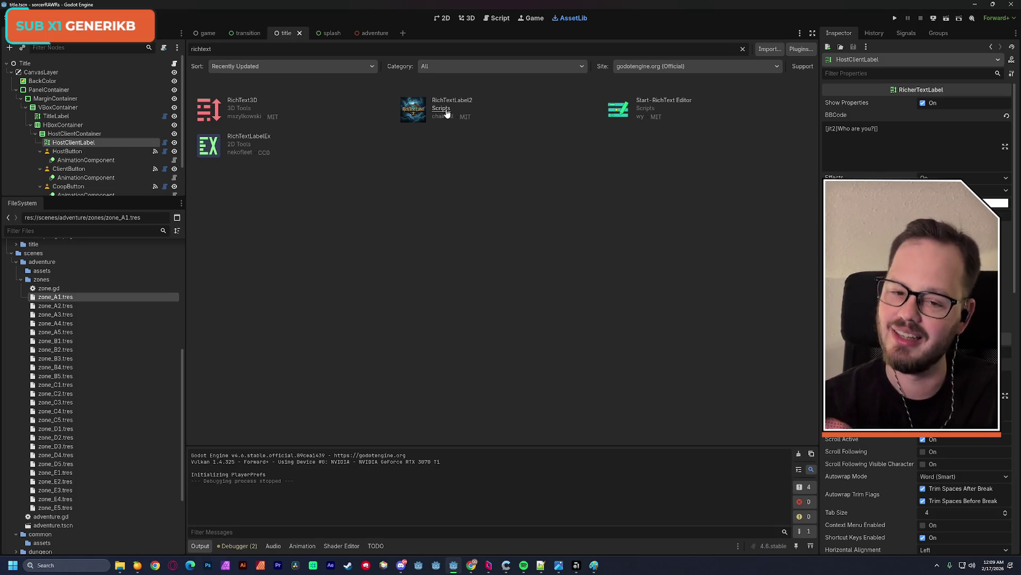
{"action": "left_click", "coordinate": [441, 20]}
{"action": "left_click_drag", "start_coordinate": [356, 201], "coordinate": [383, 188]}
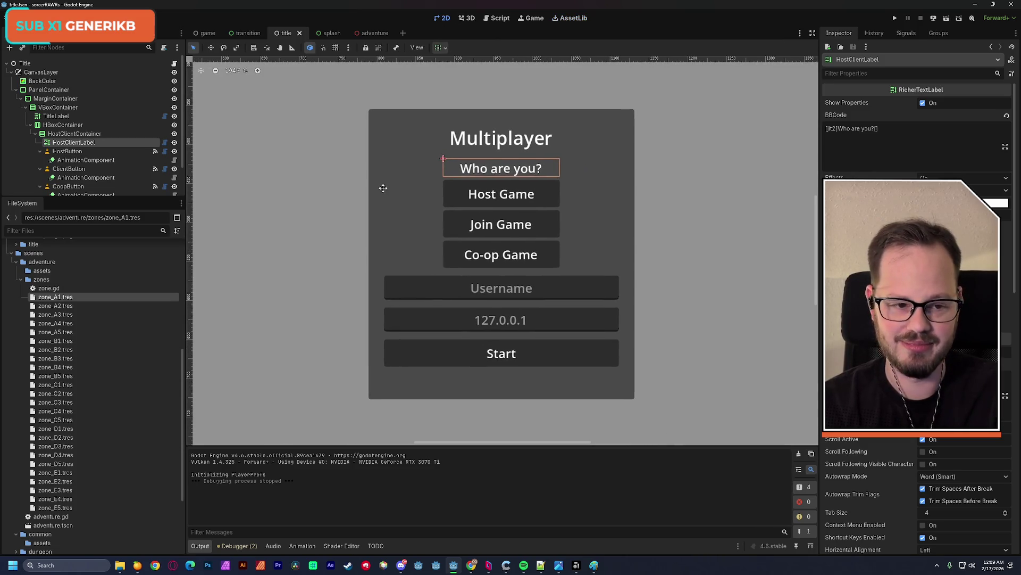
Select and deselect the label's BBCode text, then show the adventure scene and inspect zone_A2.tres.
{"action": "triple_click", "coordinate": [904, 155]}
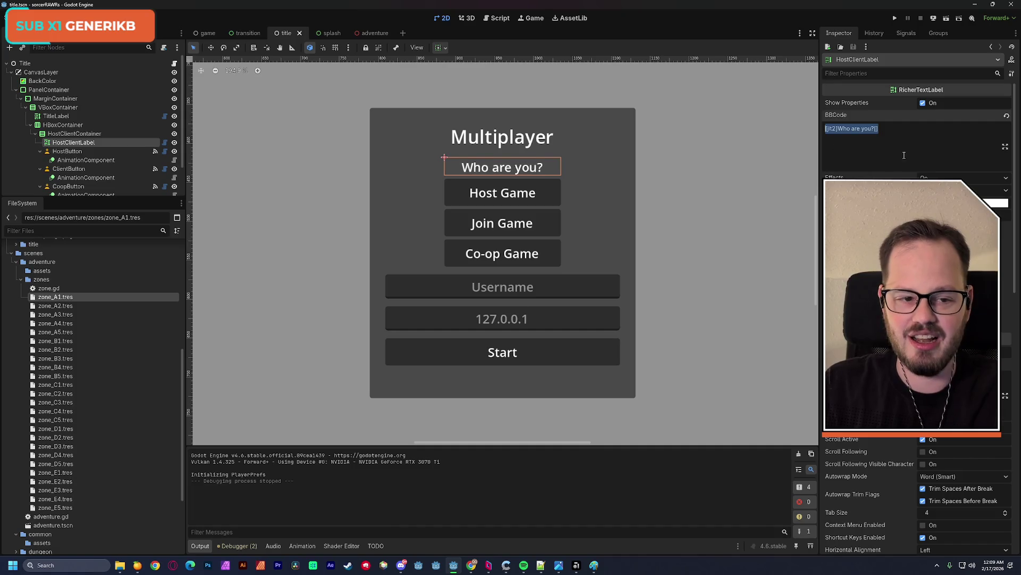
{"action": "scroll", "coordinate": [500, 163], "scroll_direction": "up", "scroll_amount": 5}
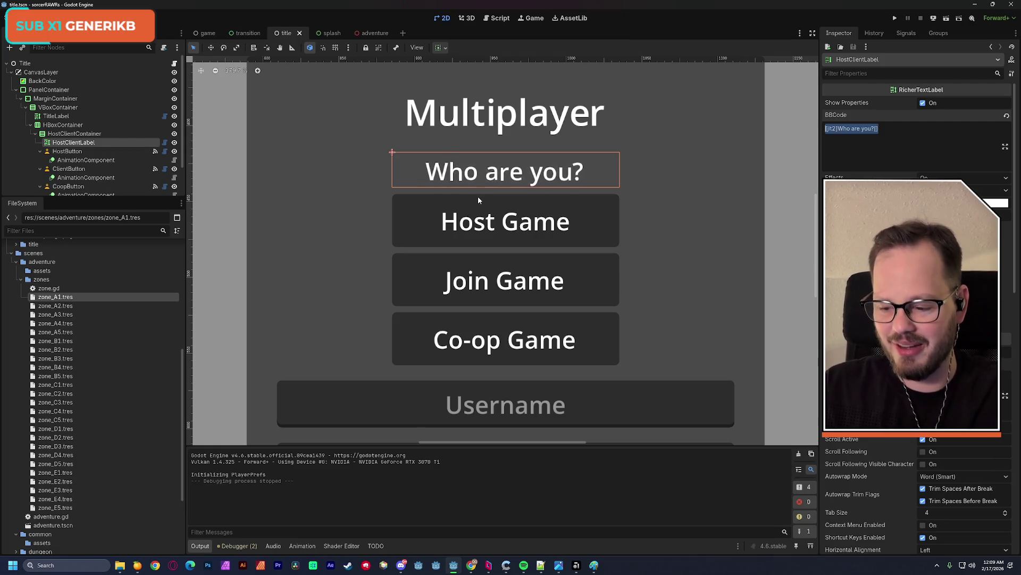
{"action": "scroll", "coordinate": [479, 200], "scroll_direction": "up", "scroll_amount": 2}
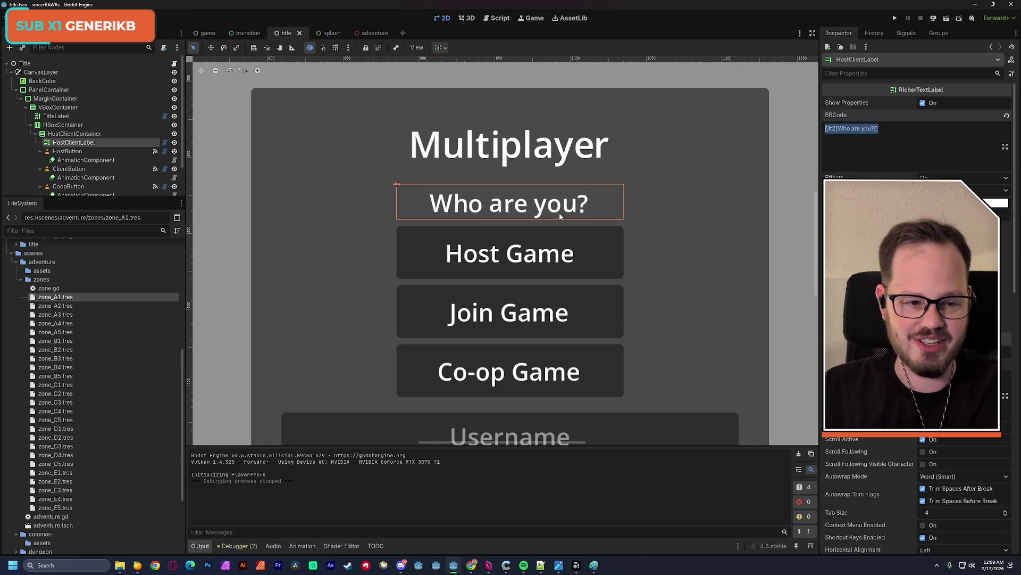
{"action": "left_click", "coordinate": [533, 44]}
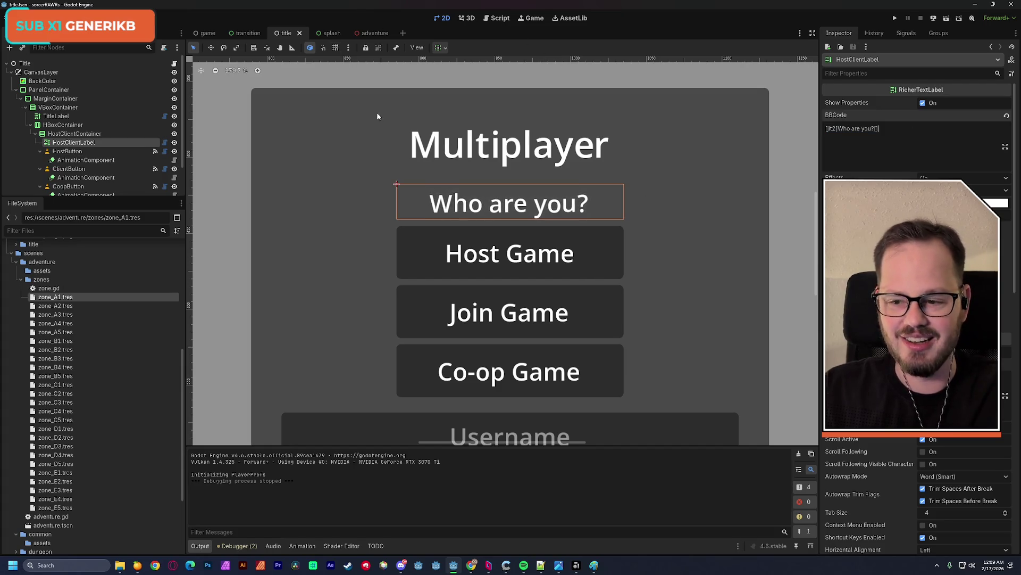
{"action": "scroll", "coordinate": [468, 101], "scroll_direction": "down", "scroll_amount": 3}
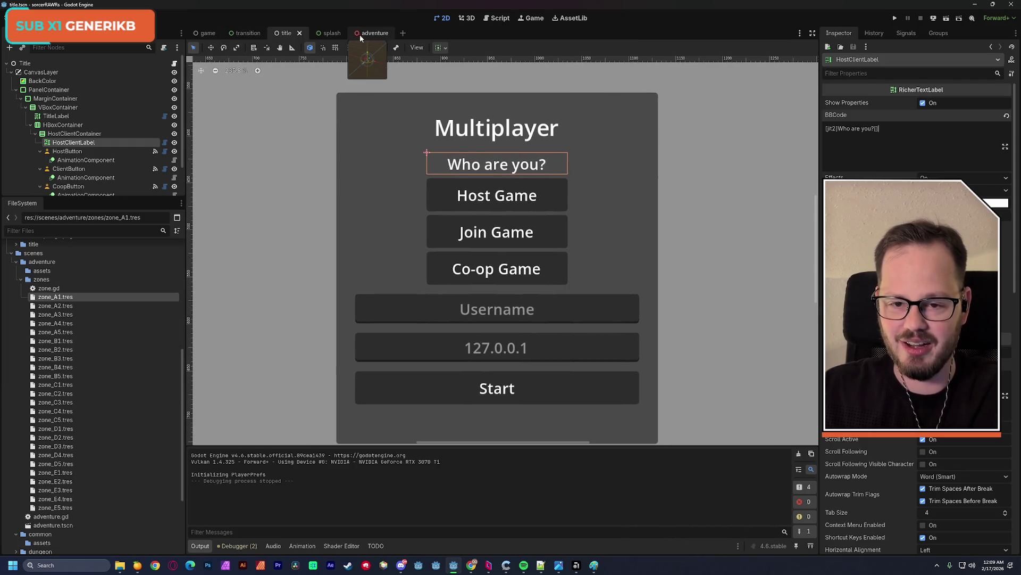
{"action": "left_click", "coordinate": [354, 34]}
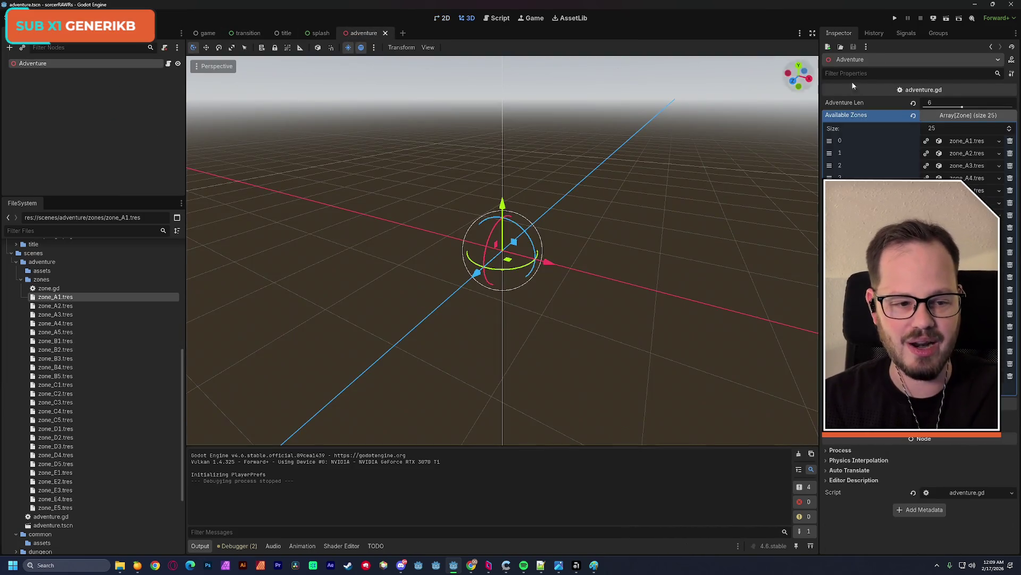
{"action": "left_click", "coordinate": [56, 306]}
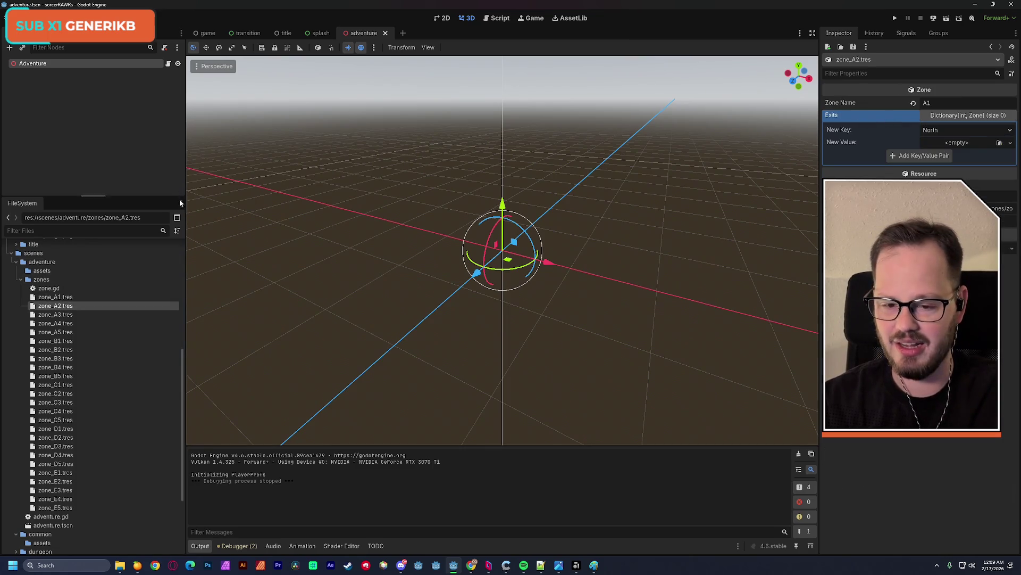
{"action": "left_click", "coordinate": [540, 565]}
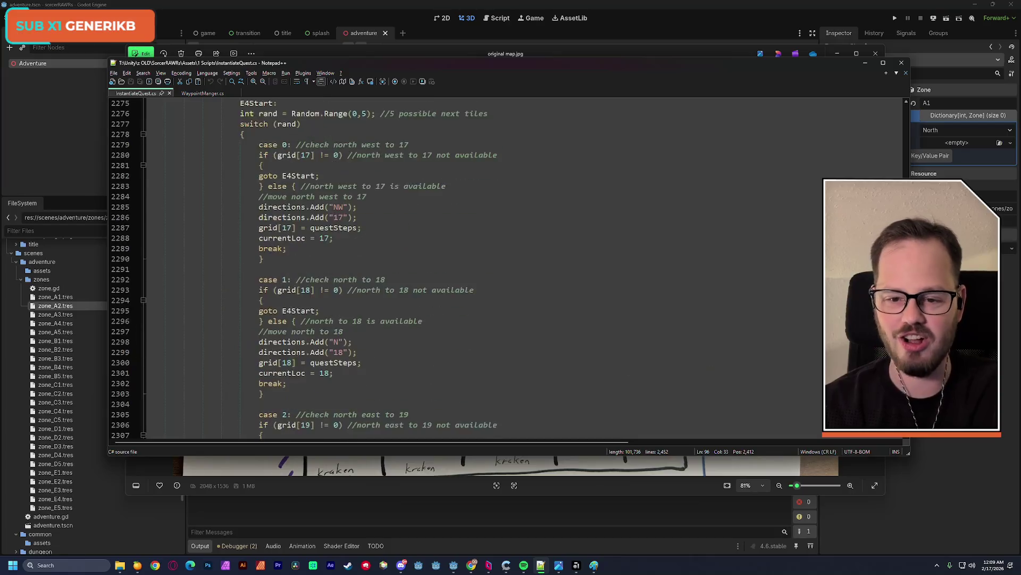
{"action": "left_click_drag", "start_coordinate": [896, 325], "coordinate": [891, 103]}
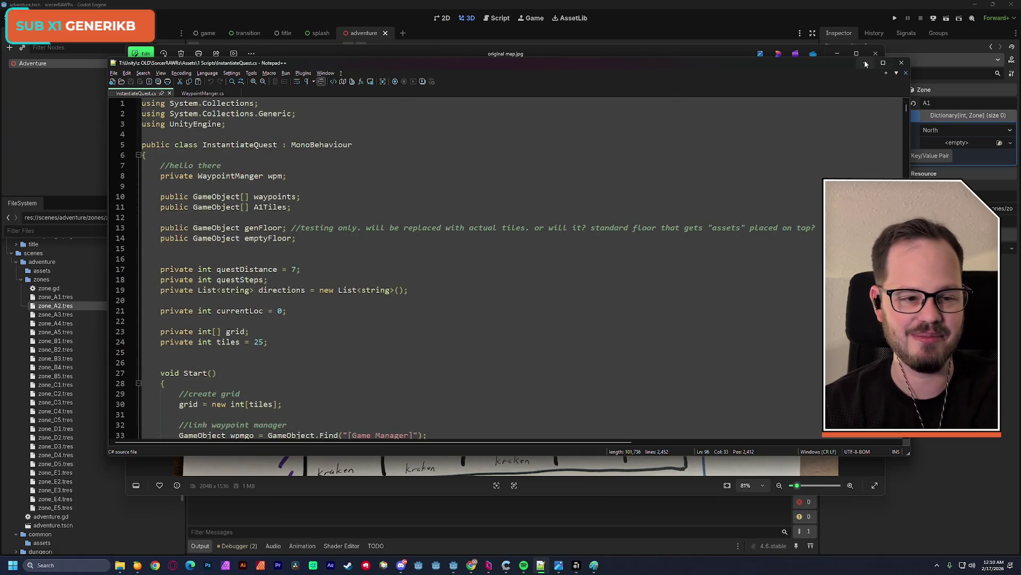
{"action": "left_click", "coordinate": [751, 4]}
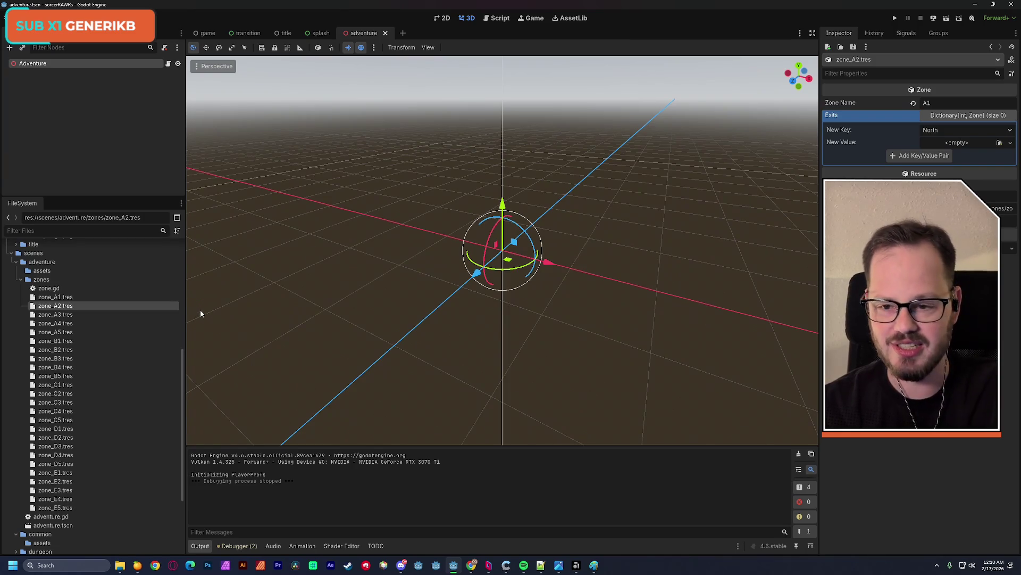
In the Script workspace, review zone.gd's direction enum, zone_name and exits declarations.
{"action": "left_click", "coordinate": [64, 315]}
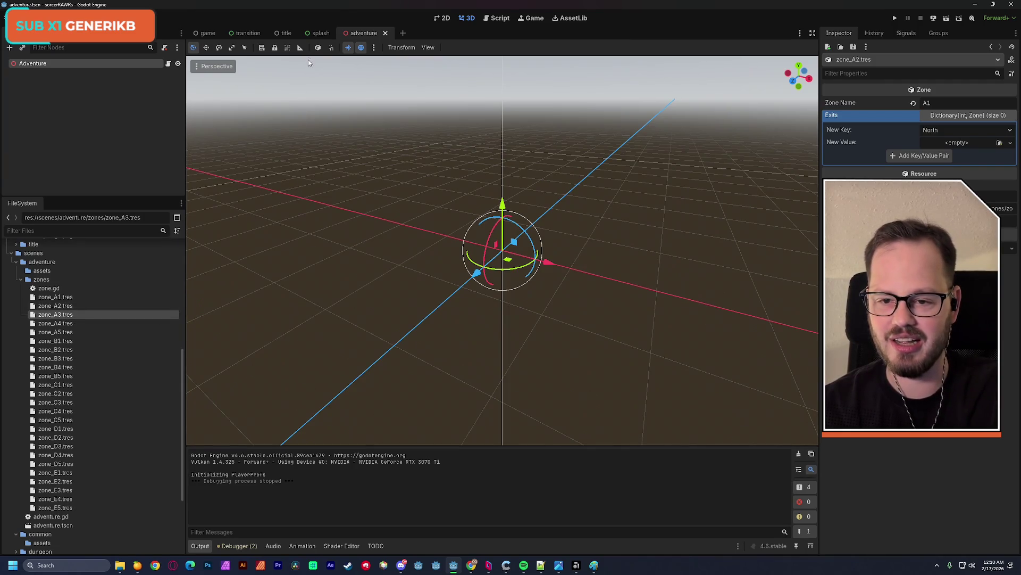
{"action": "left_click", "coordinate": [496, 19]}
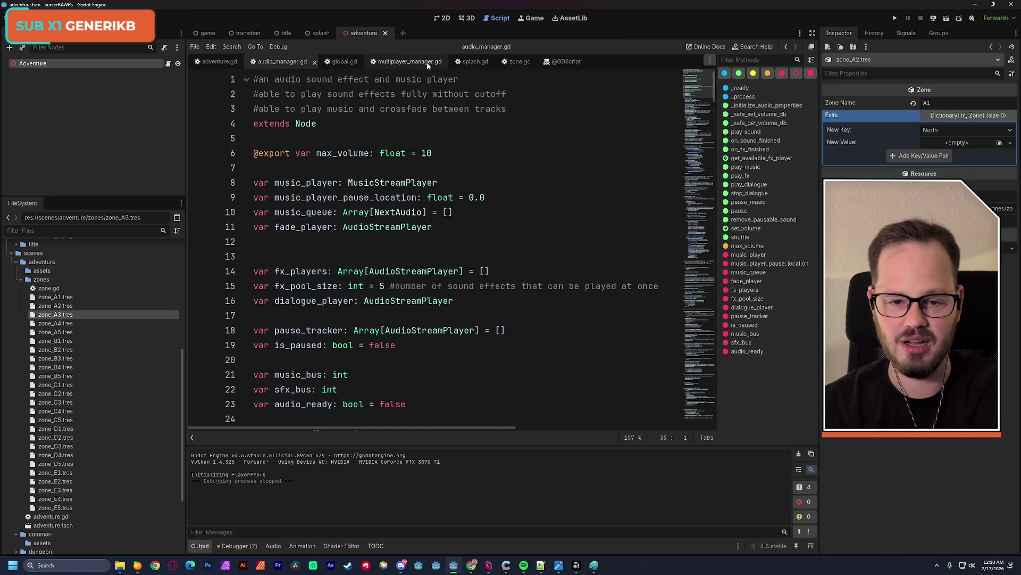
{"action": "left_click", "coordinate": [515, 62]}
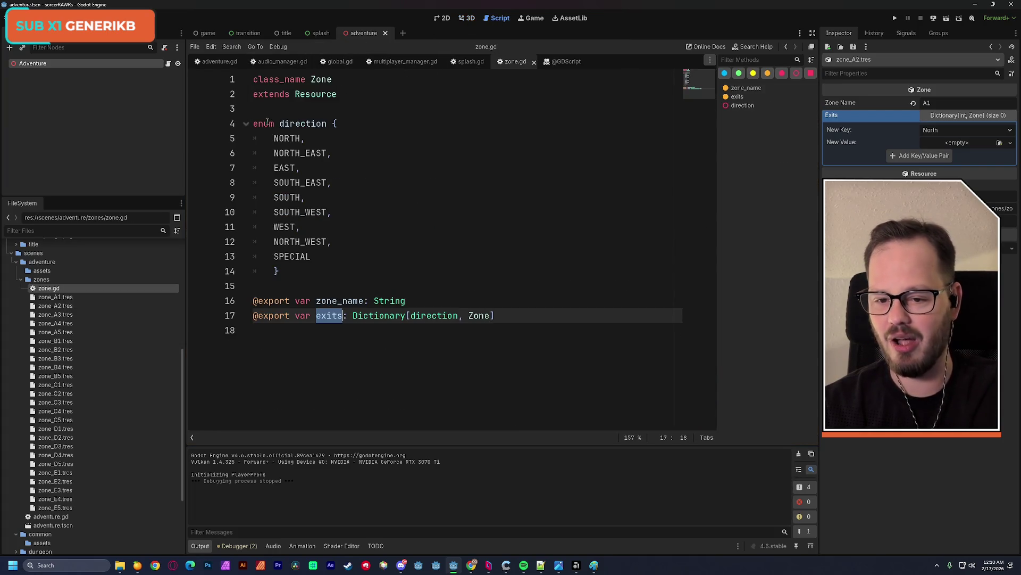
{"action": "left_click_drag", "start_coordinate": [254, 124], "coordinate": [338, 267]}
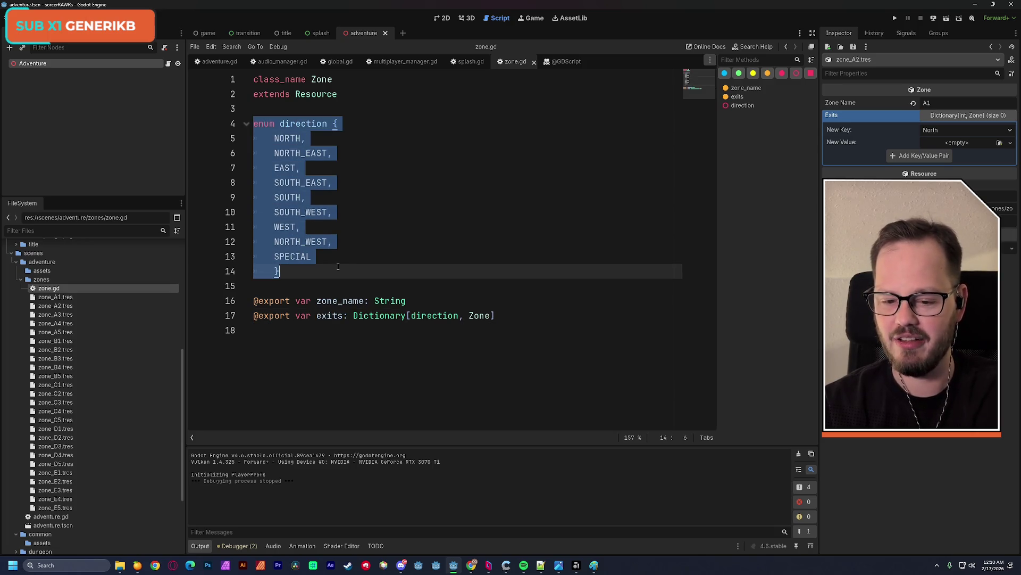
{"action": "double_click", "coordinate": [329, 301]}
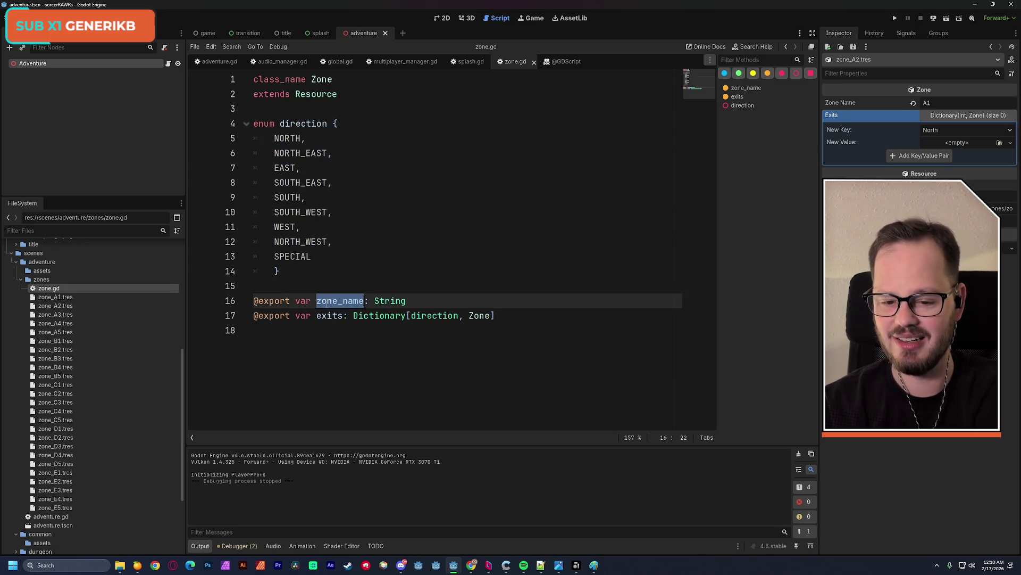
{"action": "double_click", "coordinate": [328, 315]}
{"action": "left_click_drag", "start_coordinate": [254, 316], "coordinate": [495, 316]}
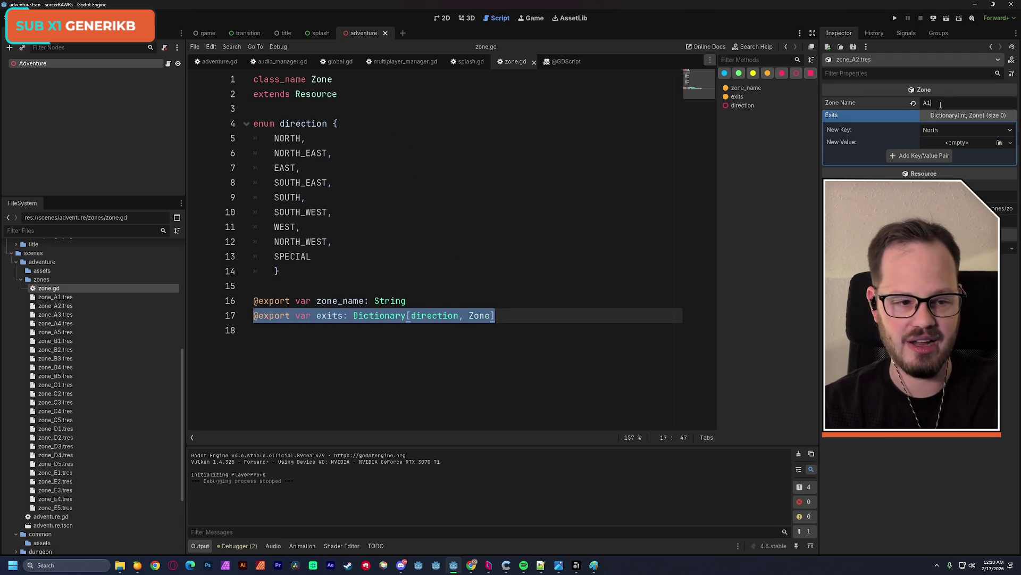
Check zone_A1's four exits, glance at the range() docs, and return to adventure.gd.
{"action": "key", "text": "Return"}
{"action": "left_click", "coordinate": [45, 298]}
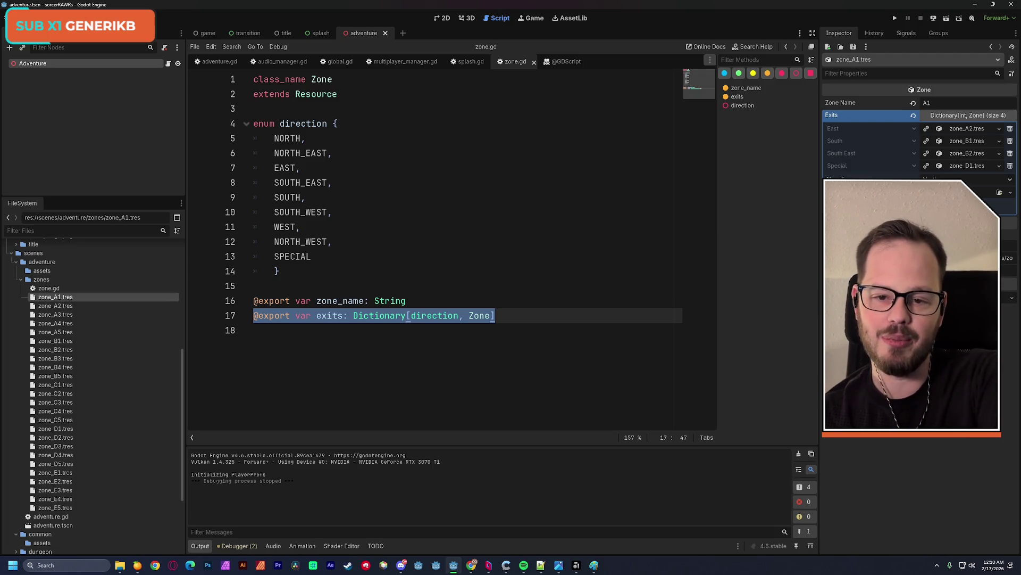
{"action": "left_click", "coordinate": [573, 65]}
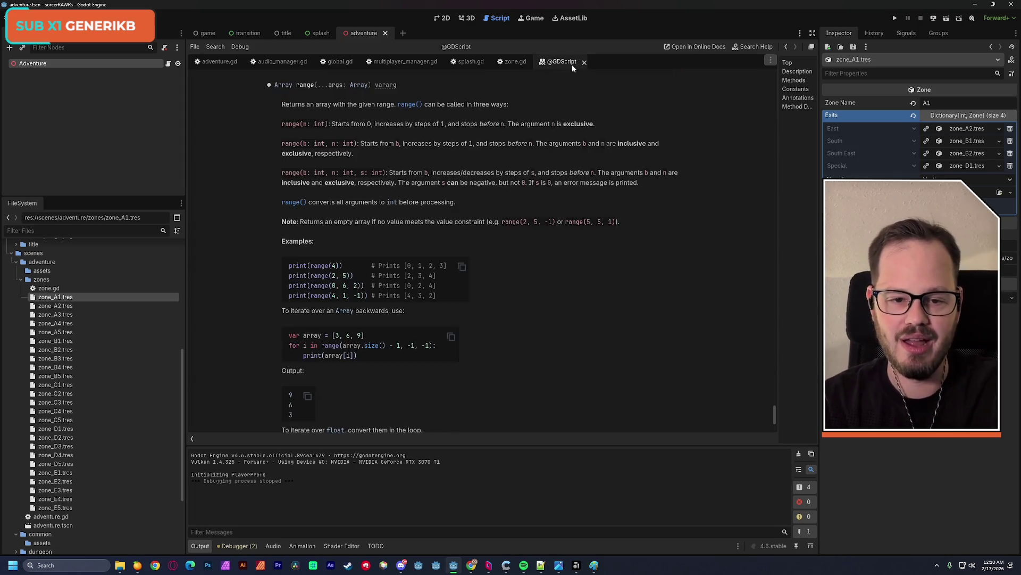
{"action": "middle_click", "coordinate": [574, 64]}
{"action": "left_click", "coordinate": [510, 153]}
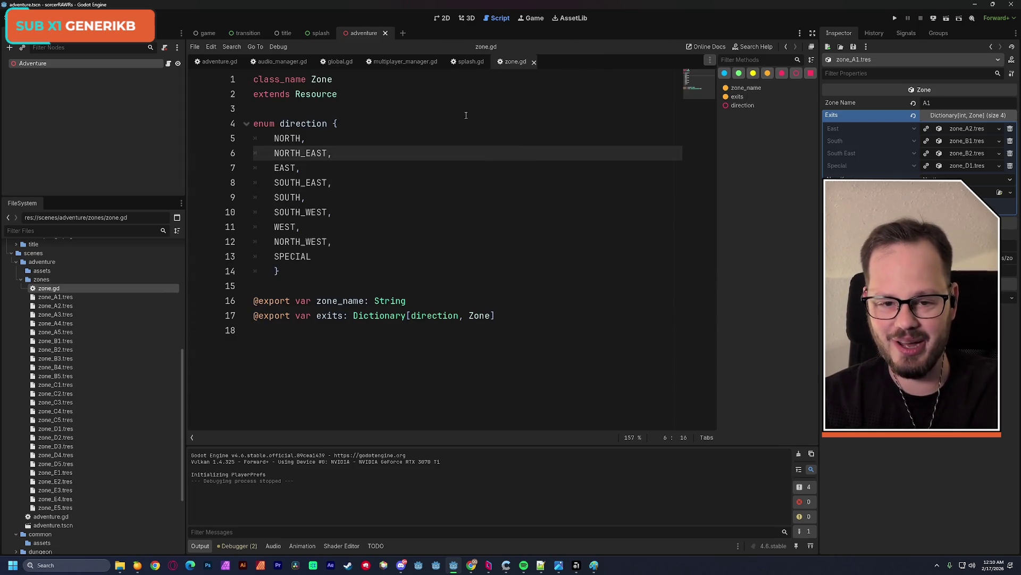
{"action": "left_click", "coordinate": [218, 62]}
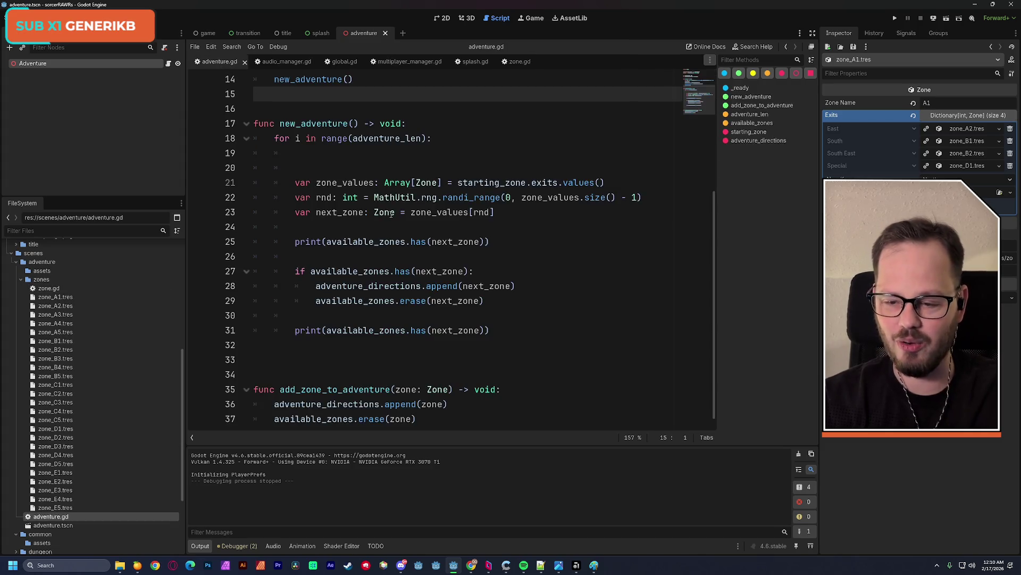
{"action": "scroll", "coordinate": [390, 214], "scroll_direction": "down", "scroll_amount": 1}
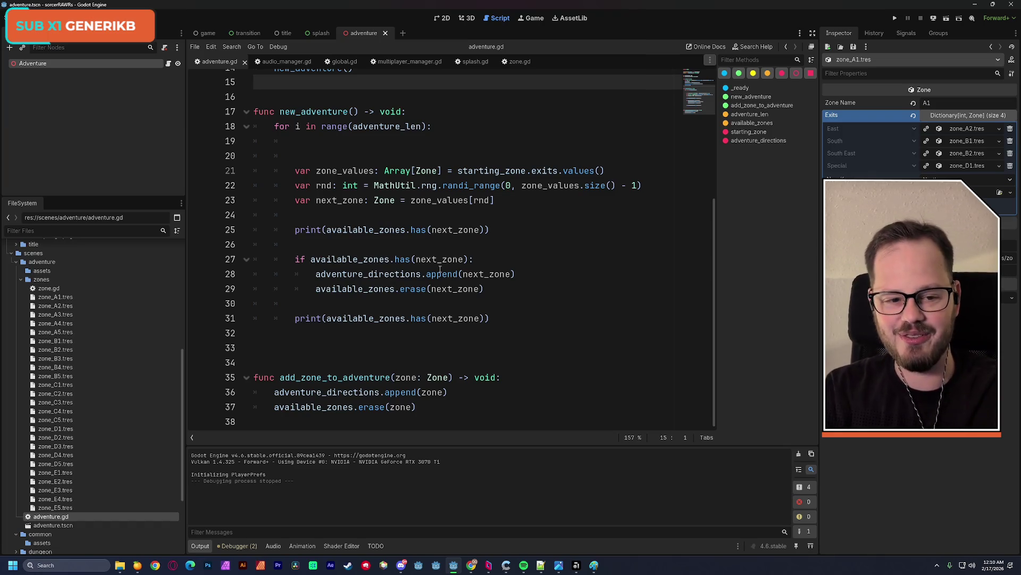
{"action": "scroll", "coordinate": [468, 286], "scroll_direction": "up", "scroll_amount": 5}
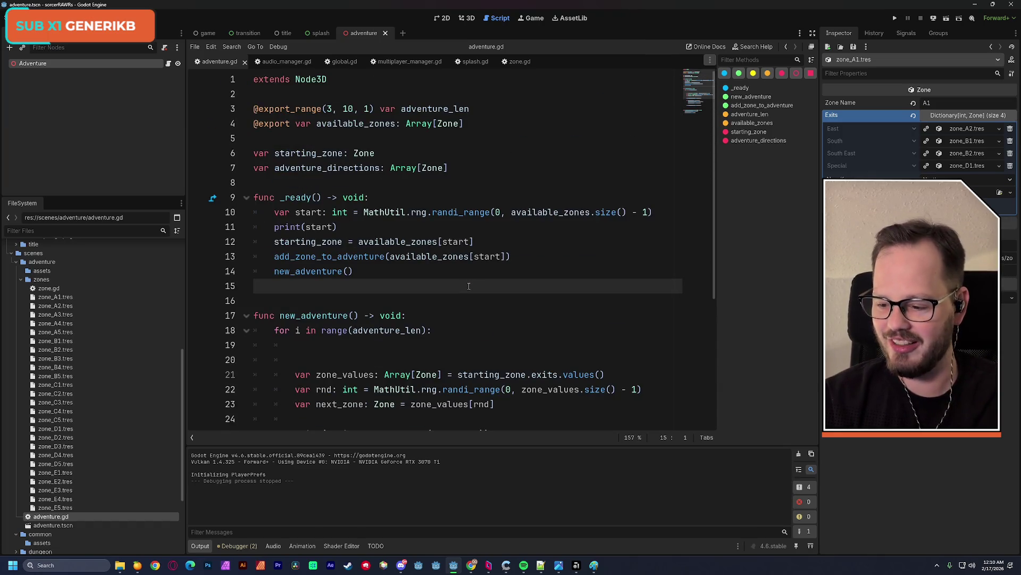
{"action": "scroll", "coordinate": [469, 286], "scroll_direction": "down", "scroll_amount": 5}
{"action": "left_click", "coordinate": [538, 305]}
{"action": "key", "text": "Up"}
{"action": "key", "text": "Up"}
{"action": "key", "text": "Up"}
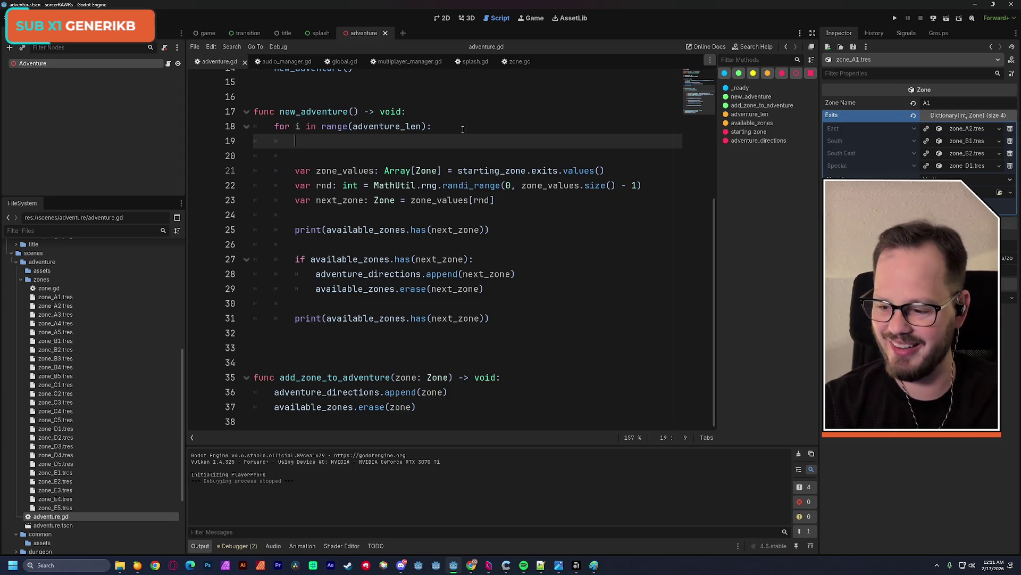
{"action": "left_click", "coordinate": [378, 103]}
{"action": "key", "text": "Up"}
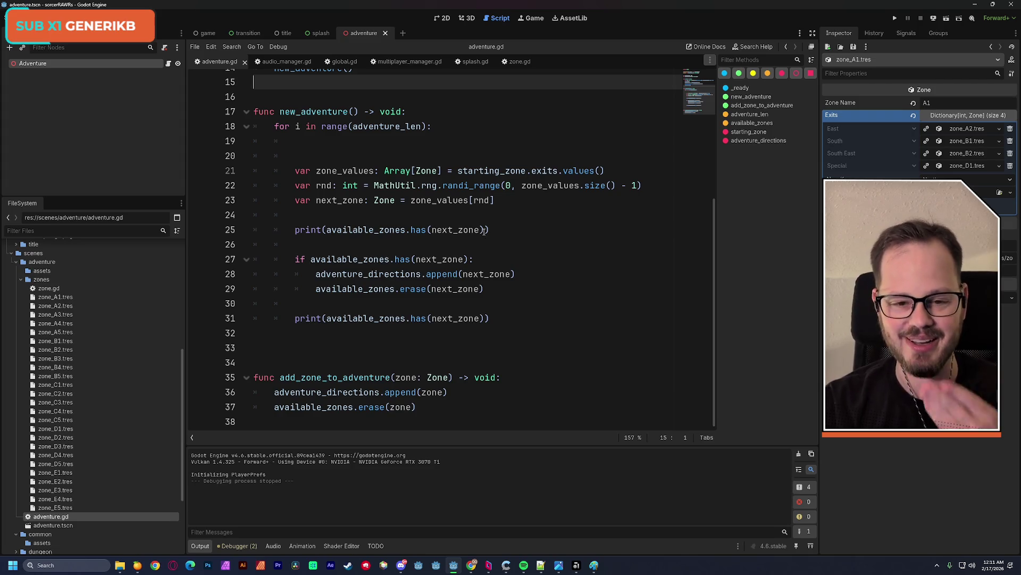
{"action": "left_click", "coordinate": [385, 215]}
{"action": "left_click", "coordinate": [483, 244]}
{"action": "left_click", "coordinate": [385, 215]}
{"action": "left_click", "coordinate": [369, 141]}
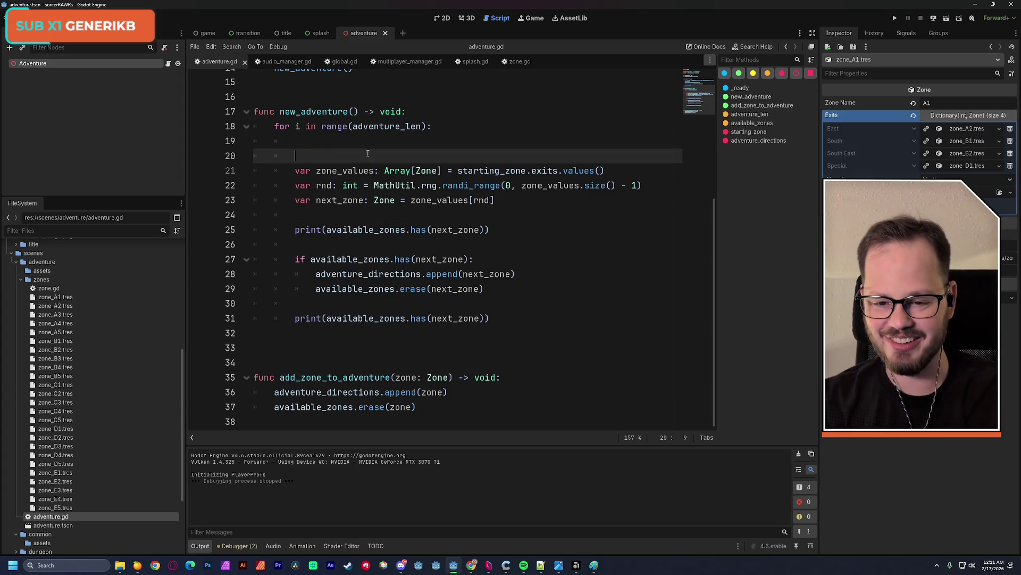
{"action": "left_click", "coordinate": [350, 101]}
{"action": "left_click", "coordinate": [353, 141]}
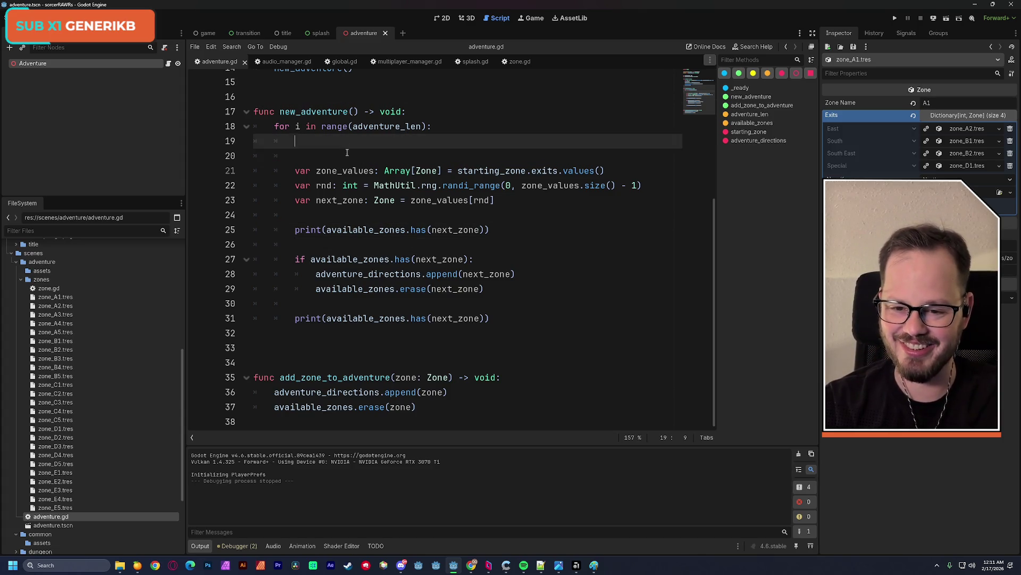
{"action": "left_click", "coordinate": [353, 155]}
{"action": "mouse_move", "coordinate": [355, 183]}
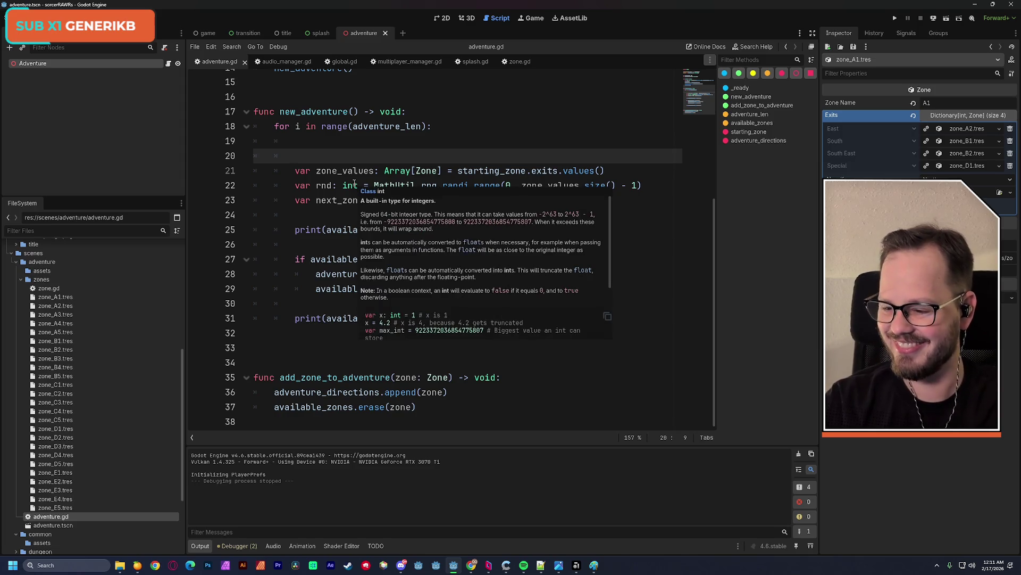
{"action": "left_click", "coordinate": [275, 213]}
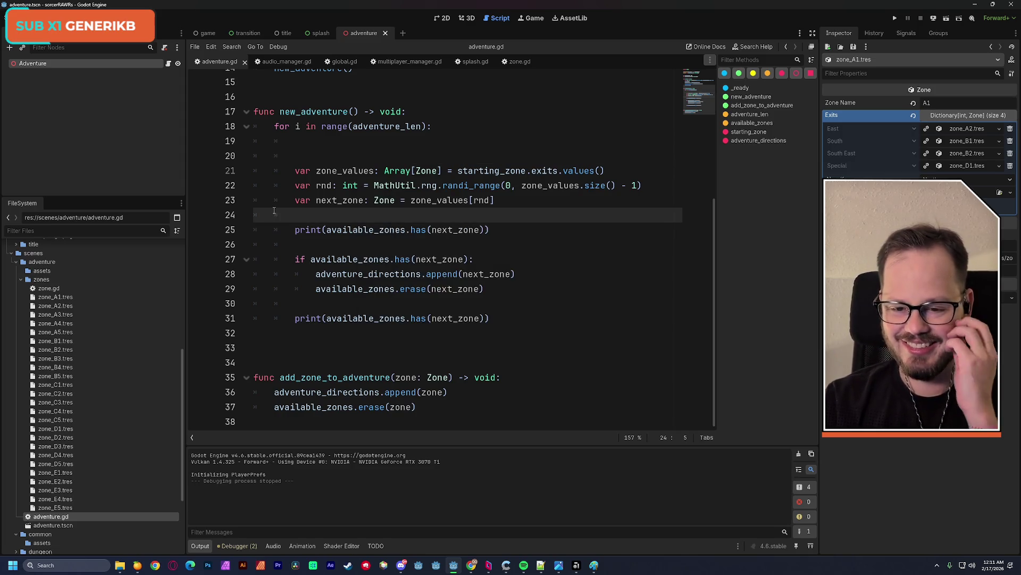
{"action": "left_click", "coordinate": [302, 210]}
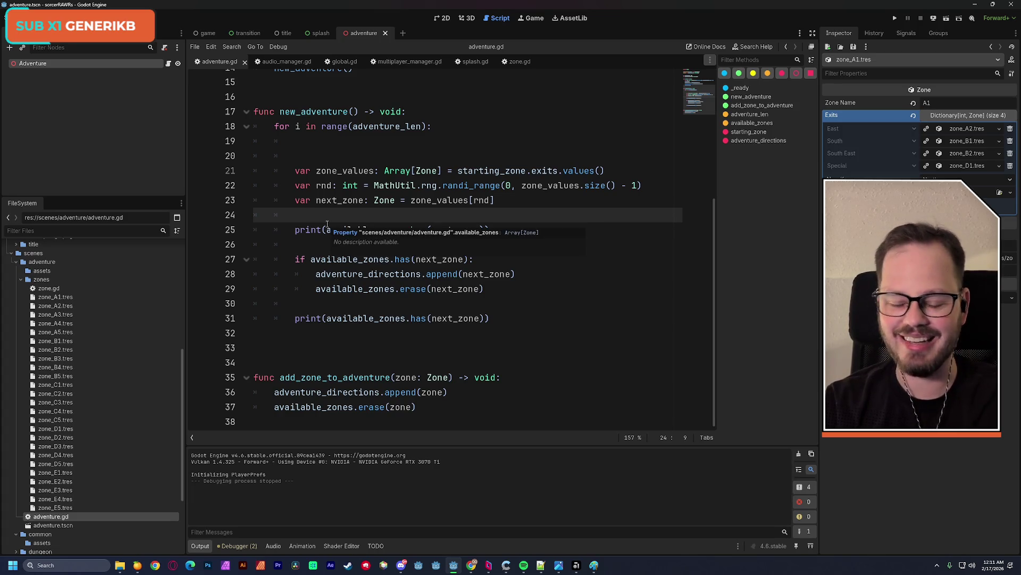
{"action": "left_click", "coordinate": [333, 142]}
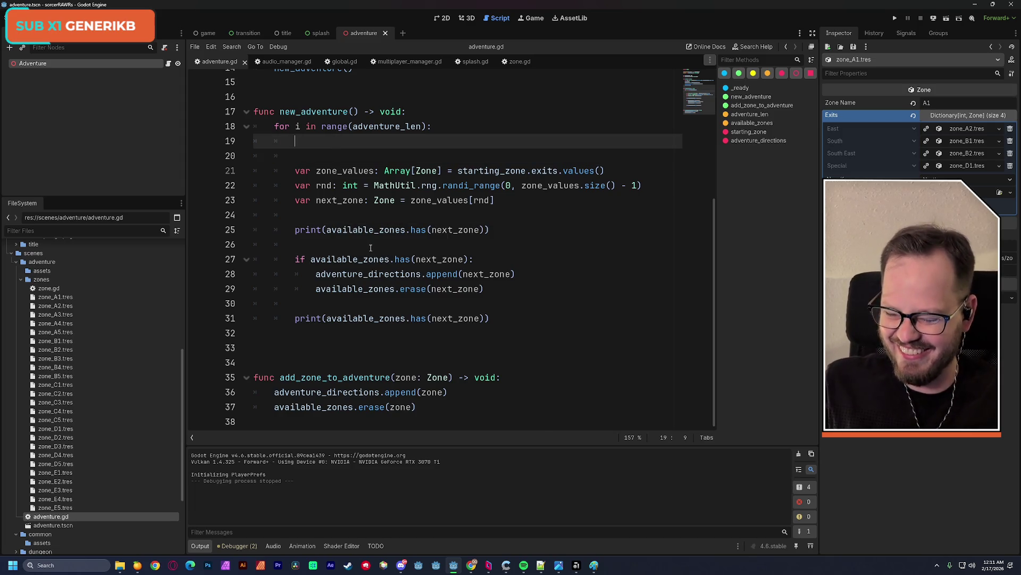
{"action": "left_click", "coordinate": [348, 158]}
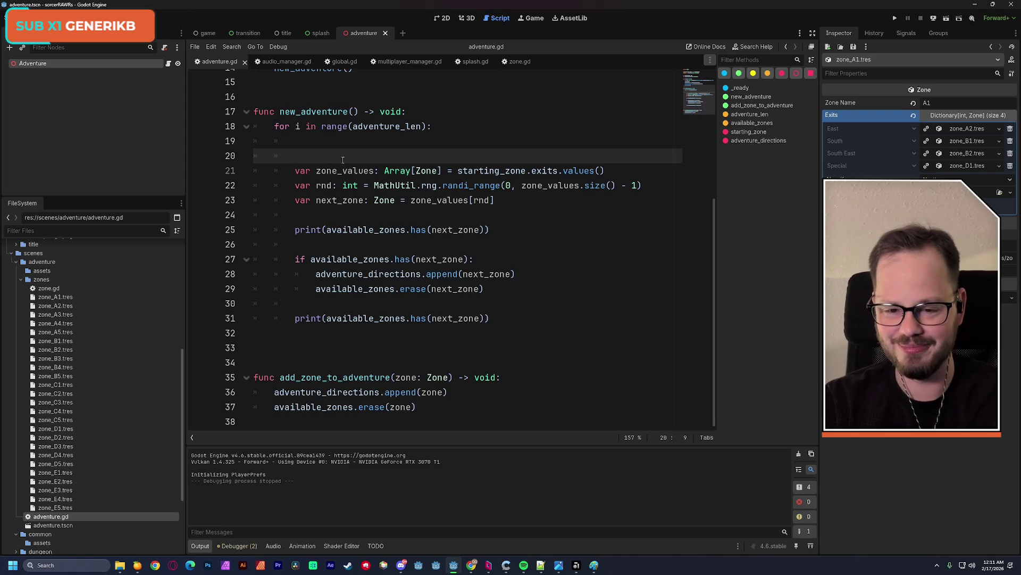
{"action": "left_click", "coordinate": [343, 143]}
{"action": "scroll", "coordinate": [345, 144], "scroll_direction": "up", "scroll_amount": 1}
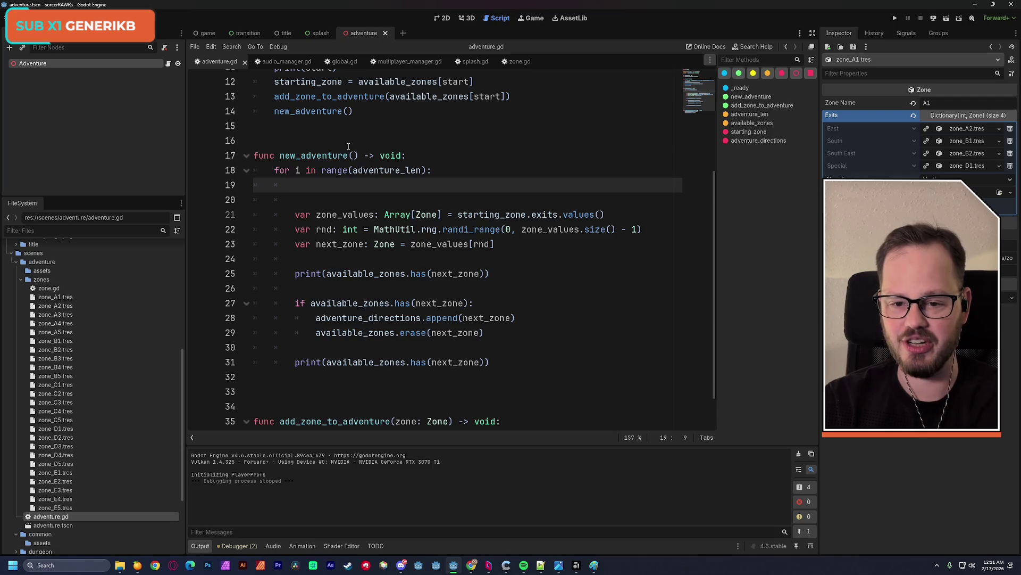
{"action": "left_click", "coordinate": [388, 140]}
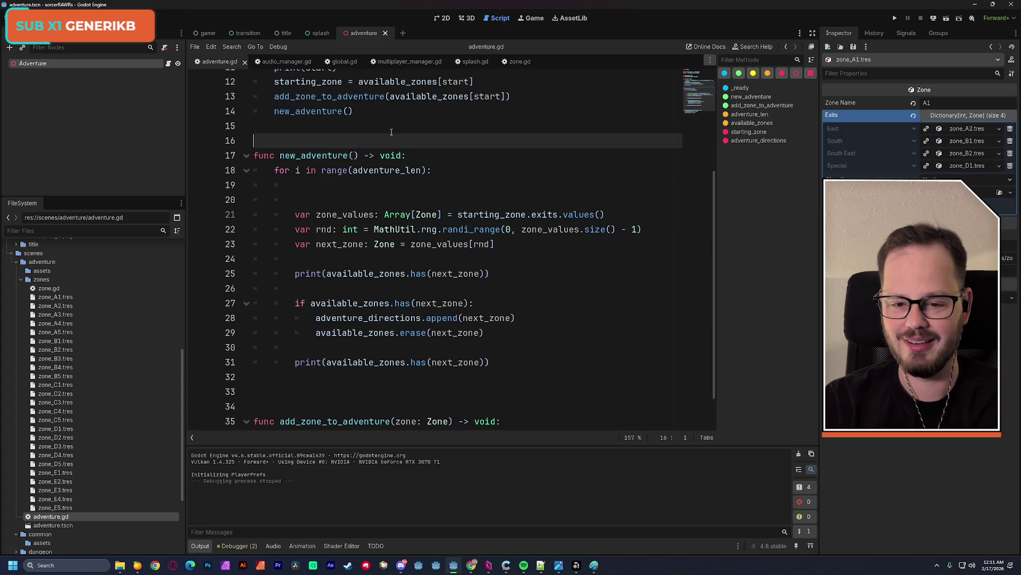
{"action": "left_click", "coordinate": [387, 131]}
{"action": "scroll", "coordinate": [405, 143], "scroll_direction": "up", "scroll_amount": 4}
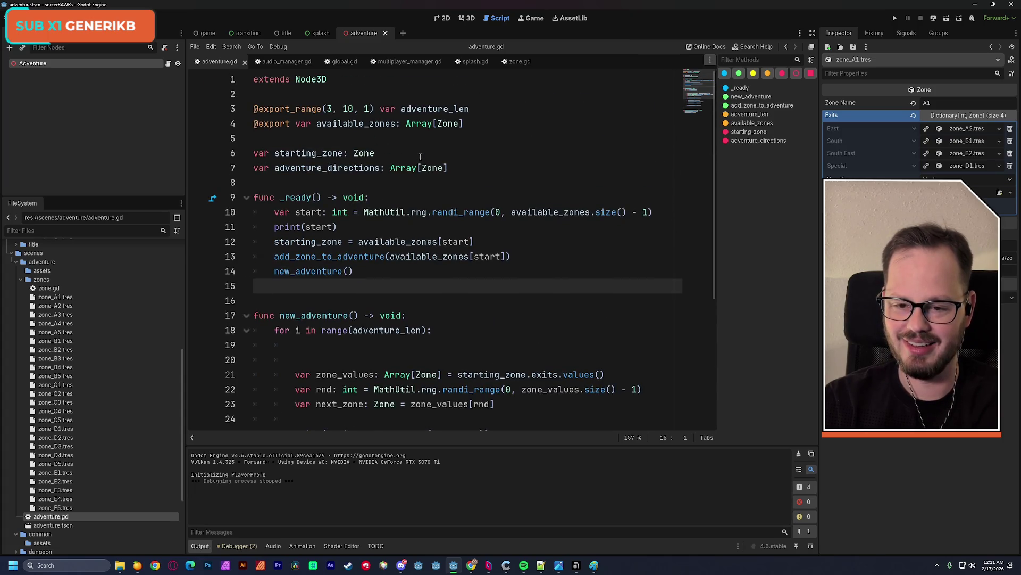
{"action": "scroll", "coordinate": [418, 160], "scroll_direction": "down", "scroll_amount": 3}
Step the caret through the blank lines around lines 15–20 of adventure.gd.
{"action": "left_click", "coordinate": [404, 169]}
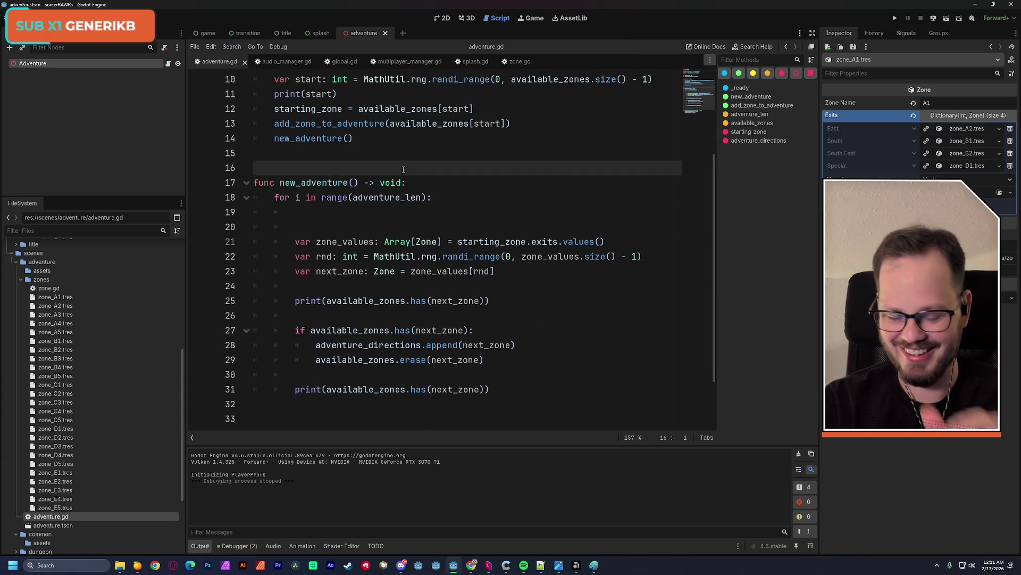
{"action": "key", "text": "Left"}
{"action": "key", "text": "Left"}
{"action": "key", "text": "Right"}
{"action": "key", "text": "Right"}
{"action": "key", "text": "Left"}
{"action": "key", "text": "Right"}
{"action": "key", "text": "Left"}
{"action": "left_click", "coordinate": [380, 207]}
{"action": "key", "text": "Down"}
{"action": "key", "text": "Up"}
{"action": "key", "text": "Down"}
{"action": "key", "text": "Up"}
{"action": "key", "text": "Down"}
{"action": "scroll", "coordinate": [464, 280], "scroll_direction": "down", "scroll_amount": 1}
{"action": "scroll", "coordinate": [465, 281], "scroll_direction": "down", "scroll_amount": 1}
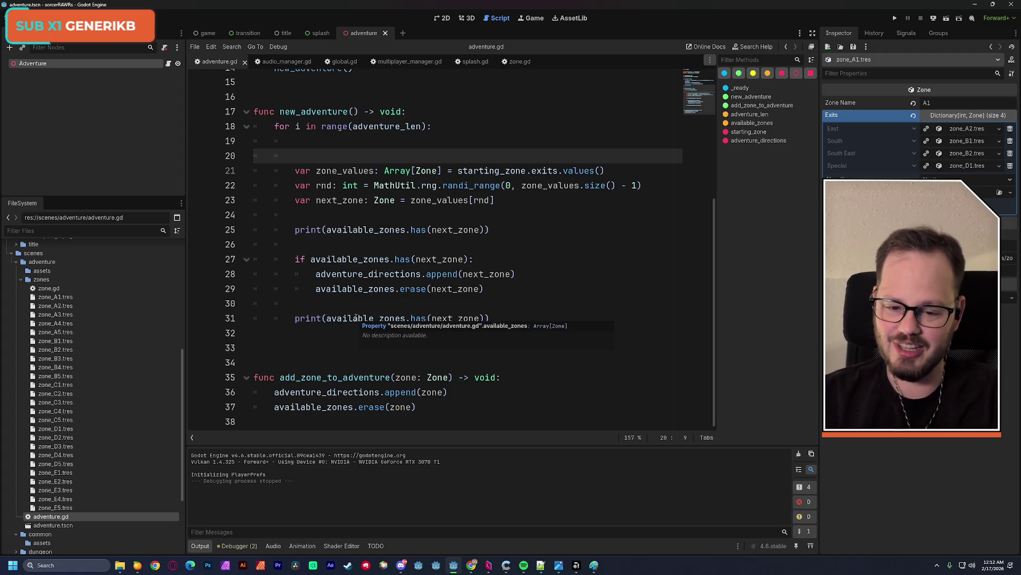
Review blank lines 30–34, lines 19–20 and line 8 in new_adventure.
{"action": "key", "text": "Down"}
{"action": "key", "text": "Down"}
{"action": "key", "text": "Down"}
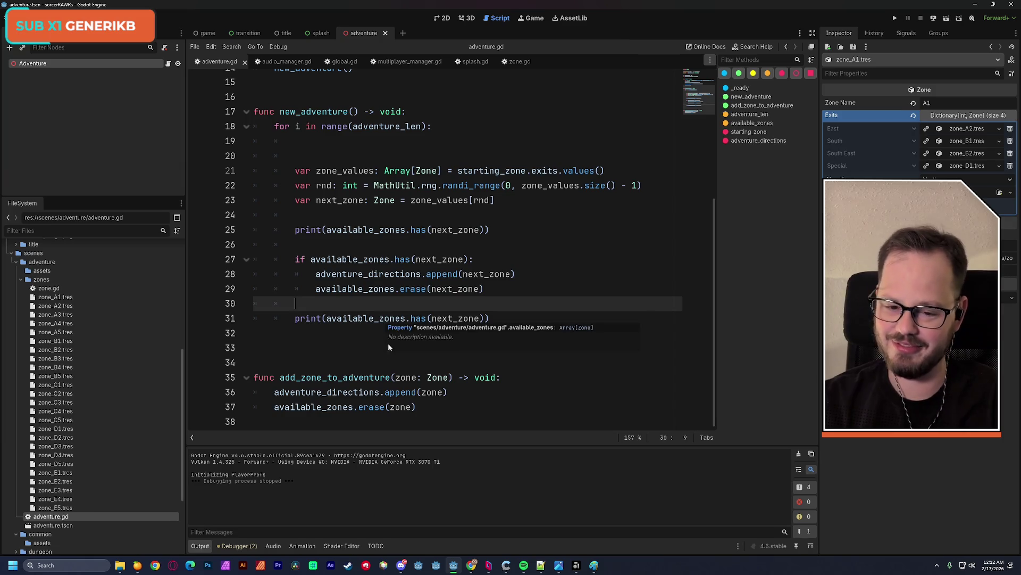
{"action": "key", "text": "Down"}
{"action": "key", "text": "Down"}
{"action": "key", "text": "Down"}
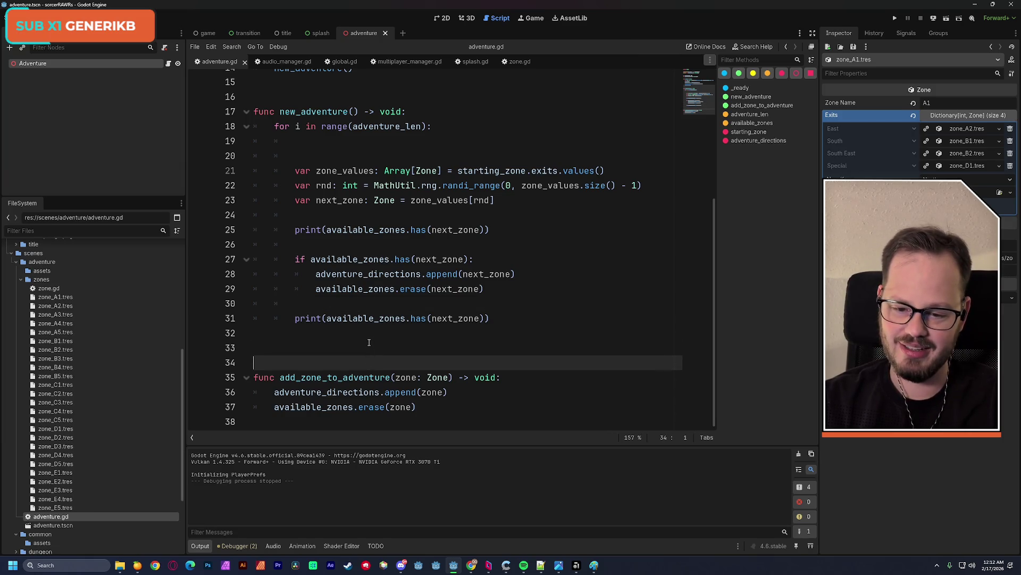
{"action": "key", "text": "Up"}
{"action": "key", "text": "Up"}
{"action": "key", "text": "Down"}
{"action": "key", "text": "Down"}
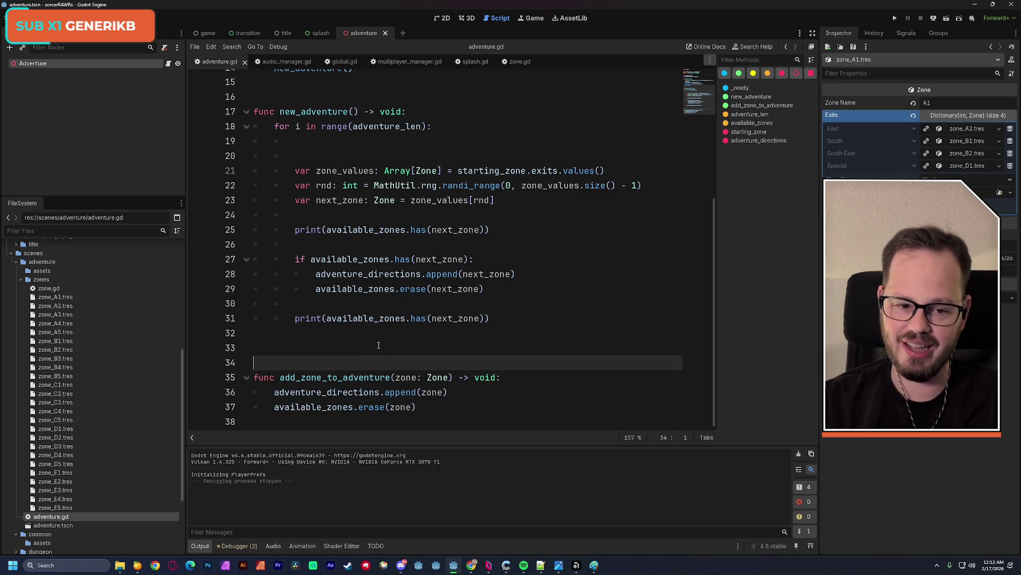
{"action": "scroll", "coordinate": [379, 348], "scroll_direction": "up", "scroll_amount": 5}
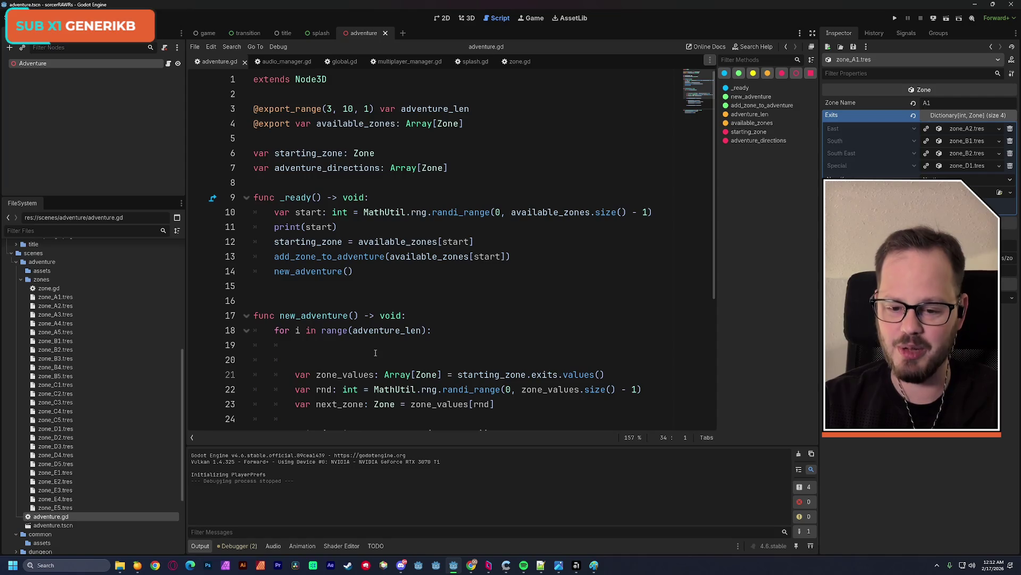
{"action": "left_click", "coordinate": [376, 359]}
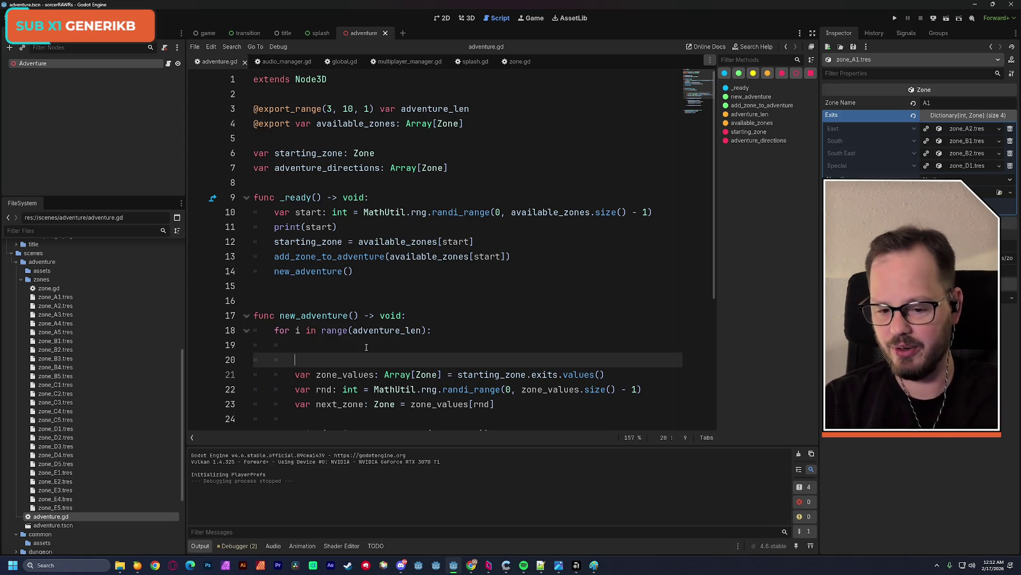
{"action": "left_click", "coordinate": [362, 347]}
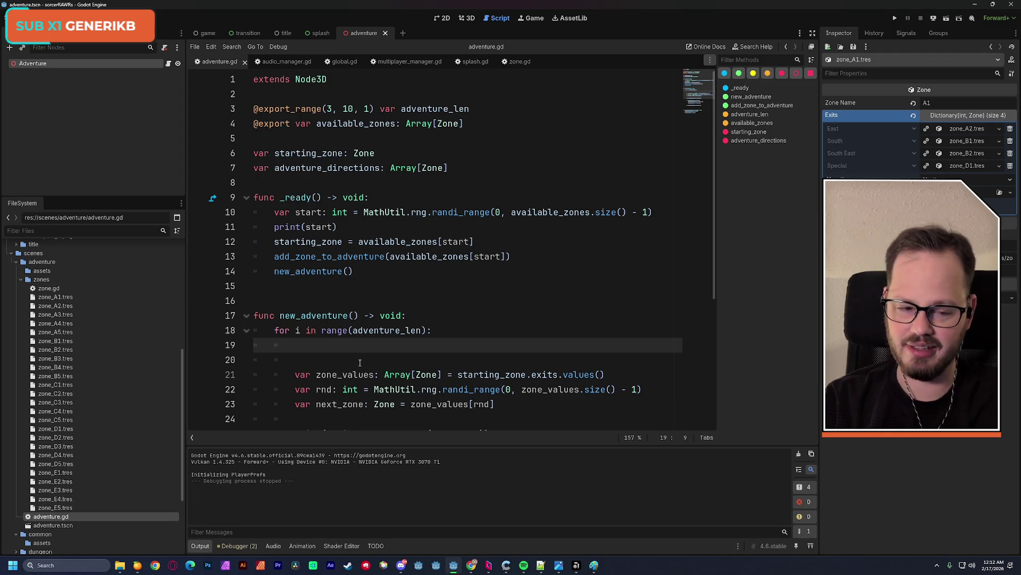
{"action": "left_click", "coordinate": [359, 362]}
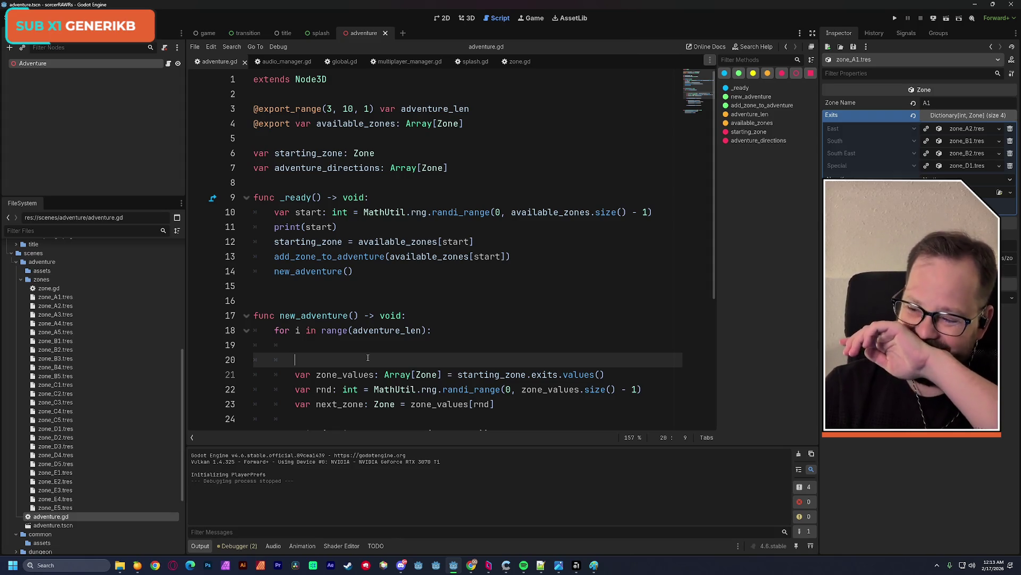
{"action": "left_click", "coordinate": [370, 303]}
{"action": "left_click", "coordinate": [368, 284]}
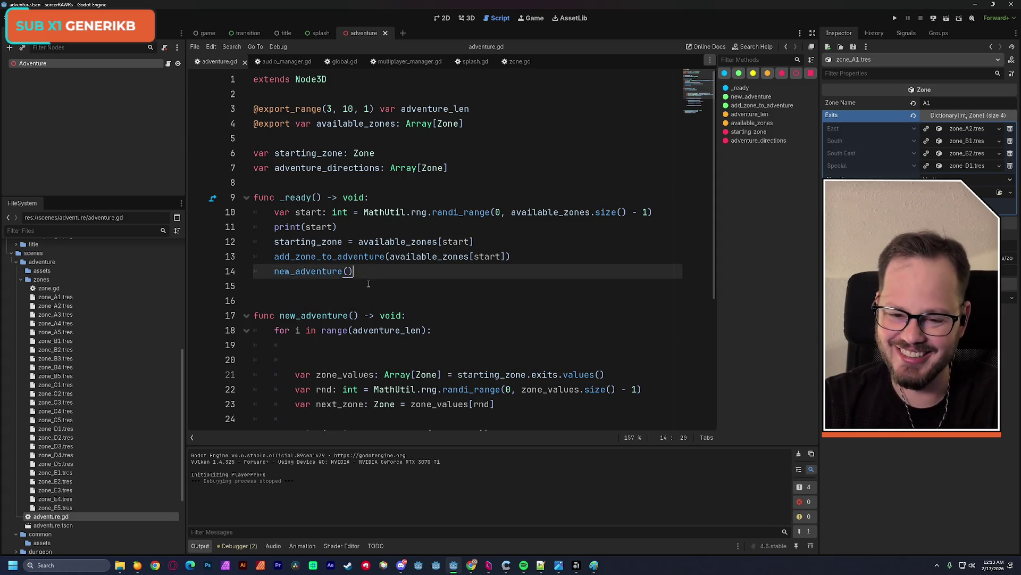
{"action": "key", "text": "Up"}
{"action": "key", "text": "Up"}
{"action": "key", "text": "Up"}
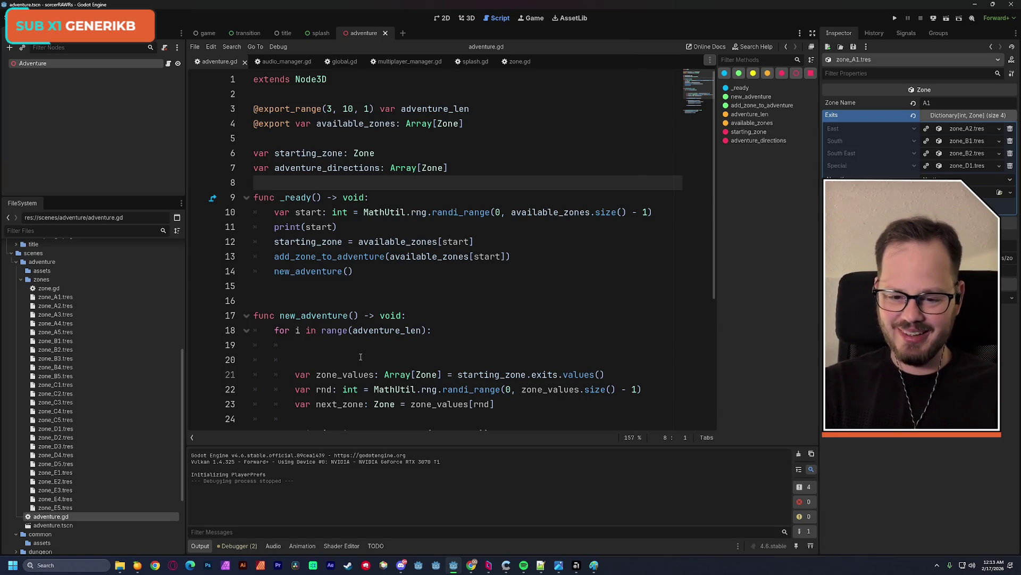
Delete the extra empty line 33 before add_zone_to_adventure.
{"action": "scroll", "coordinate": [360, 357], "scroll_direction": "down", "scroll_amount": 5}
{"action": "scroll", "coordinate": [360, 352], "scroll_direction": "up", "scroll_amount": 1}
{"action": "scroll", "coordinate": [358, 348], "scroll_direction": "down", "scroll_amount": 1}
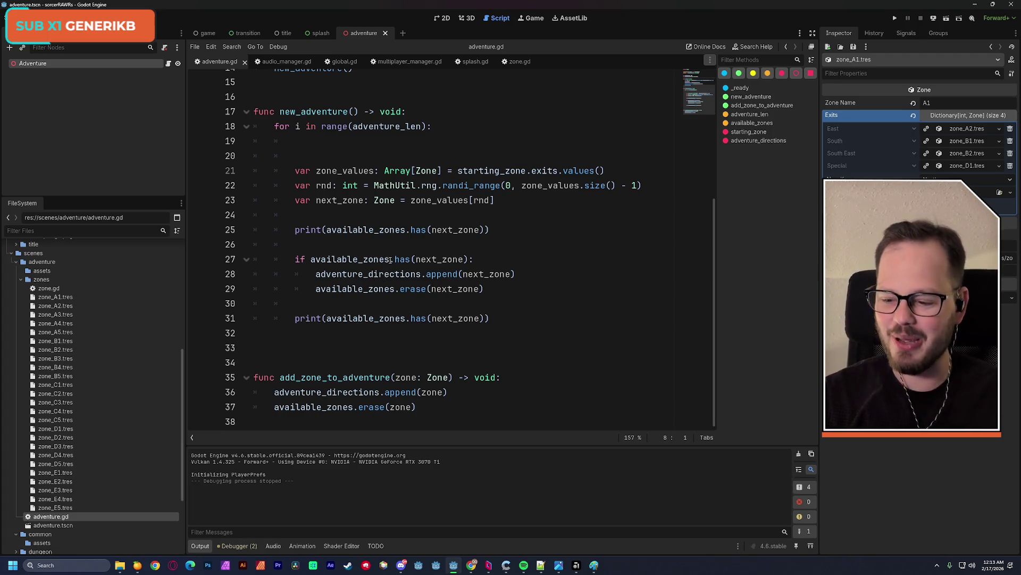
{"action": "left_click", "coordinate": [385, 302]}
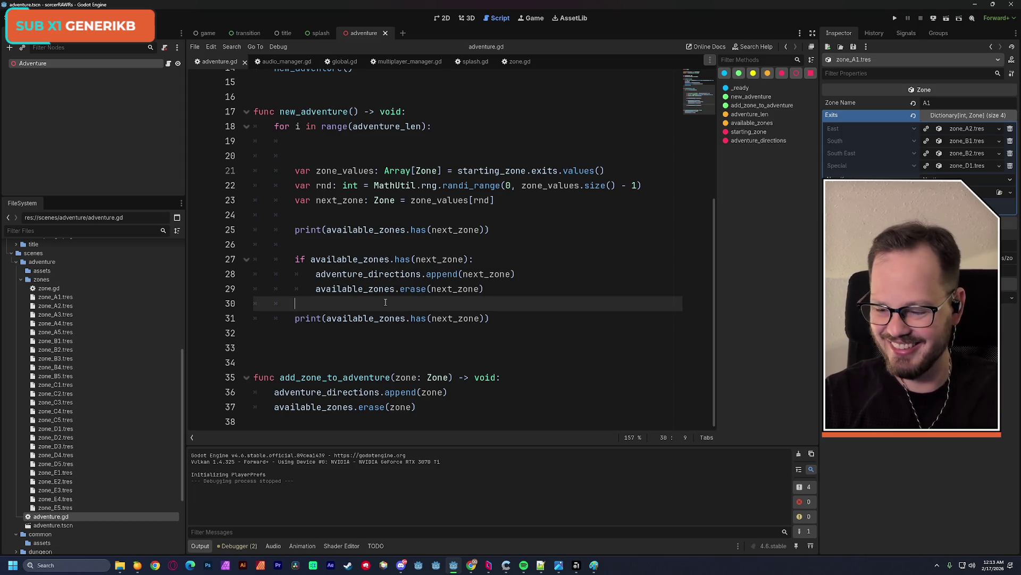
{"action": "key", "text": "Up"}
{"action": "key", "text": "Up"}
{"action": "key", "text": "Up"}
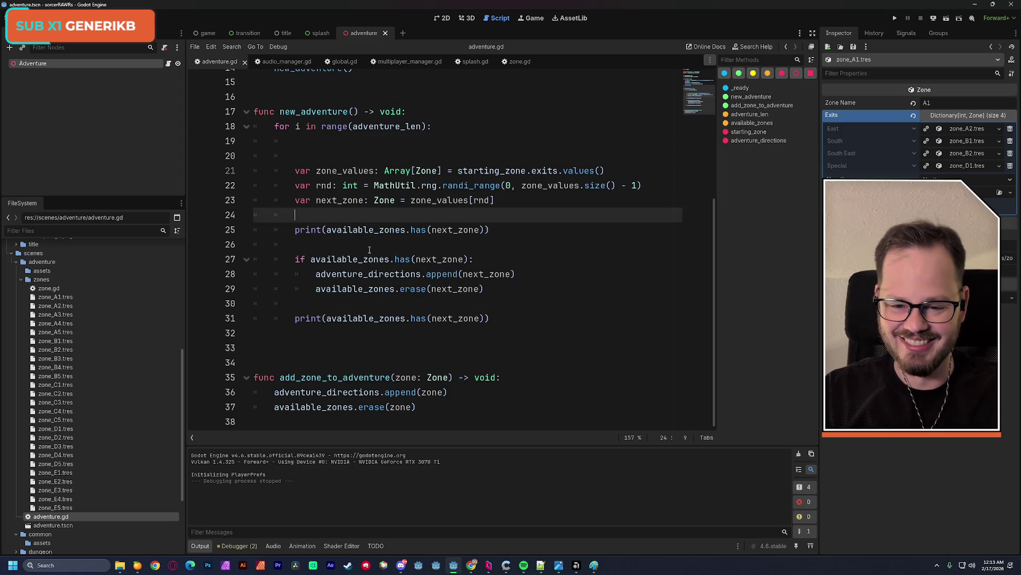
{"action": "left_click", "coordinate": [516, 345]}
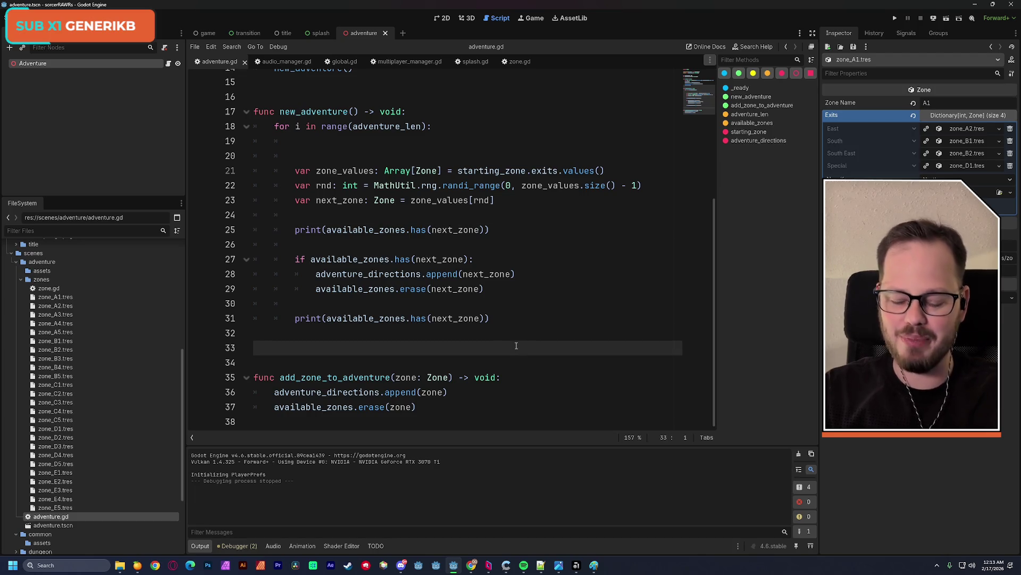
{"action": "key", "text": "BackSpace"}
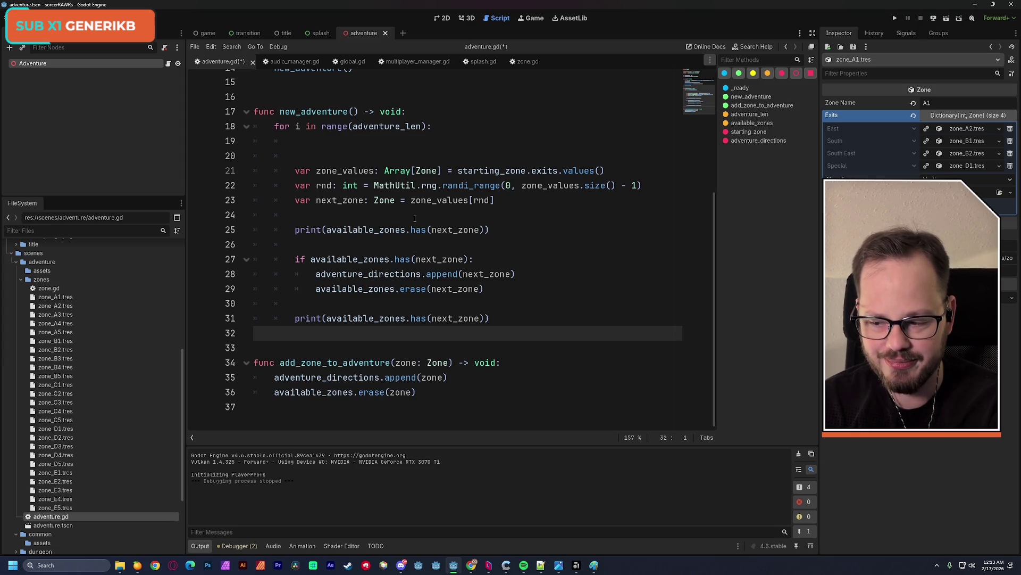
{"action": "key", "text": "super"}
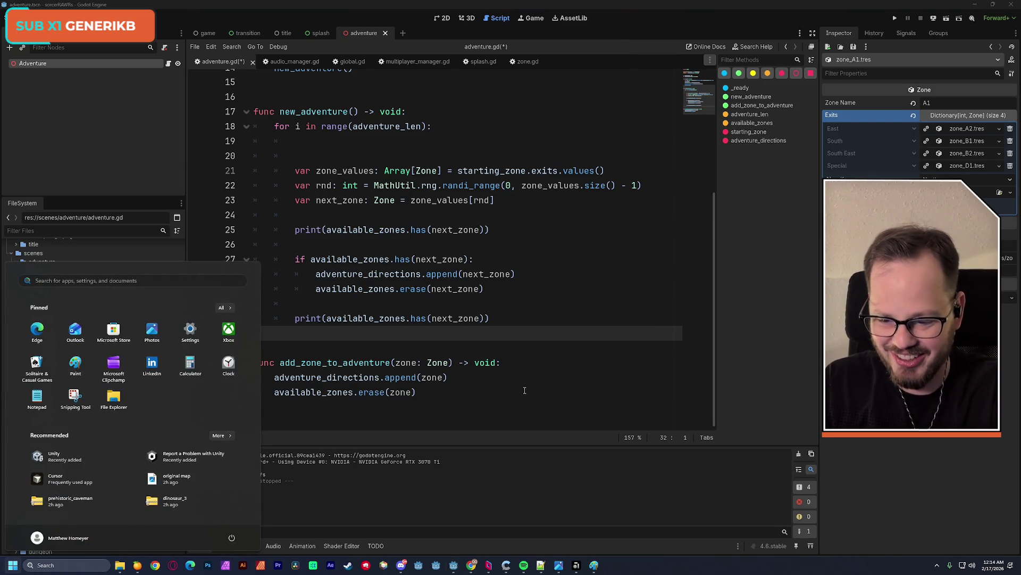
Launch Godot_v4.6 from system search and open the Camera Plugin project.
{"action": "type", "text": "Godot_v4.6"}
{"action": "key", "text": "Down"}
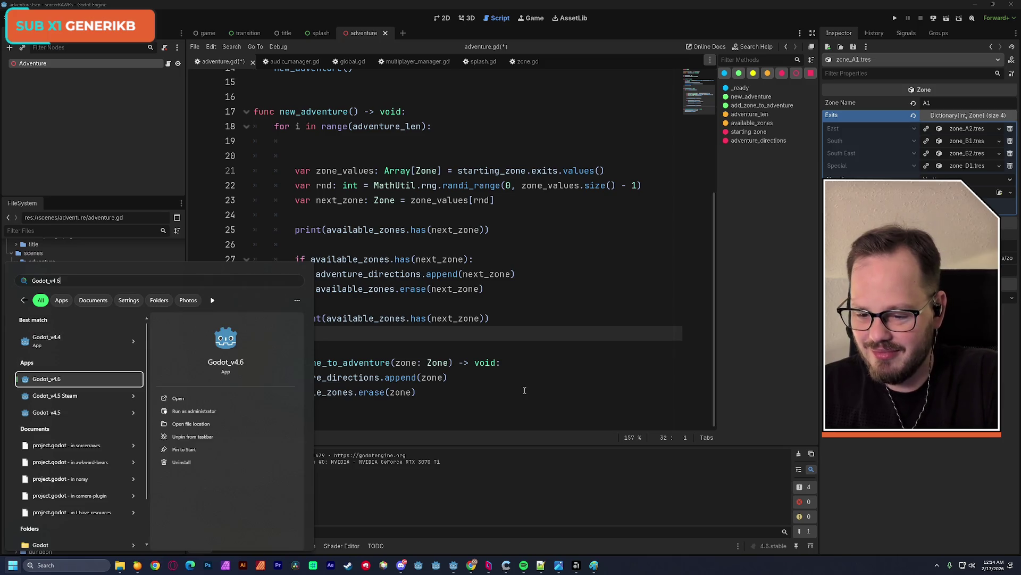
{"action": "key", "text": "Return"}
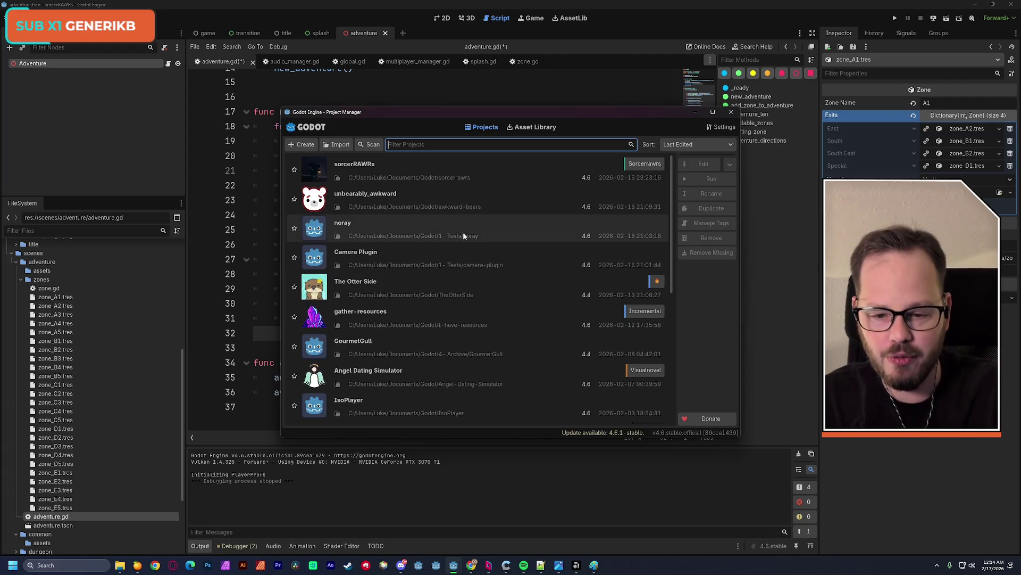
{"action": "double_click", "coordinate": [510, 259]}
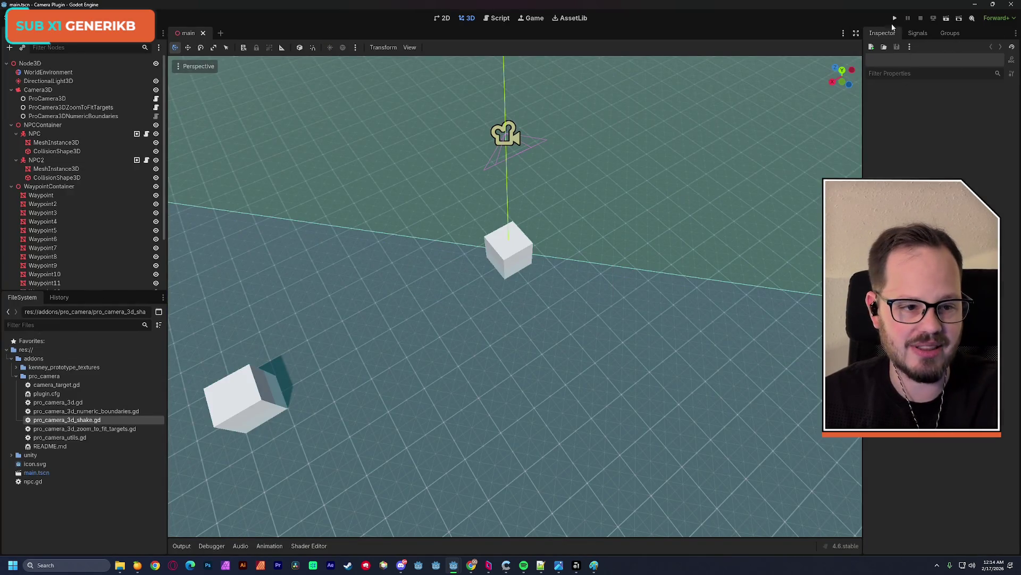
Test-run the Camera Plugin game, stop it, and return to sorcerRAWRs' adventure.gd.
{"action": "left_click", "coordinate": [895, 18]}
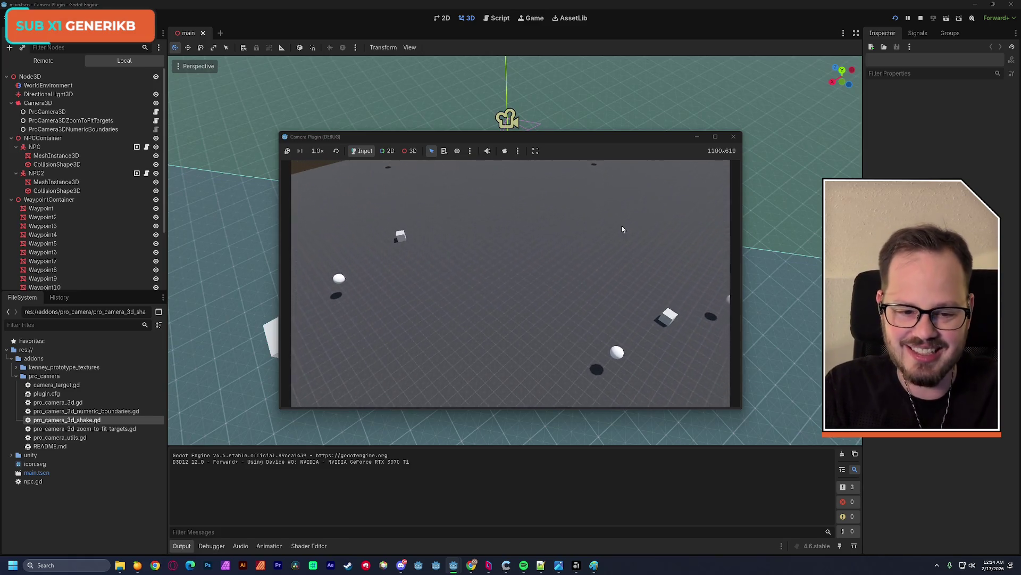
{"action": "left_click", "coordinate": [734, 137]}
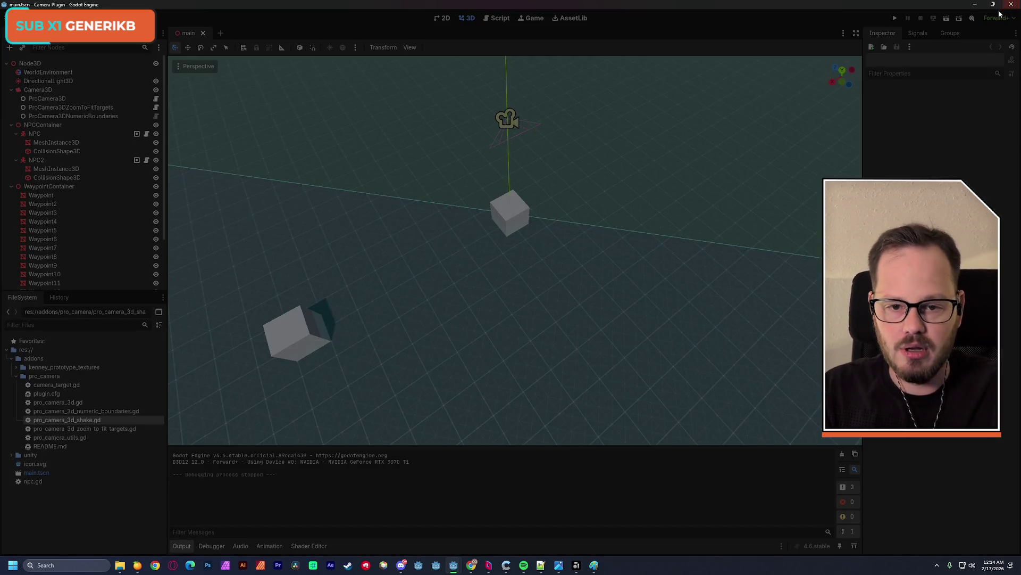
{"action": "scroll", "coordinate": [395, 157], "scroll_direction": "up", "scroll_amount": 5}
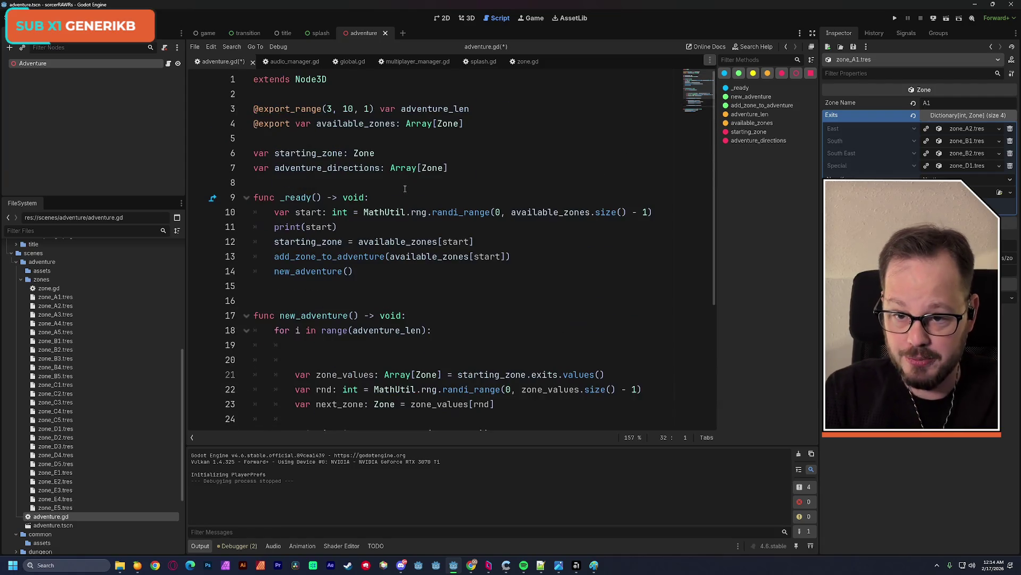
Show the transition scene with its Fade node in the 2D view.
{"action": "left_click", "coordinate": [248, 33]}
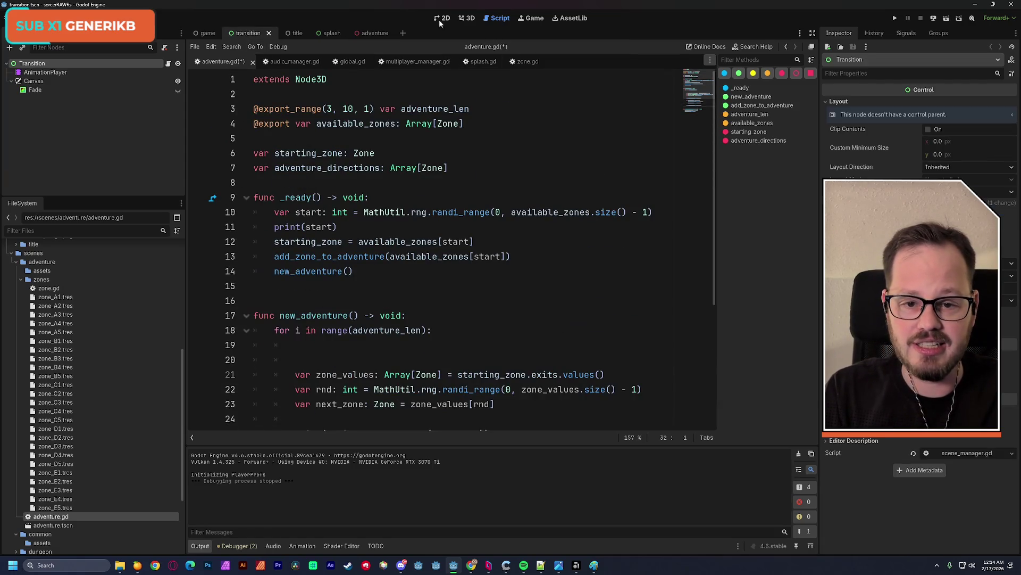
{"action": "left_click", "coordinate": [442, 18]}
{"action": "scroll", "coordinate": [475, 151], "scroll_direction": "down", "scroll_amount": 2}
{"action": "scroll", "coordinate": [450, 172], "scroll_direction": "down", "scroll_amount": 1}
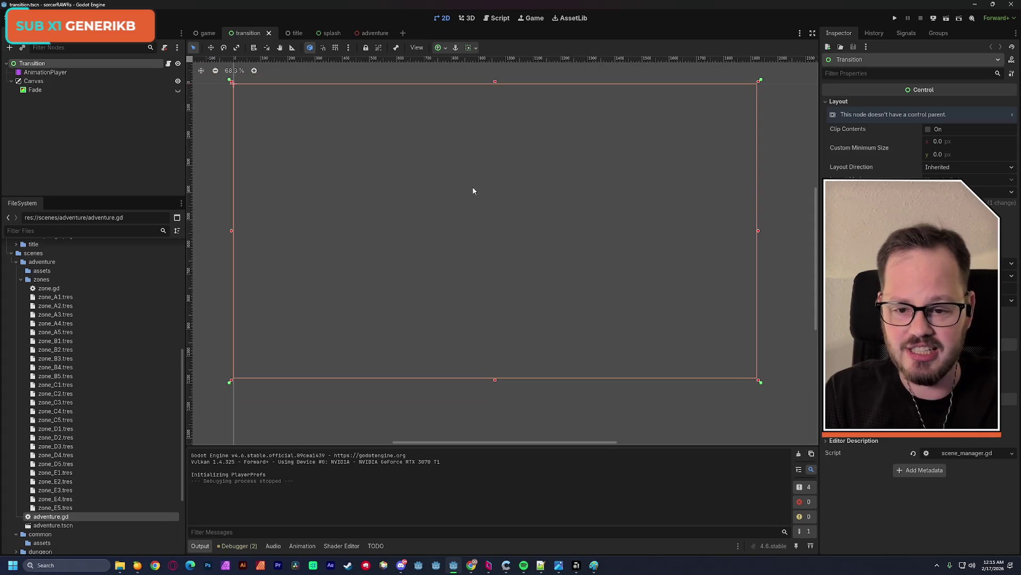
{"action": "left_click_drag", "start_coordinate": [480, 186], "coordinate": [478, 195]}
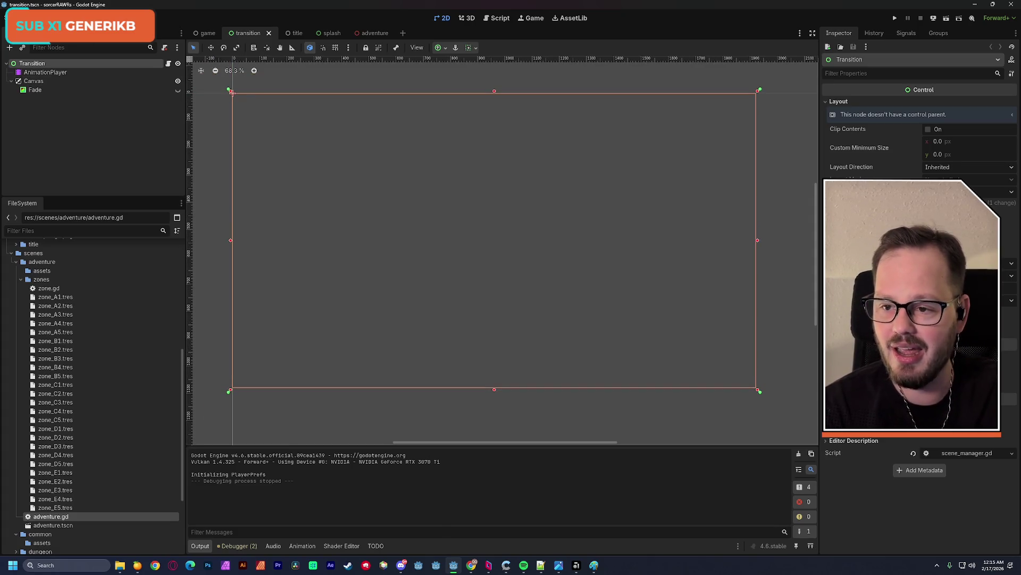
Inspect the SceneManager entry in Project Settings' Autoload list, then close the settings.
{"action": "left_click", "coordinate": [36, 18]}
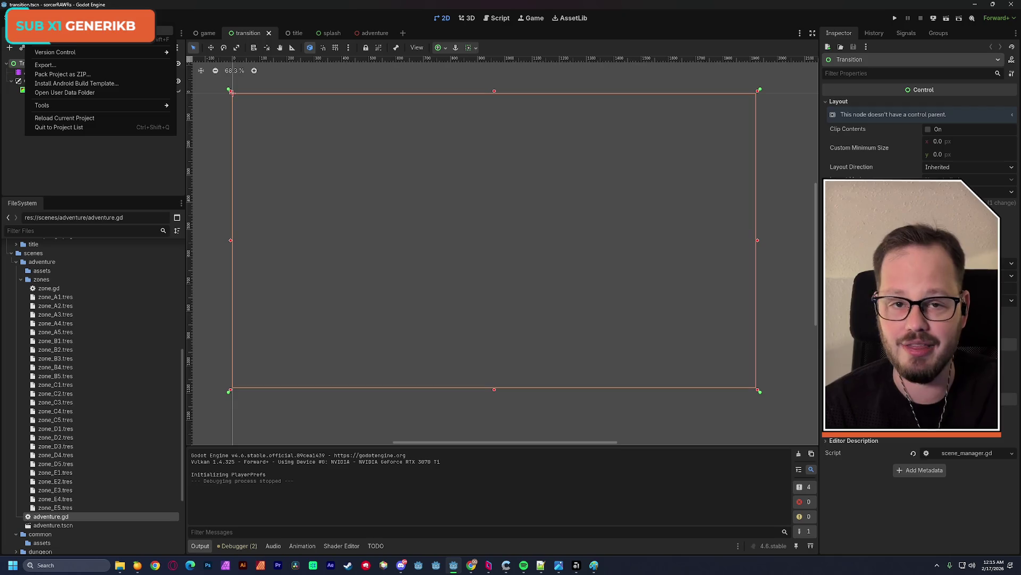
{"action": "left_click", "coordinate": [53, 40]}
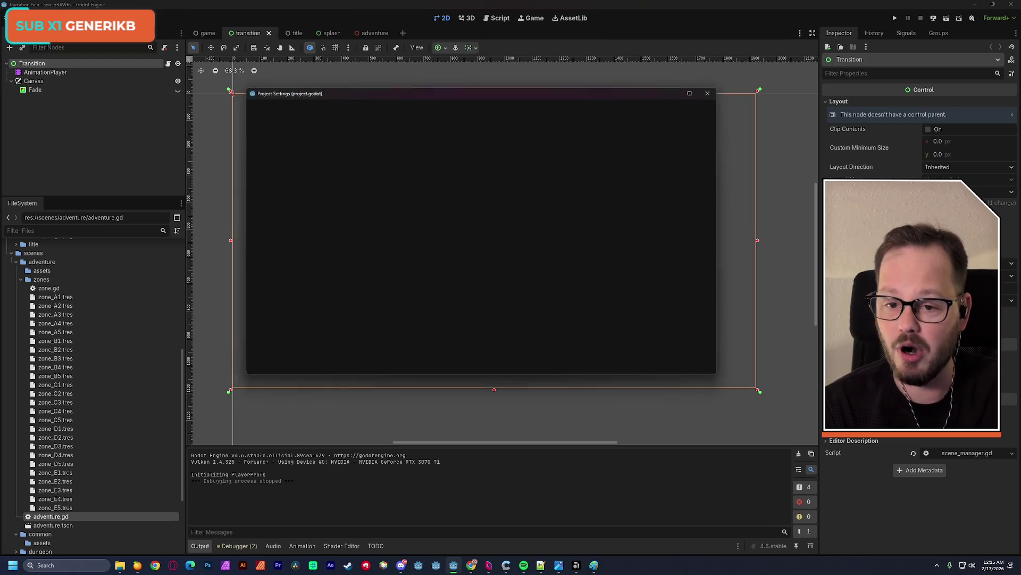
{"action": "left_click", "coordinate": [382, 108]}
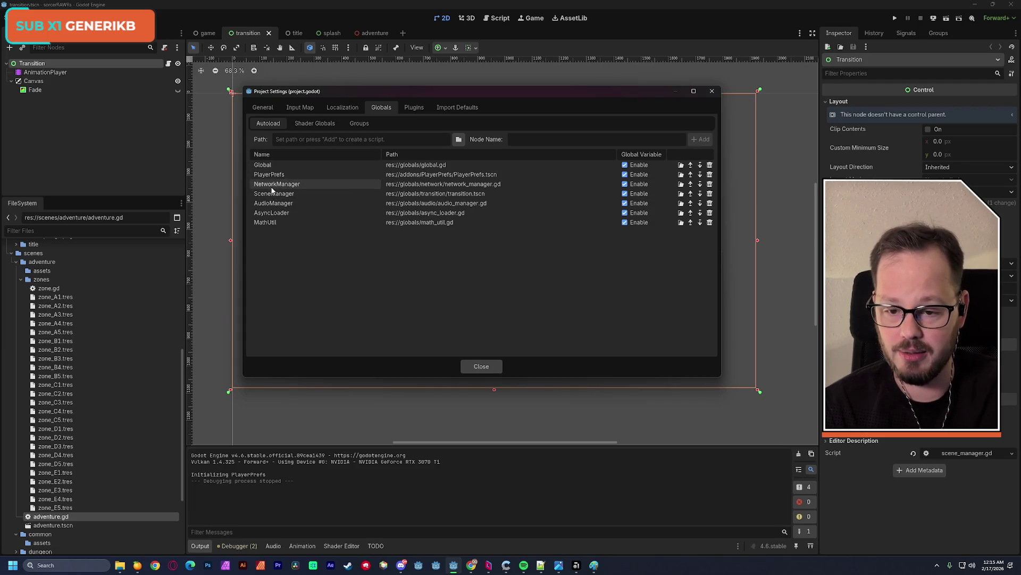
{"action": "left_click", "coordinate": [291, 195]}
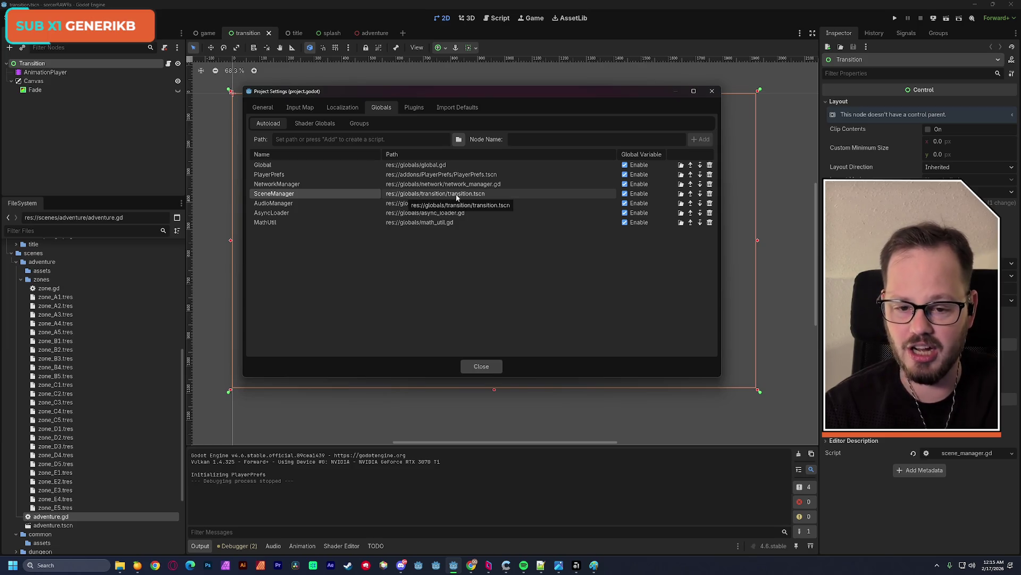
{"action": "left_click", "coordinate": [486, 367]}
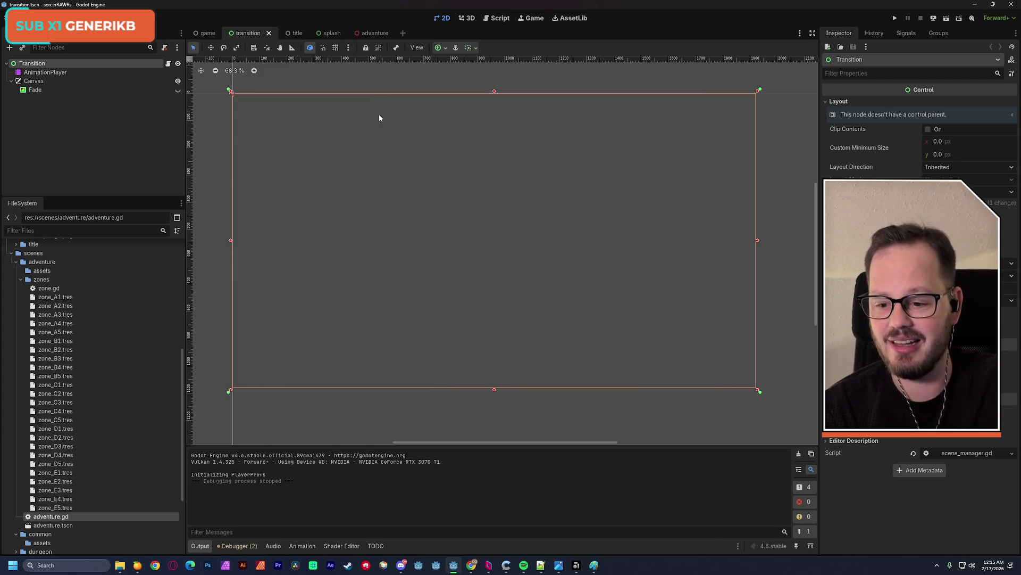
Preview the transition_fade_in animation on the AnimationPlayer.
{"action": "left_click", "coordinate": [64, 72]}
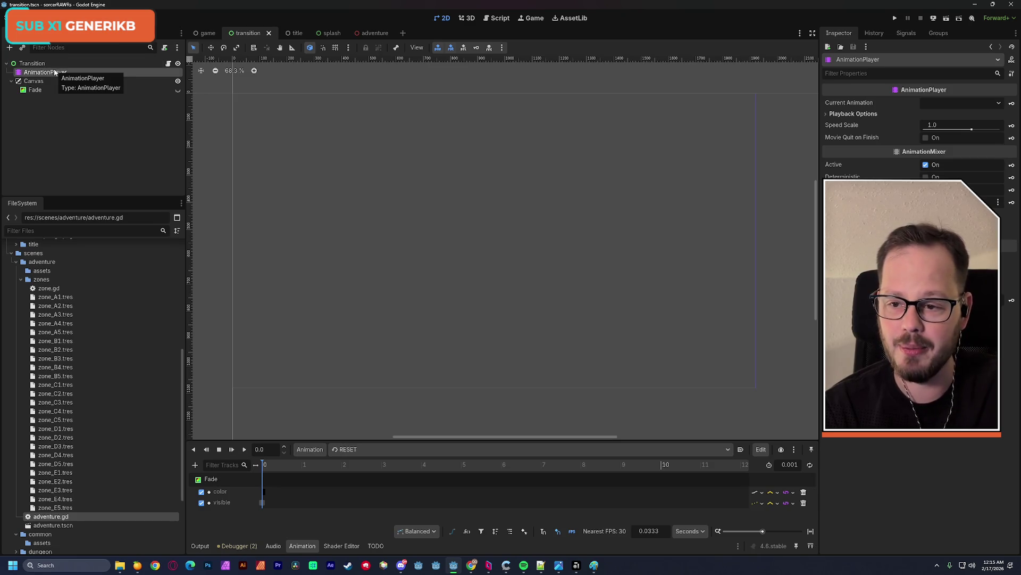
{"action": "left_click", "coordinate": [357, 450]}
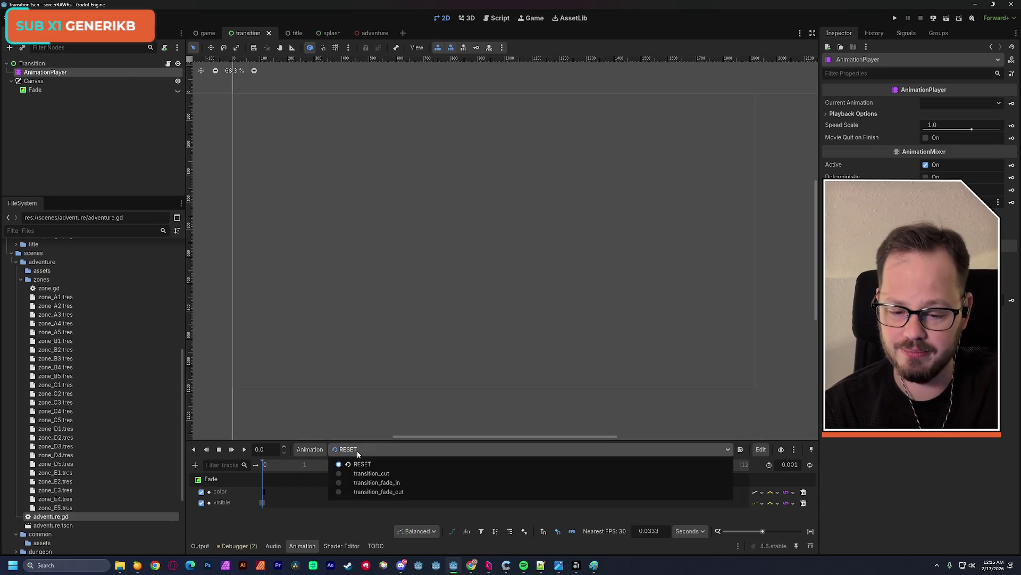
{"action": "left_click", "coordinate": [378, 483]}
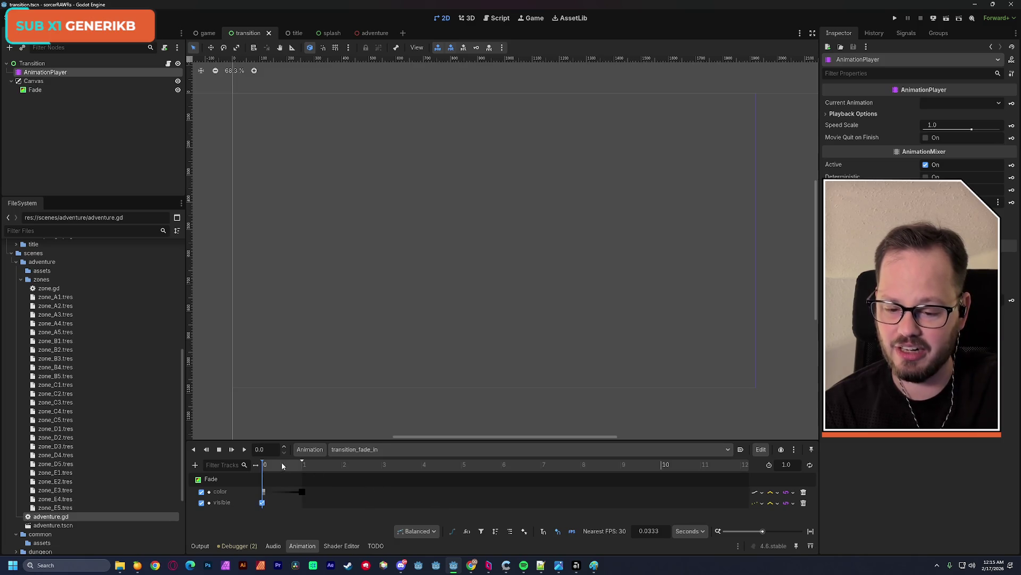
{"action": "left_click", "coordinate": [244, 452]}
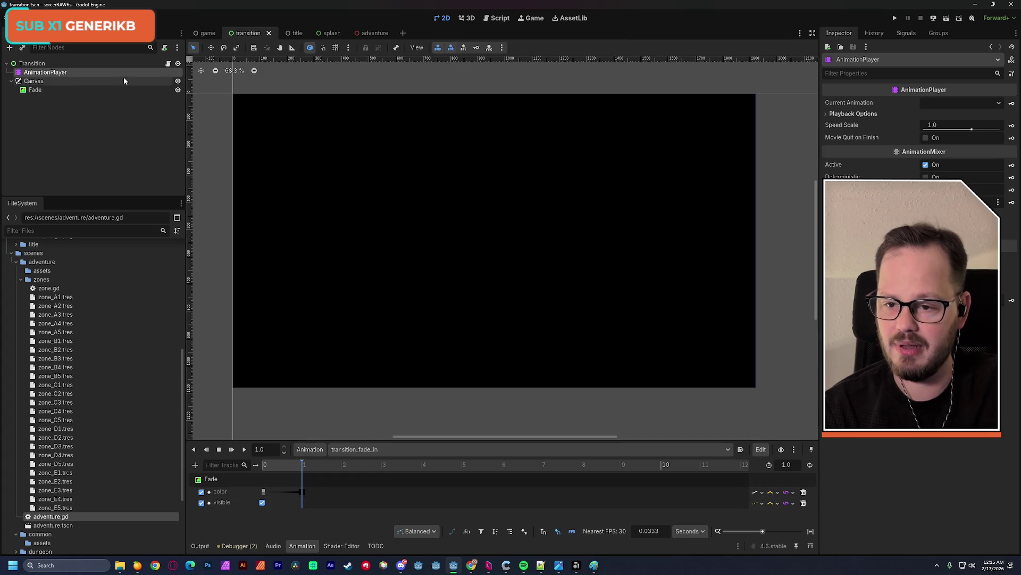
Look over the Transition node's scene_manager.gd script.
{"action": "left_click", "coordinate": [172, 64]}
{"action": "scroll", "coordinate": [697, 124], "scroll_direction": "up", "scroll_amount": 20}
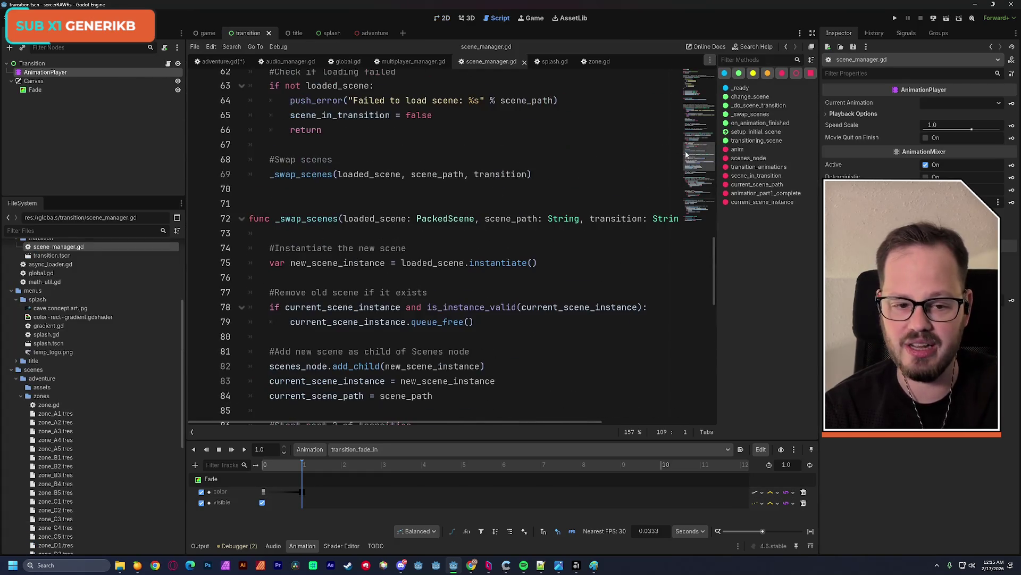
{"action": "scroll", "coordinate": [697, 123], "scroll_direction": "down", "scroll_amount": 6}
{"action": "scroll", "coordinate": [697, 123], "scroll_direction": "up", "scroll_amount": 2}
{"action": "scroll", "coordinate": [582, 139], "scroll_direction": "down", "scroll_amount": 4}
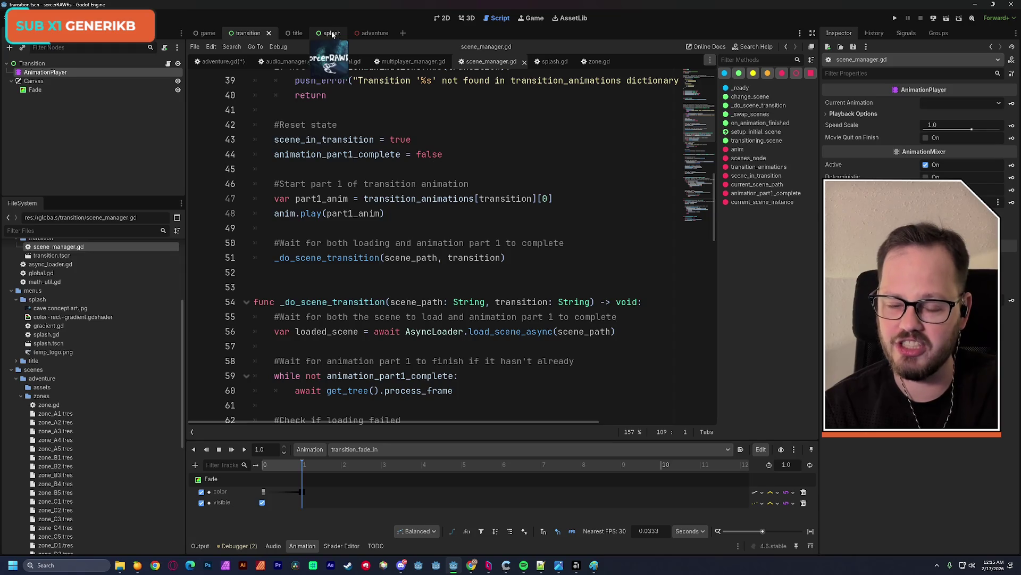
Back in 2D, preview transition_fade_out and reselect the Transition root node.
{"action": "left_click", "coordinate": [445, 19]}
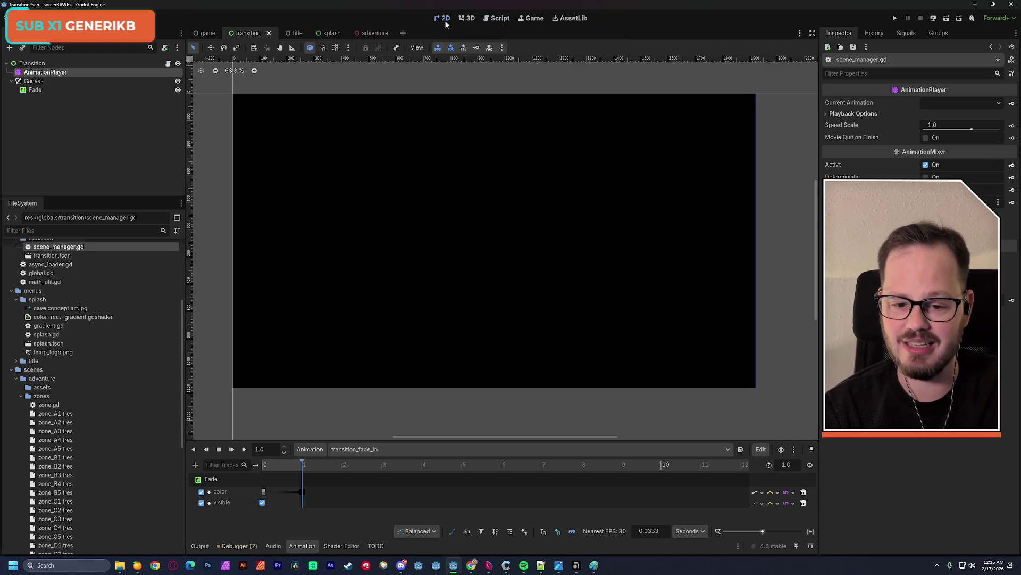
{"action": "left_click", "coordinate": [350, 451]}
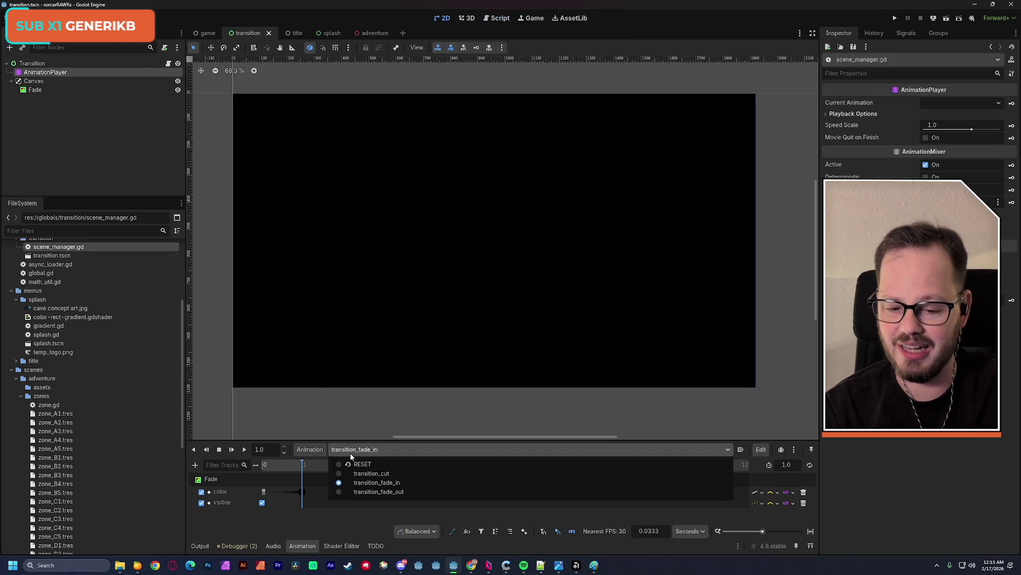
{"action": "left_click", "coordinate": [359, 490]}
{"action": "left_click", "coordinate": [245, 450]}
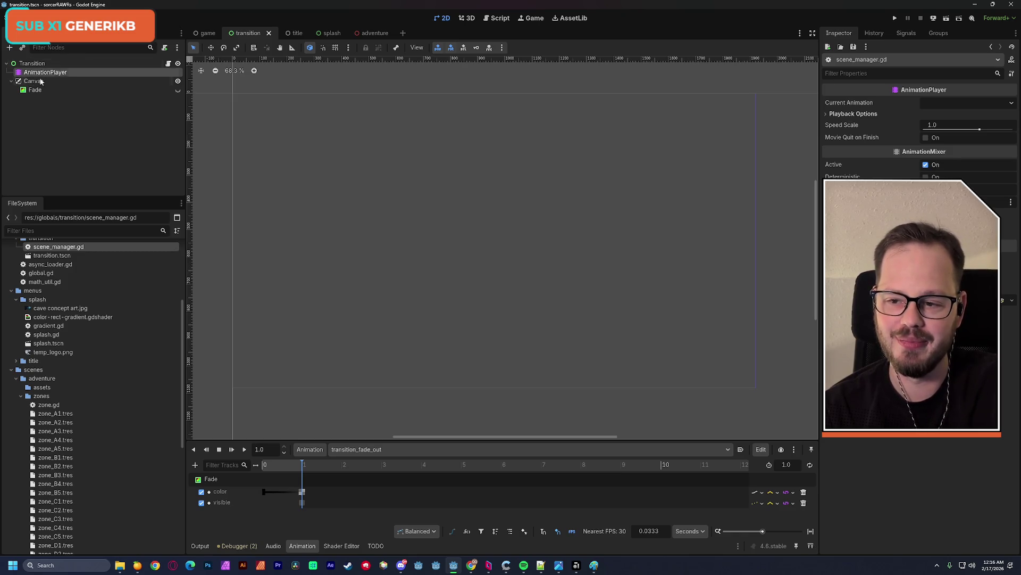
{"action": "left_click", "coordinate": [27, 64]}
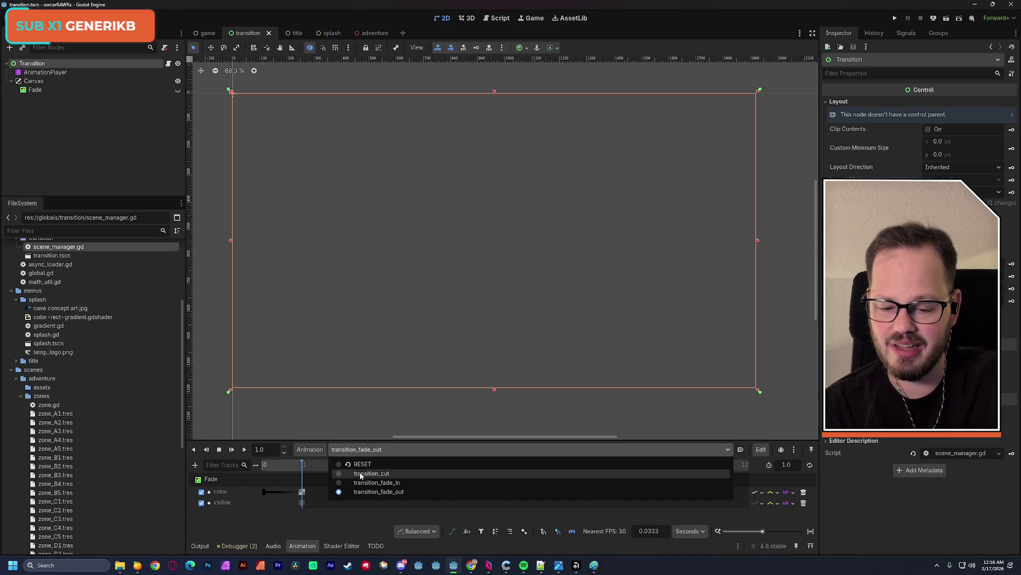
{"action": "left_click", "coordinate": [323, 521]}
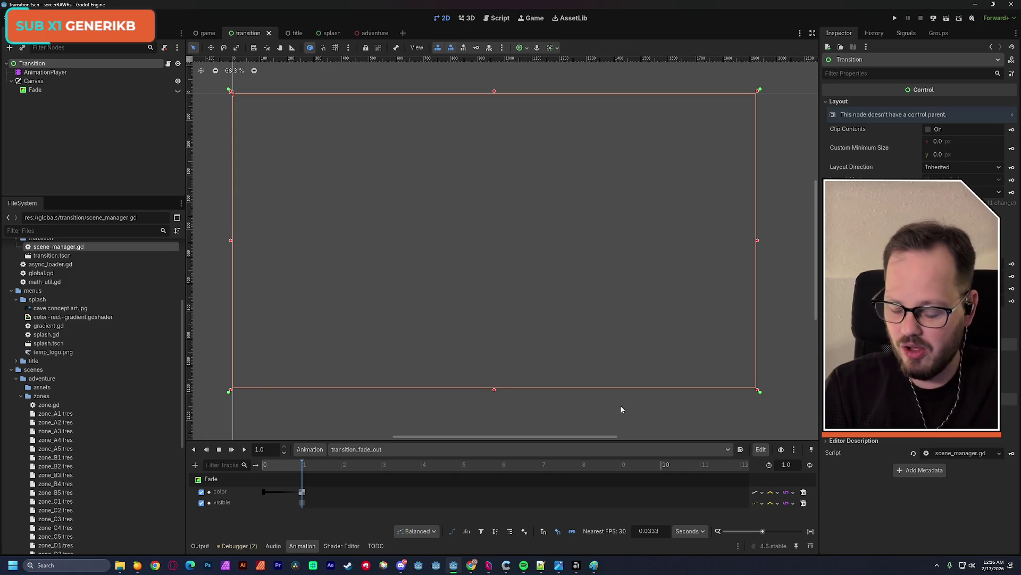
Launch Godot_v4.6 from the system app search.
{"action": "key", "text": "super"}
{"action": "type", "text": "godot_v4.6"}
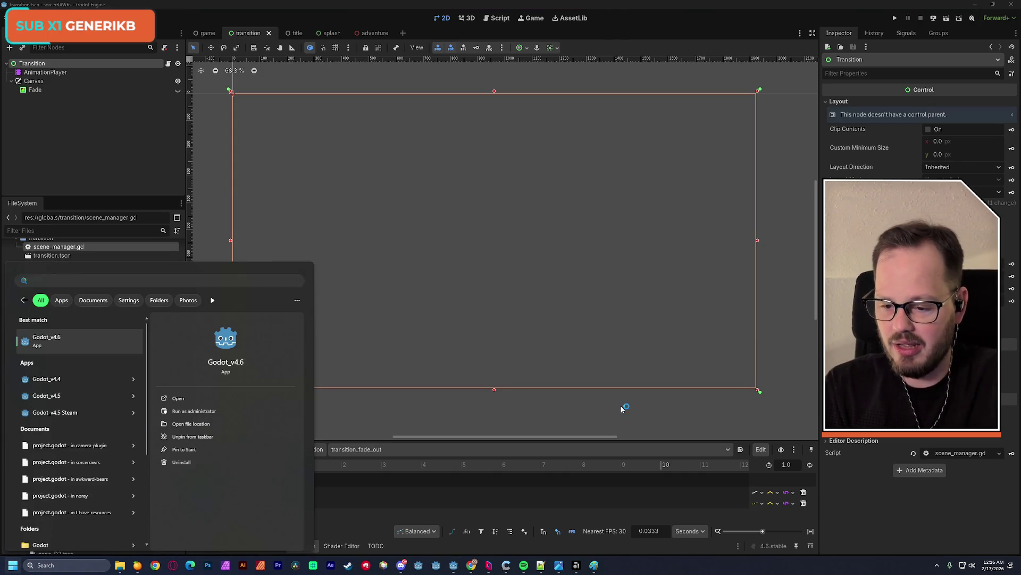
{"action": "key", "text": "Return"}
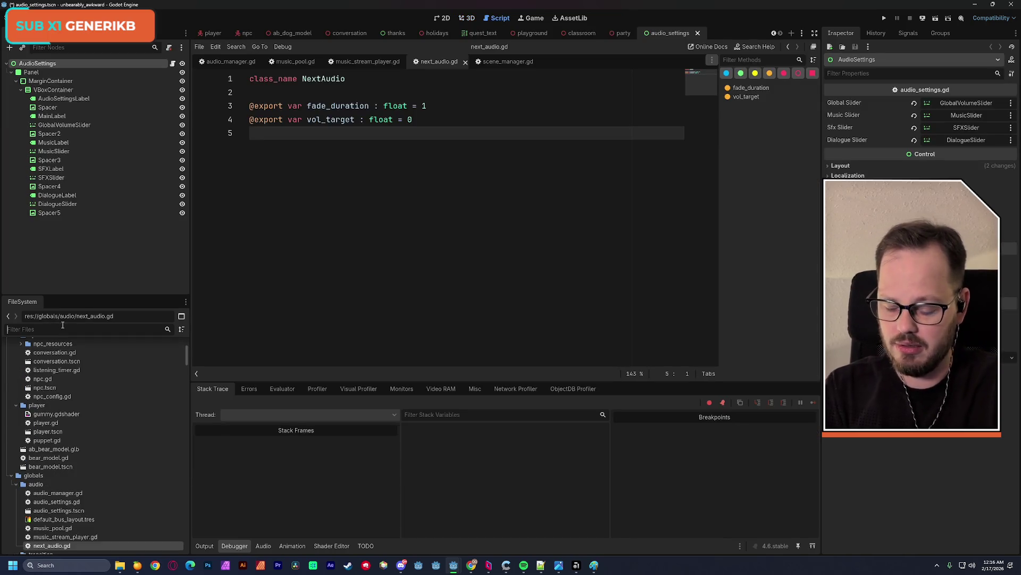
Open transition.tscn from files filtered by 'trans' and show it in 2D.
{"action": "type", "text": "trans"}
{"action": "double_click", "coordinate": [52, 381]}
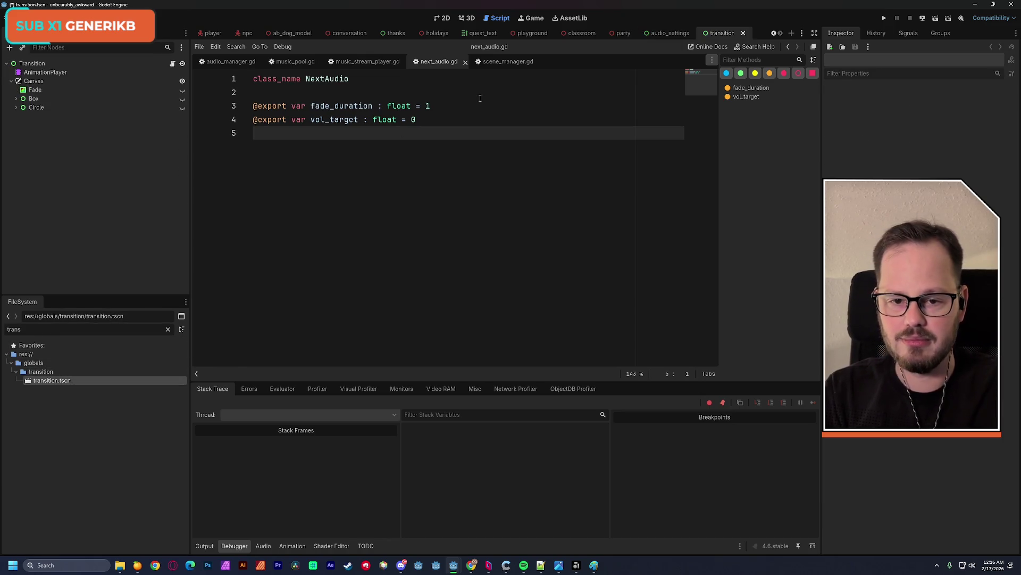
{"action": "left_click", "coordinate": [439, 19]}
{"action": "scroll", "coordinate": [456, 215], "scroll_direction": "up", "scroll_amount": 1}
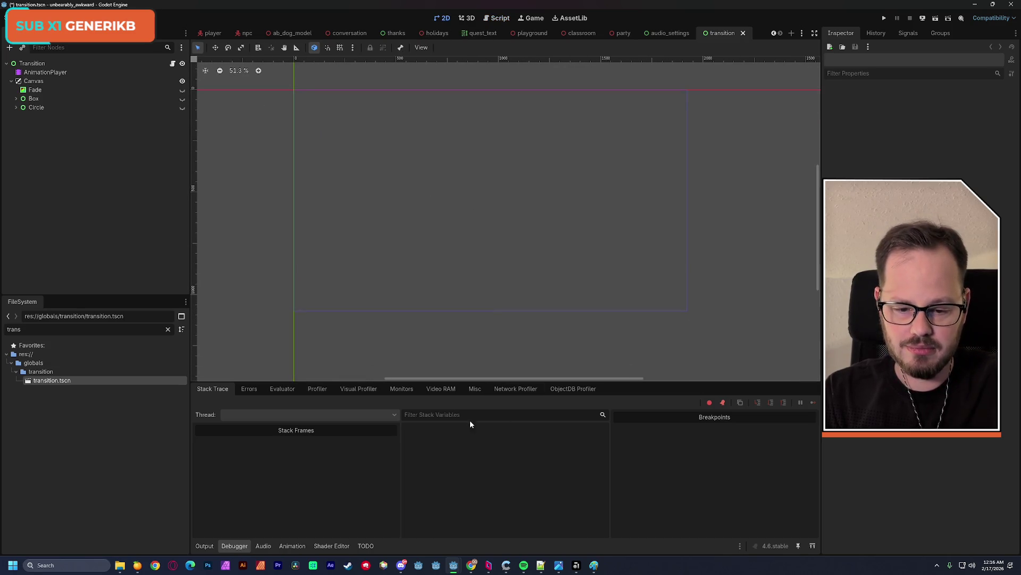
Preview the transition_box_in animation, framing the yellow box and replaying it twice.
{"action": "left_click", "coordinate": [235, 545]}
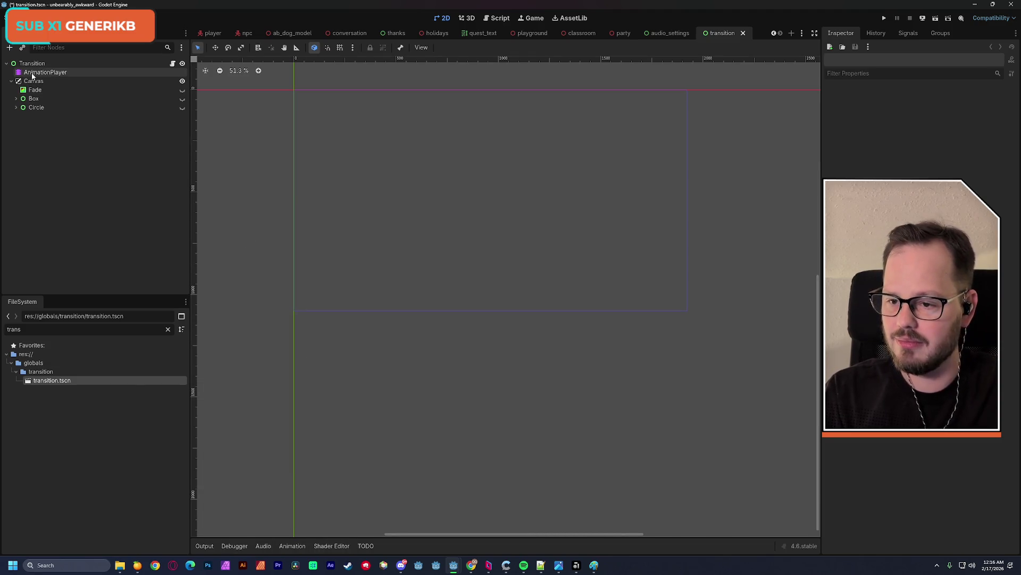
{"action": "left_click", "coordinate": [33, 73]}
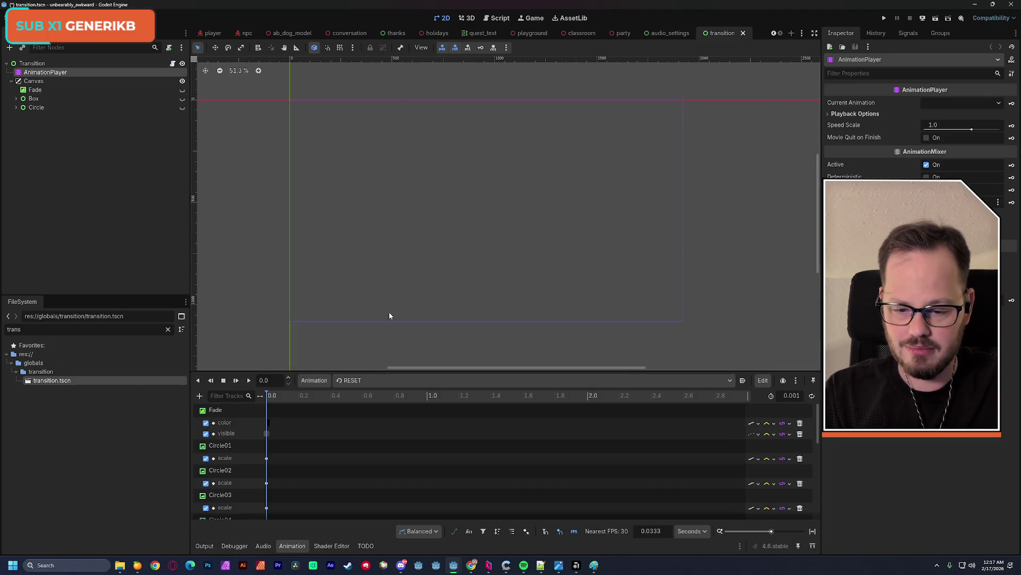
{"action": "left_click", "coordinate": [415, 380]}
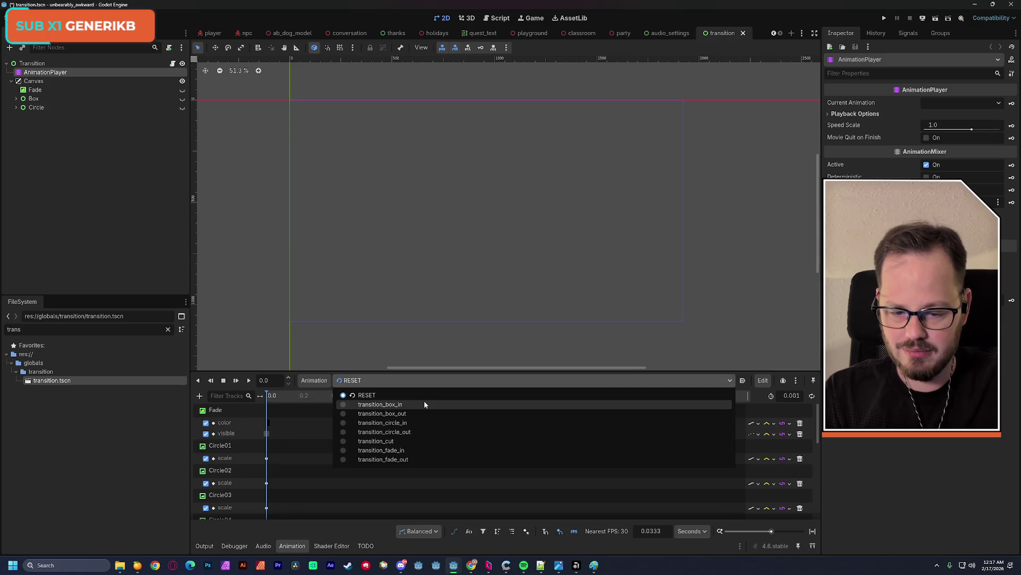
{"action": "left_click", "coordinate": [424, 405]}
{"action": "scroll", "coordinate": [429, 293], "scroll_direction": "down", "scroll_amount": 3}
{"action": "mouse_move", "coordinate": [429, 292]}
{"action": "left_mouse_down"}
{"action": "mouse_move", "coordinate": [421, 201]}
{"action": "mouse_move", "coordinate": [415, 246]}
{"action": "left_mouse_up"}
{"action": "left_click", "coordinate": [248, 381]}
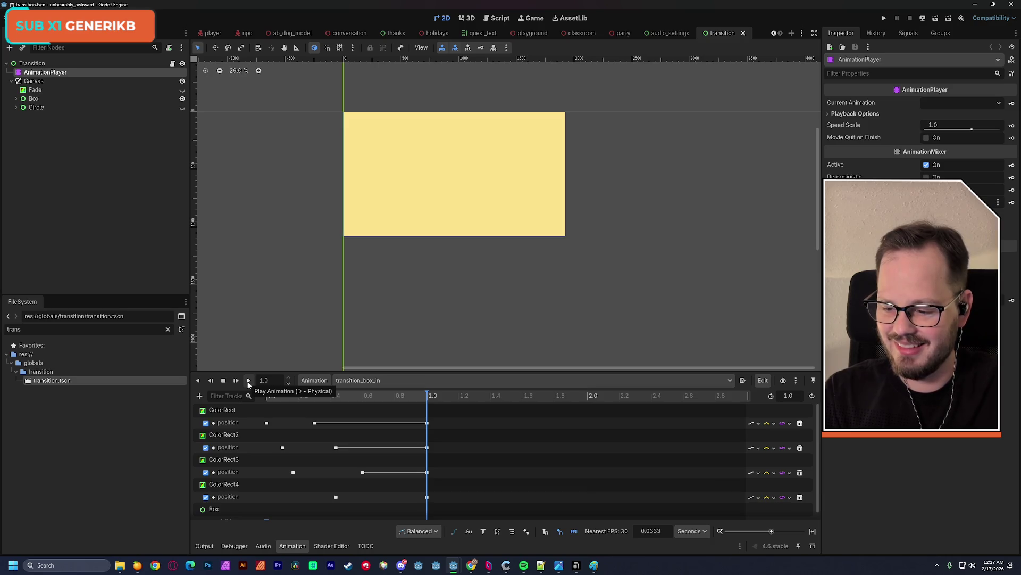
{"action": "left_click", "coordinate": [247, 381]}
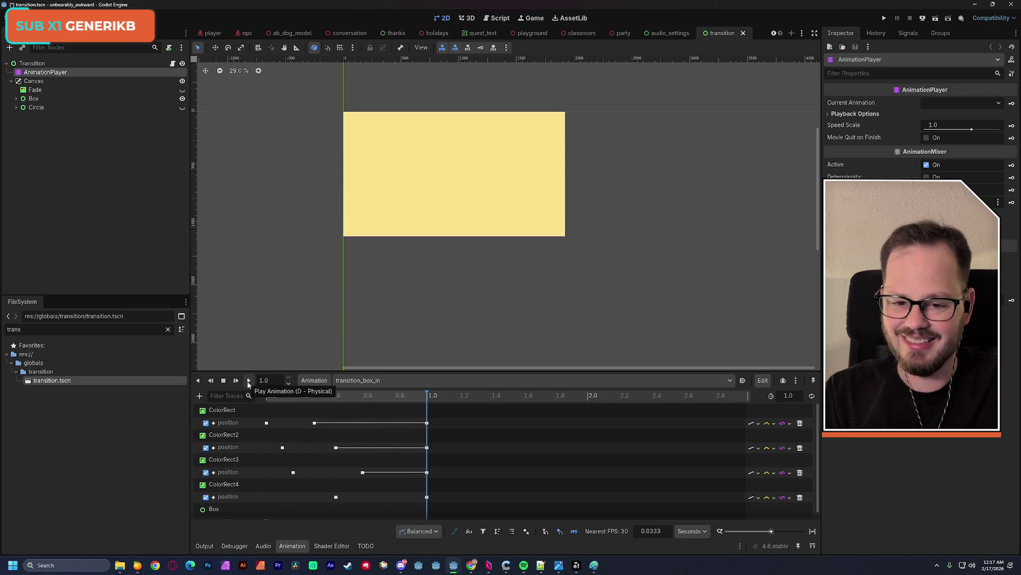
{"action": "left_click", "coordinate": [248, 381]}
Preview transition_box_out, recheck box_in, and make the Box node visible for box_out.
{"action": "left_click", "coordinate": [362, 379]}
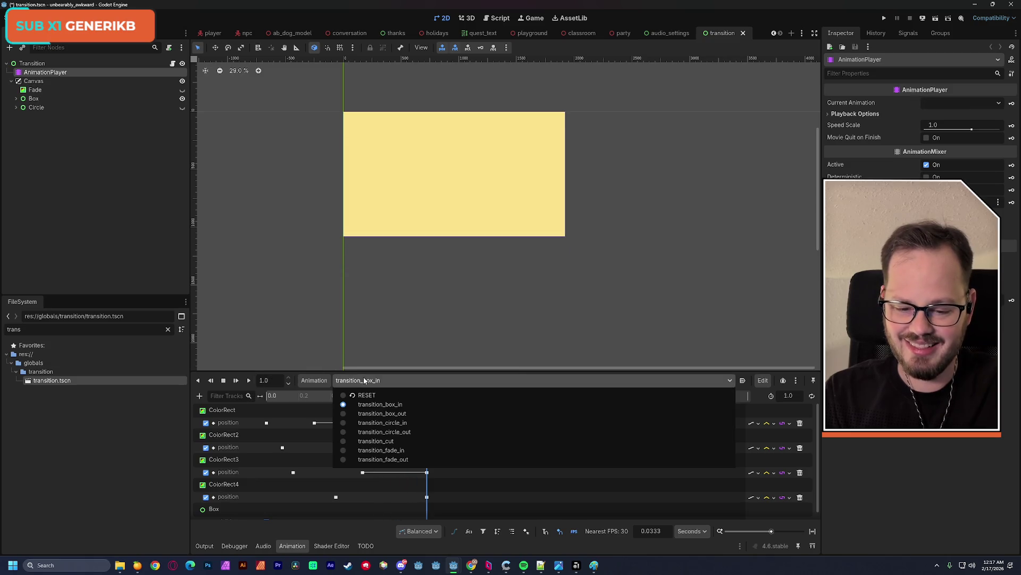
{"action": "left_click", "coordinate": [375, 414]}
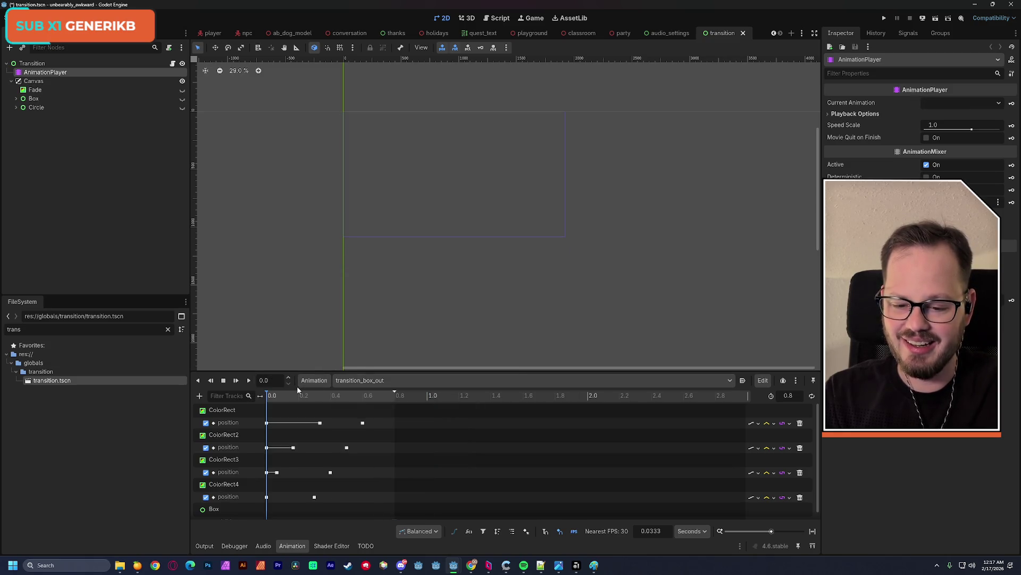
{"action": "left_click", "coordinate": [248, 381]}
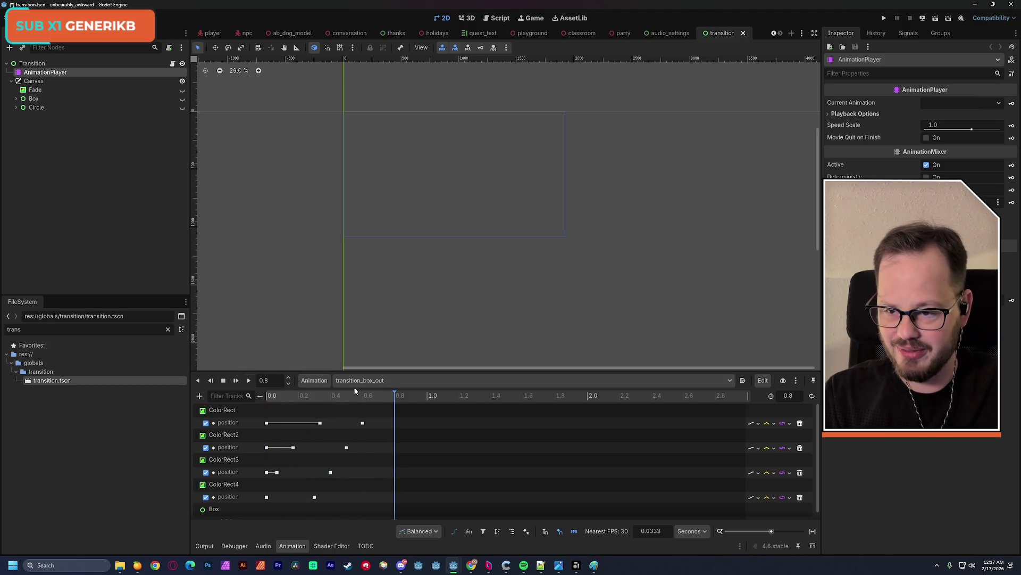
{"action": "left_click", "coordinate": [376, 382]}
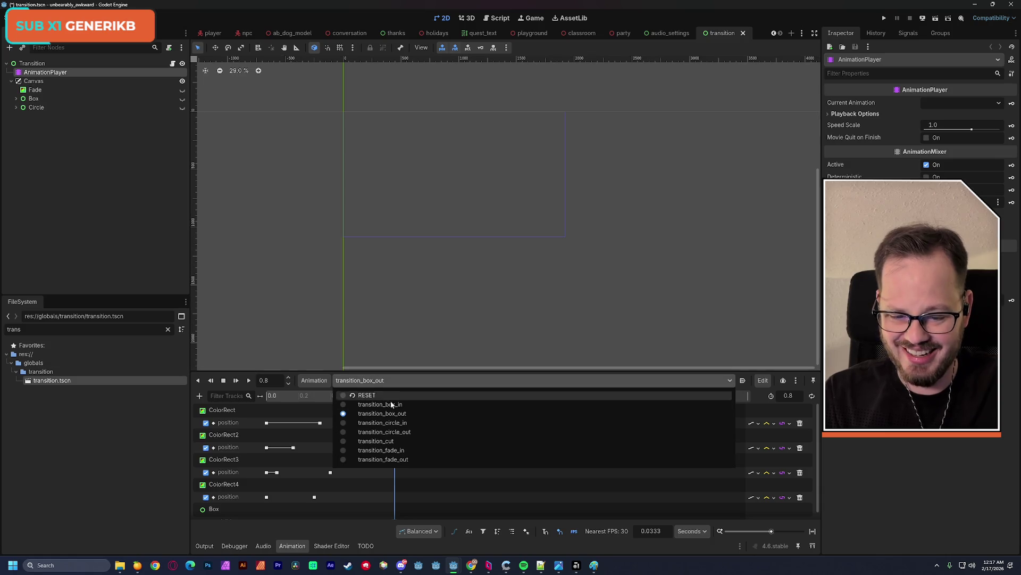
{"action": "left_click", "coordinate": [386, 396]}
{"action": "left_click", "coordinate": [365, 381]}
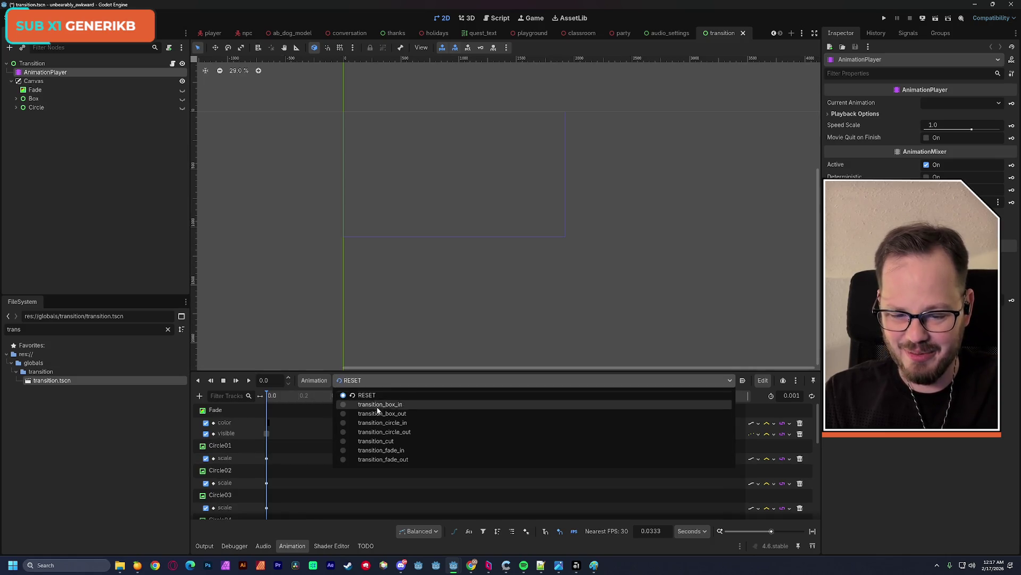
{"action": "left_click", "coordinate": [401, 404]}
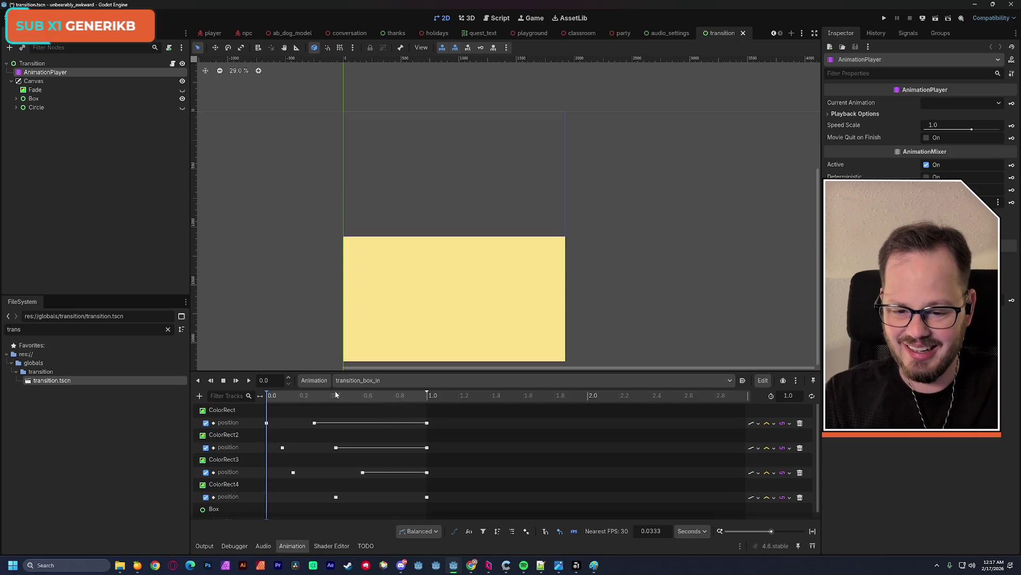
{"action": "left_click", "coordinate": [250, 380]}
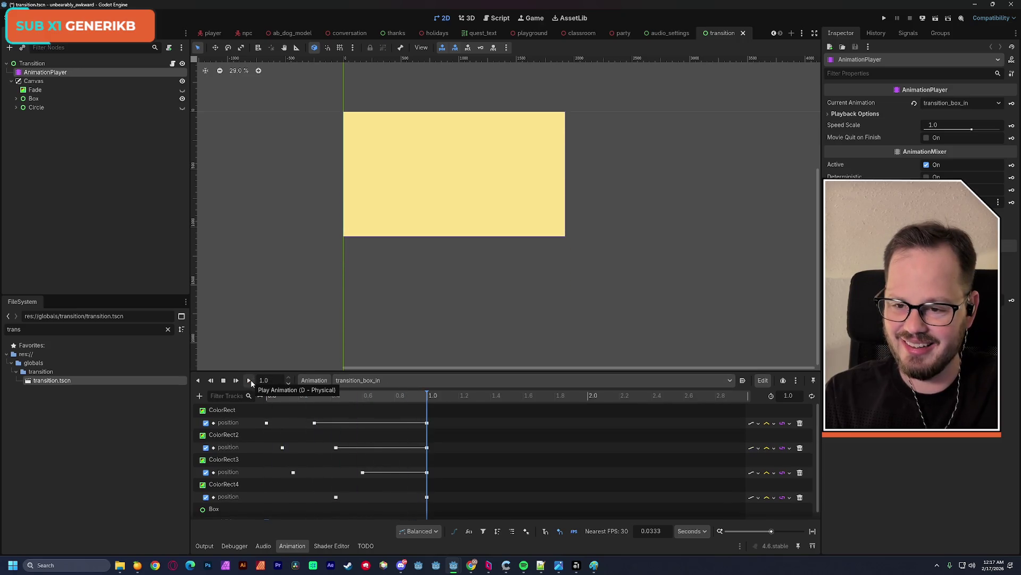
{"action": "left_click", "coordinate": [345, 380]}
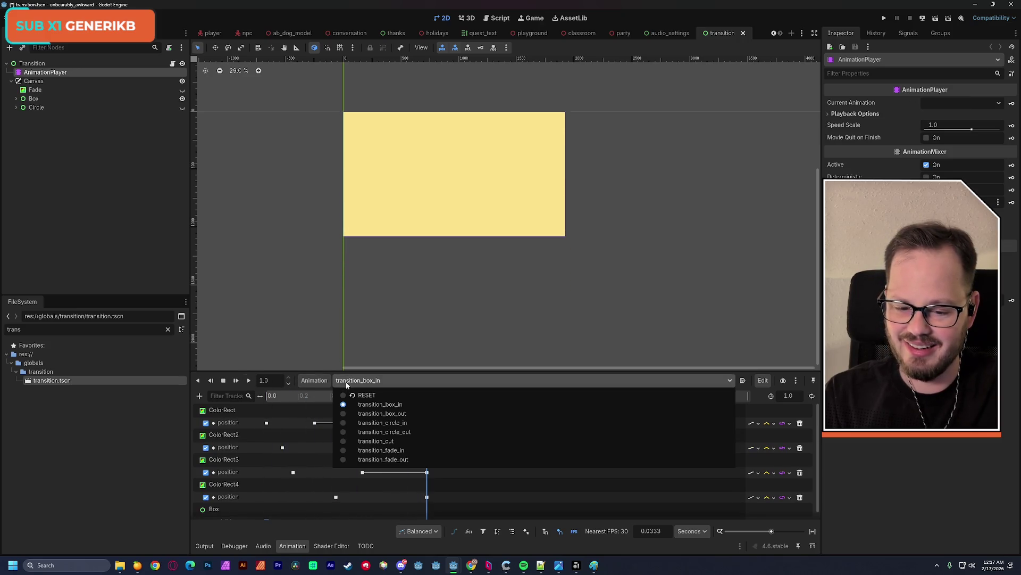
{"action": "left_click", "coordinate": [362, 415]}
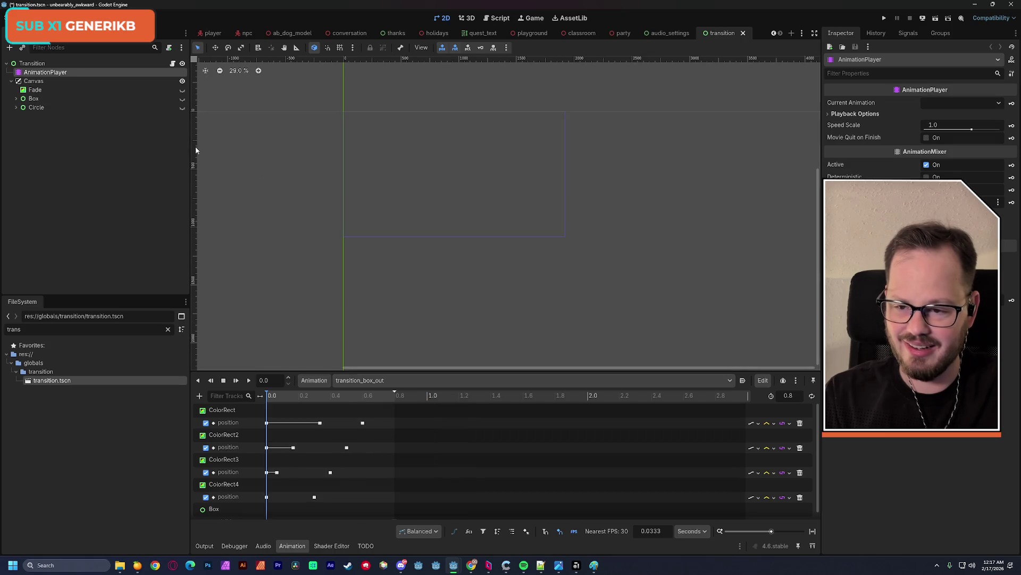
{"action": "left_click", "coordinate": [182, 99]}
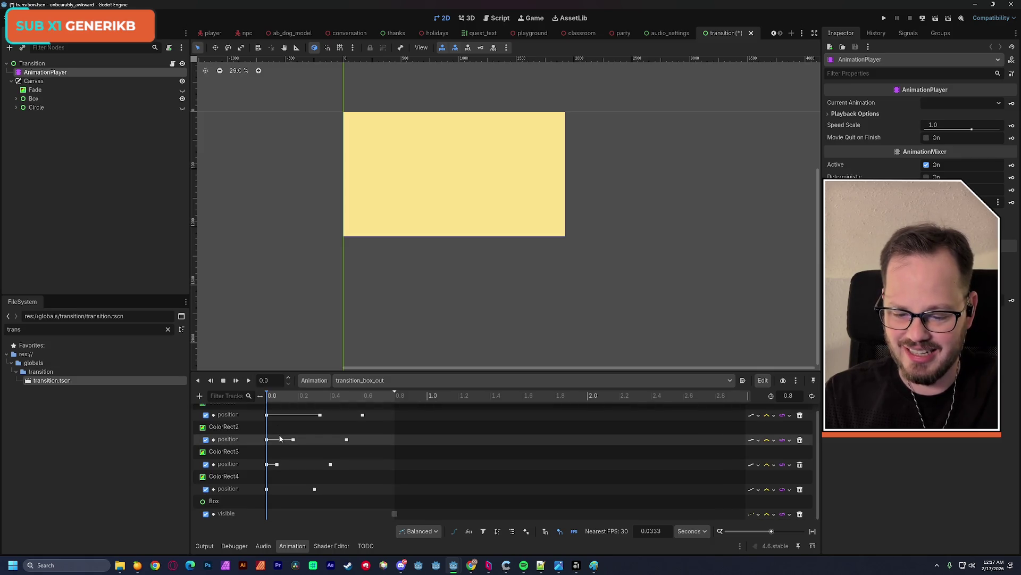
{"action": "left_click", "coordinate": [249, 381]}
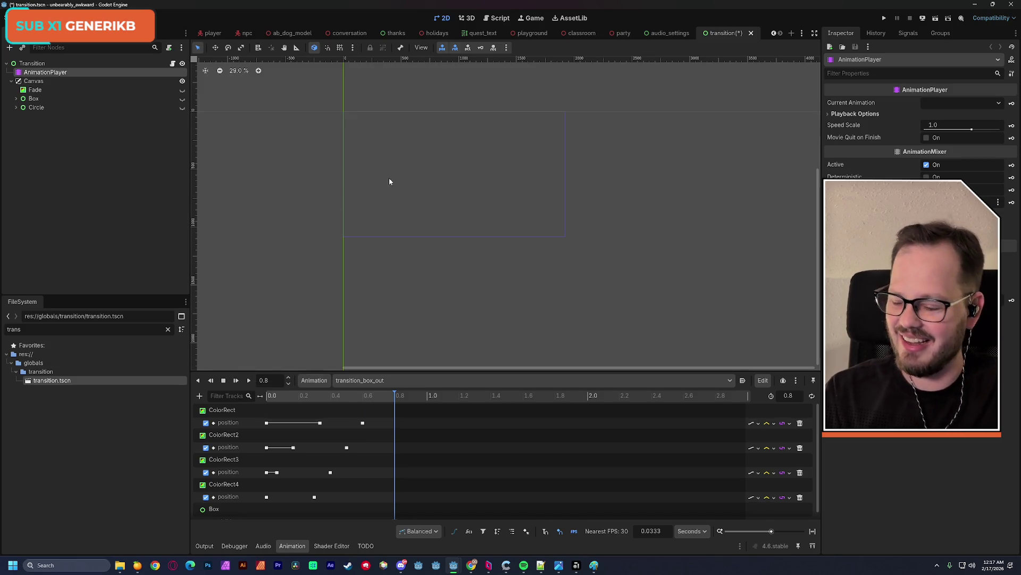
Preview the transition_circle_in and transition_circle_out animations with an enlarged track area.
{"action": "left_click", "coordinate": [375, 381]}
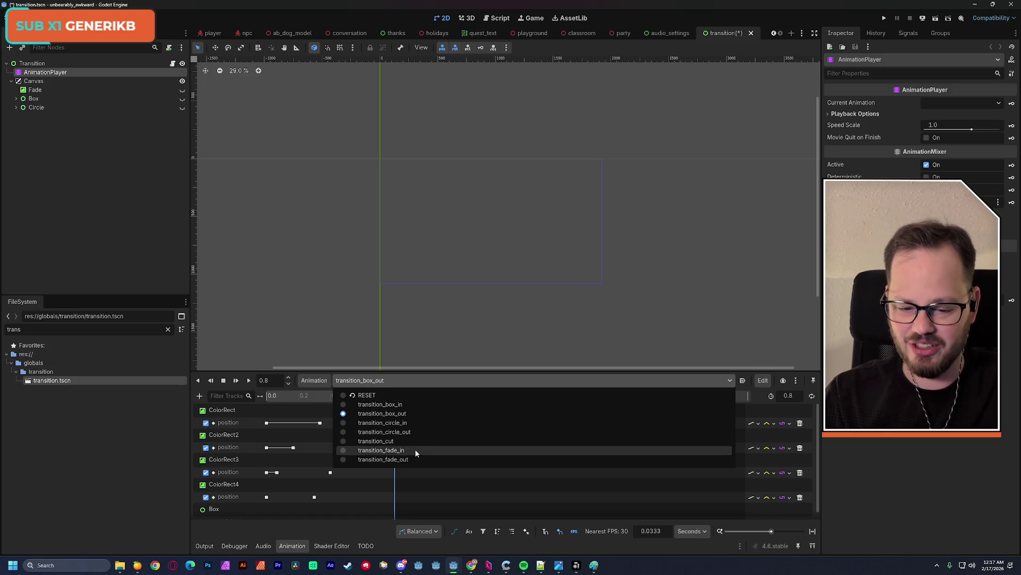
{"action": "left_click", "coordinate": [388, 422]}
{"action": "left_click", "coordinate": [250, 379]}
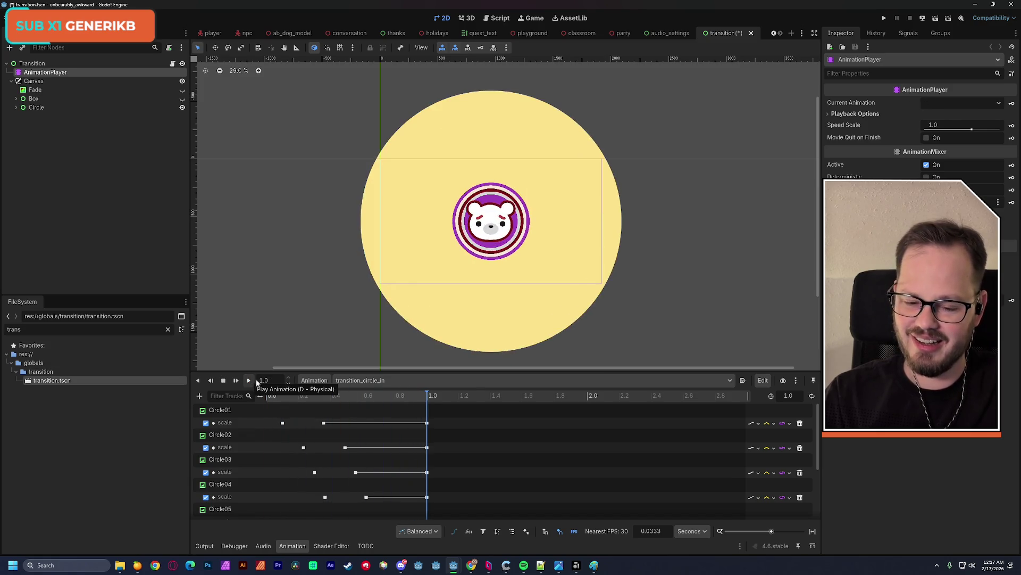
{"action": "left_click", "coordinate": [360, 380]}
{"action": "left_click", "coordinate": [388, 431]}
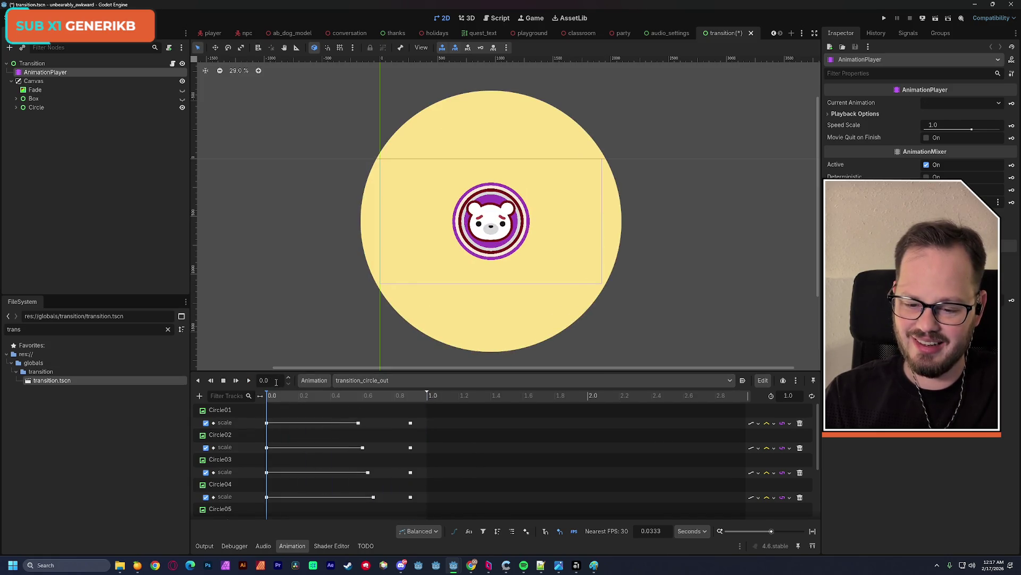
{"action": "left_click", "coordinate": [249, 381]}
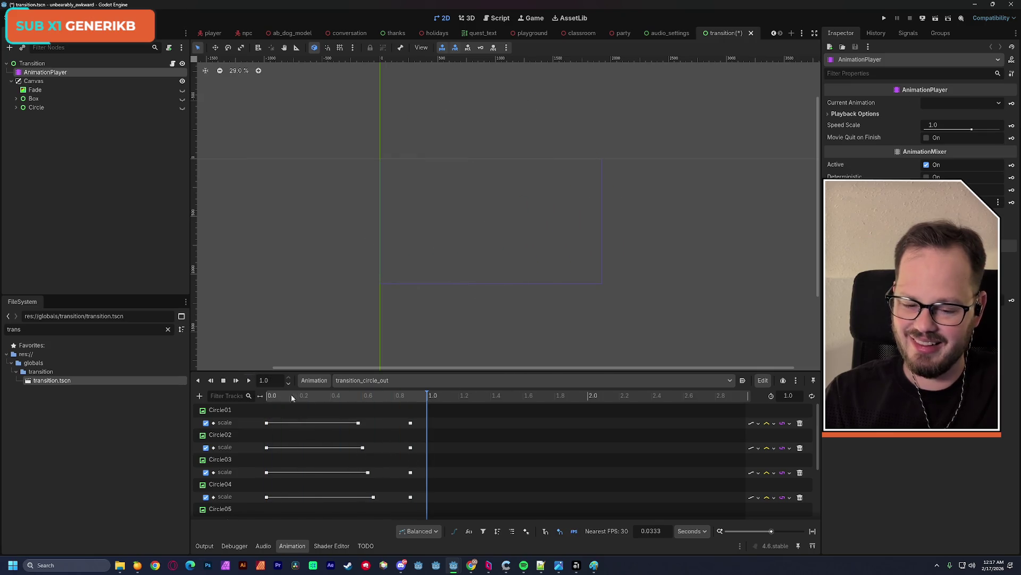
{"action": "scroll", "coordinate": [353, 436], "scroll_direction": "down", "scroll_amount": 1}
{"action": "mouse_move", "coordinate": [376, 371]}
{"action": "left_mouse_down"}
{"action": "mouse_move", "coordinate": [362, 192]}
{"action": "mouse_move", "coordinate": [359, 323]}
{"action": "left_mouse_up"}
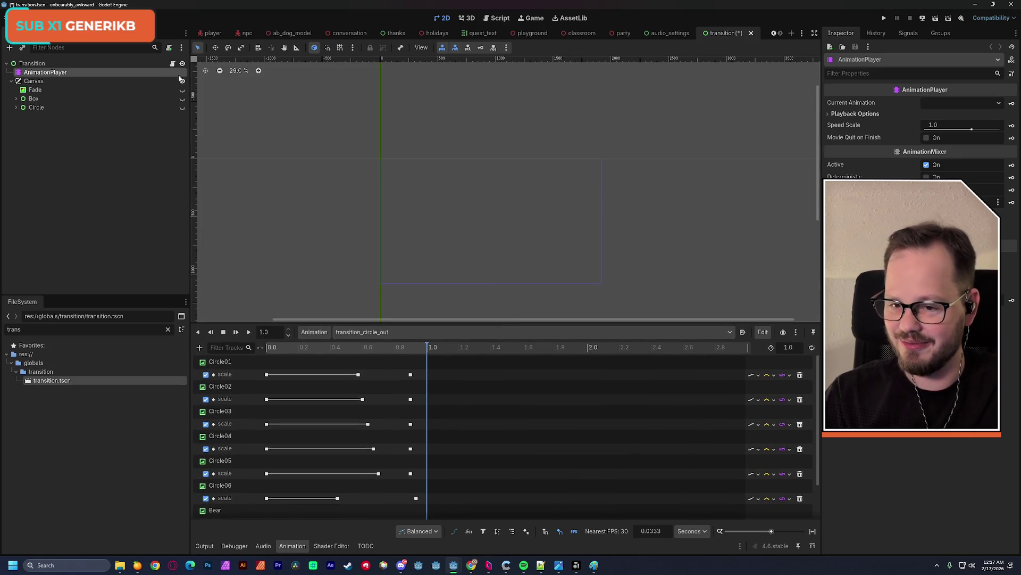
Switch to editing scene_manager.gd with a taller code editor.
{"action": "left_click", "coordinate": [173, 63]}
{"action": "left_click_drag", "start_coordinate": [474, 323], "coordinate": [460, 440]}
{"action": "scroll", "coordinate": [696, 199], "scroll_direction": "up", "scroll_amount": 20}
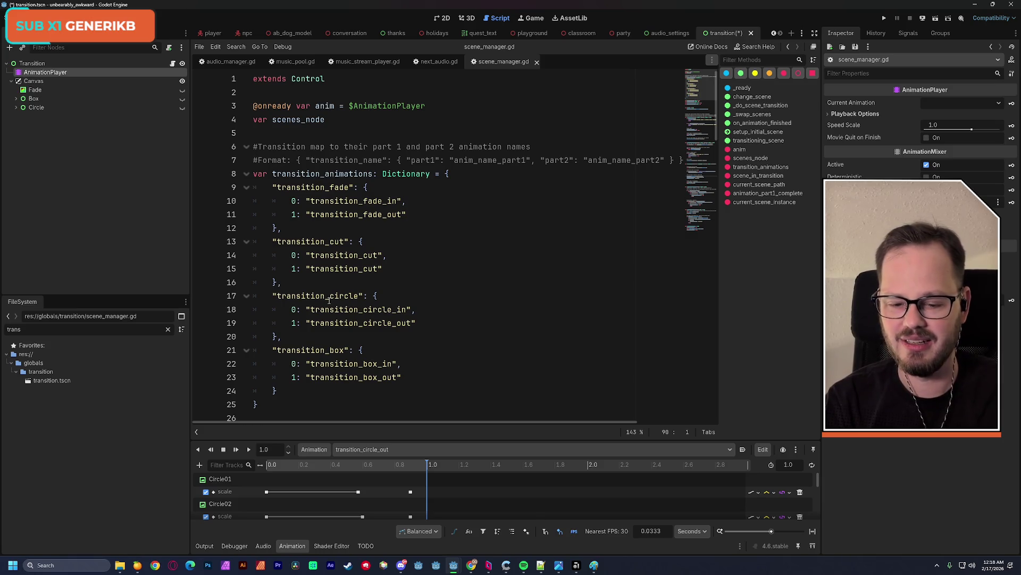
{"action": "left_click_drag", "start_coordinate": [259, 159], "coordinate": [485, 155]}
{"action": "left_click", "coordinate": [463, 202]}
{"action": "double_click", "coordinate": [304, 174]}
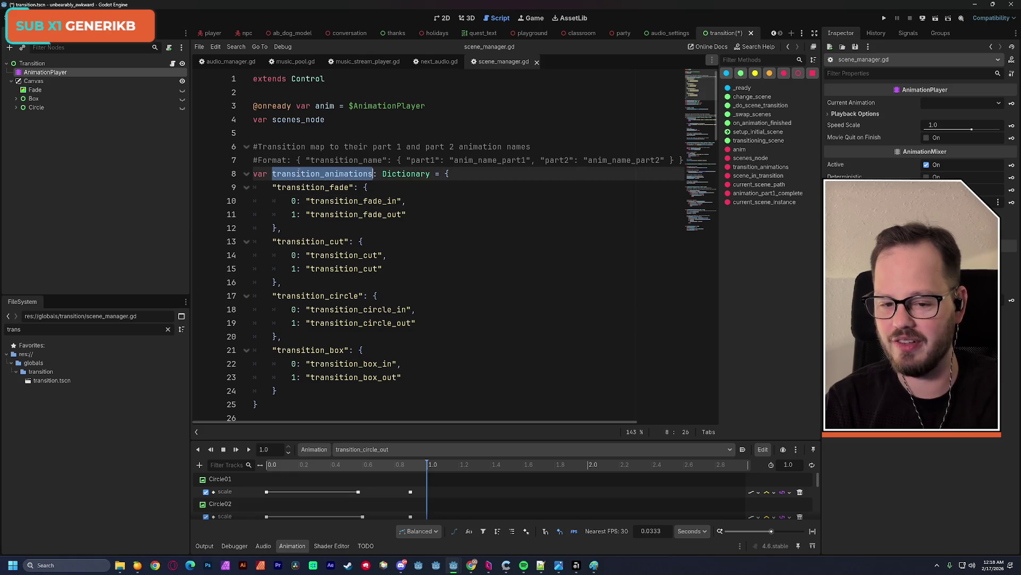
{"action": "scroll", "coordinate": [365, 250], "scroll_direction": "down", "scroll_amount": 1}
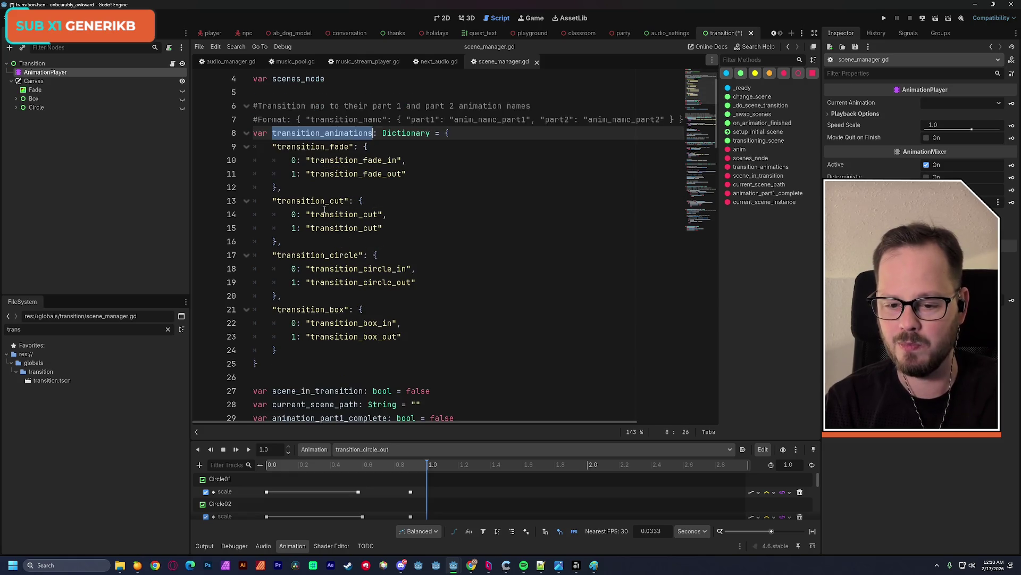
{"action": "scroll", "coordinate": [293, 175], "scroll_direction": "down", "scroll_amount": 3}
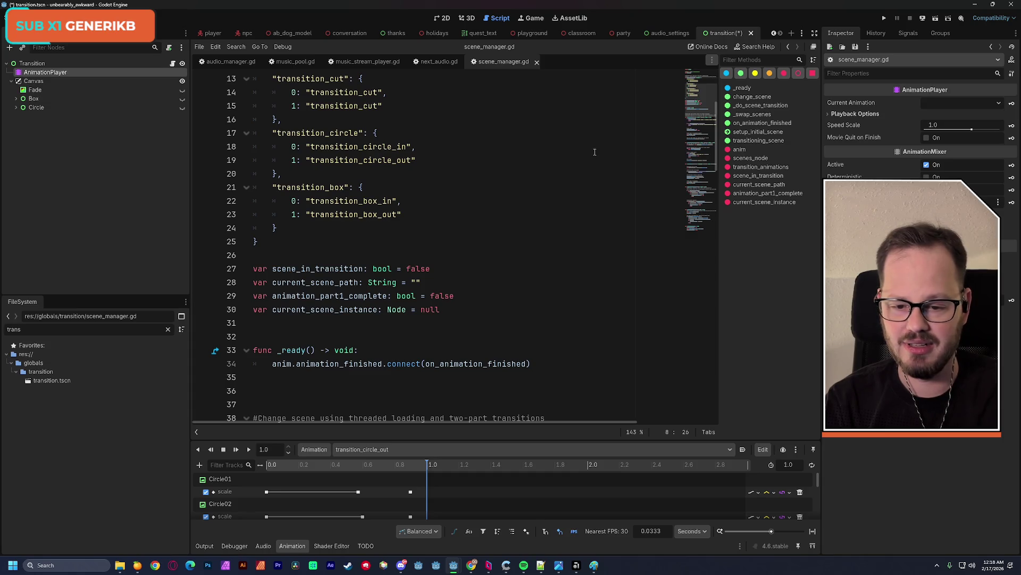
{"action": "scroll", "coordinate": [686, 124], "scroll_direction": "down", "scroll_amount": 2}
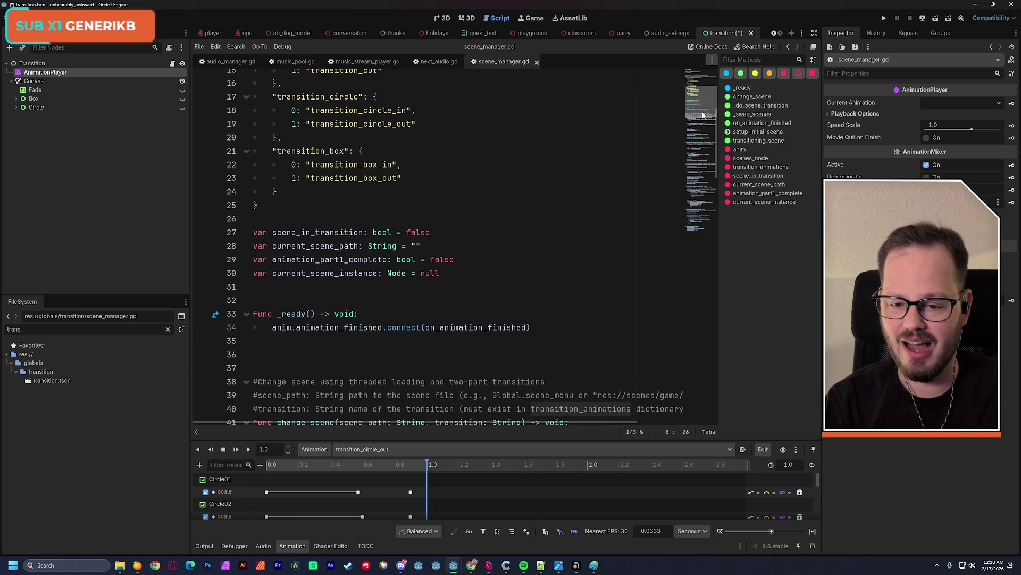
{"action": "double_click", "coordinate": [335, 193]}
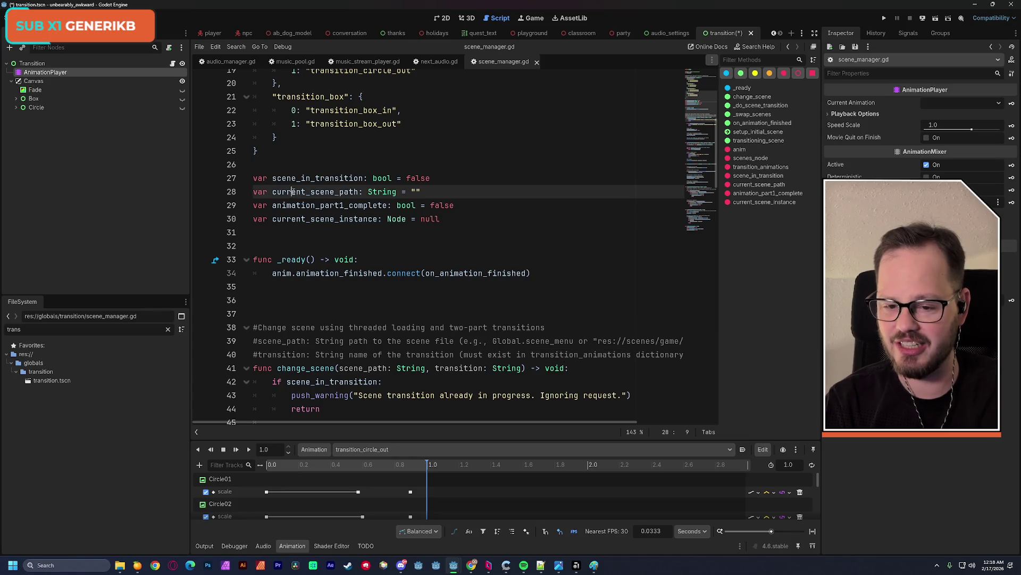
{"action": "double_click", "coordinate": [303, 206]}
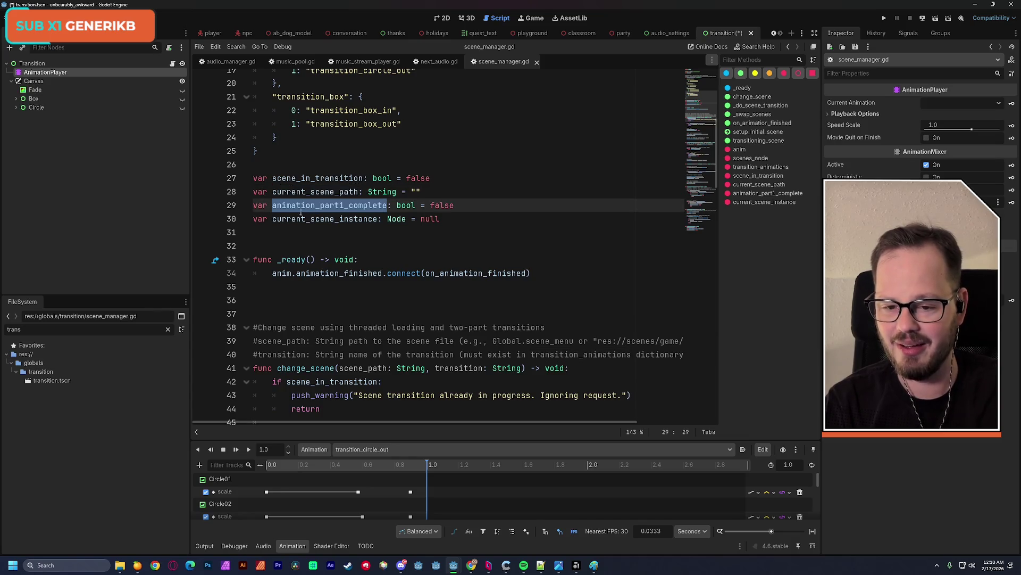
{"action": "left_click_drag", "start_coordinate": [454, 205], "coordinate": [343, 205]}
{"action": "left_click_drag", "start_coordinate": [273, 219], "coordinate": [441, 219]}
{"action": "left_click", "coordinate": [567, 208]}
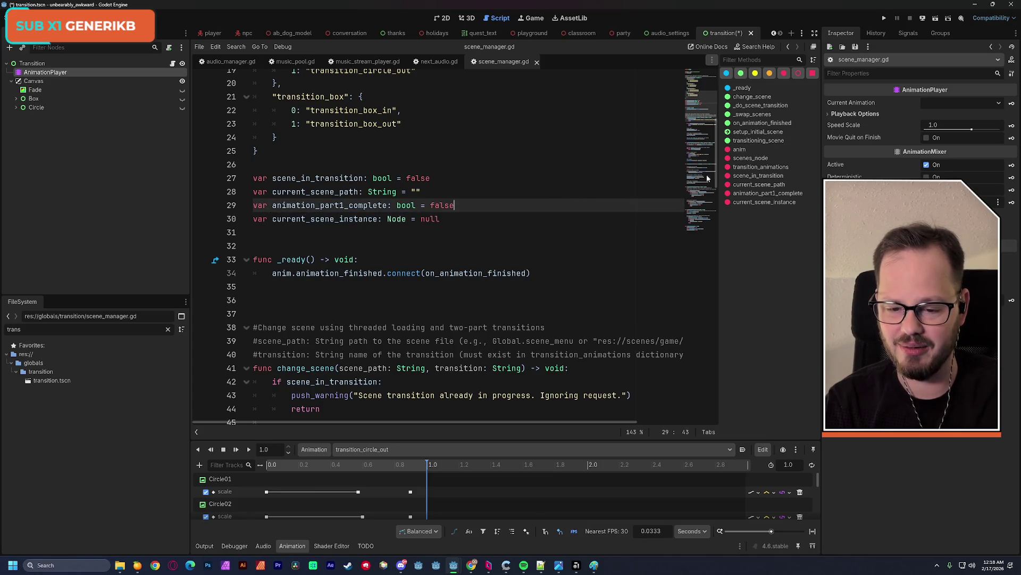
{"action": "scroll", "coordinate": [704, 124], "scroll_direction": "down", "scroll_amount": 3}
{"action": "scroll", "coordinate": [703, 124], "scroll_direction": "down", "scroll_amount": 1}
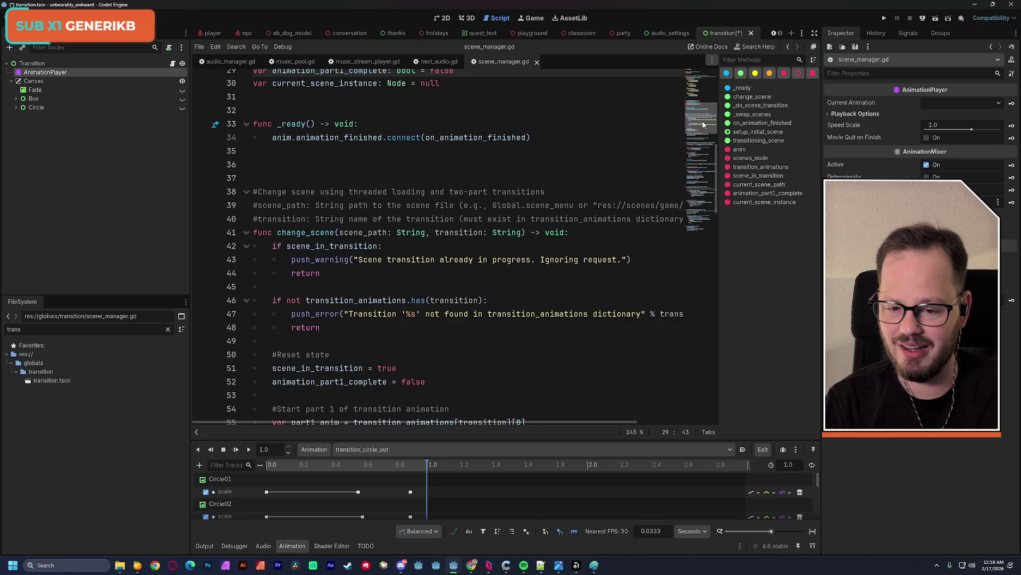
{"action": "left_click", "coordinate": [322, 191]}
{"action": "double_click", "coordinate": [321, 192]}
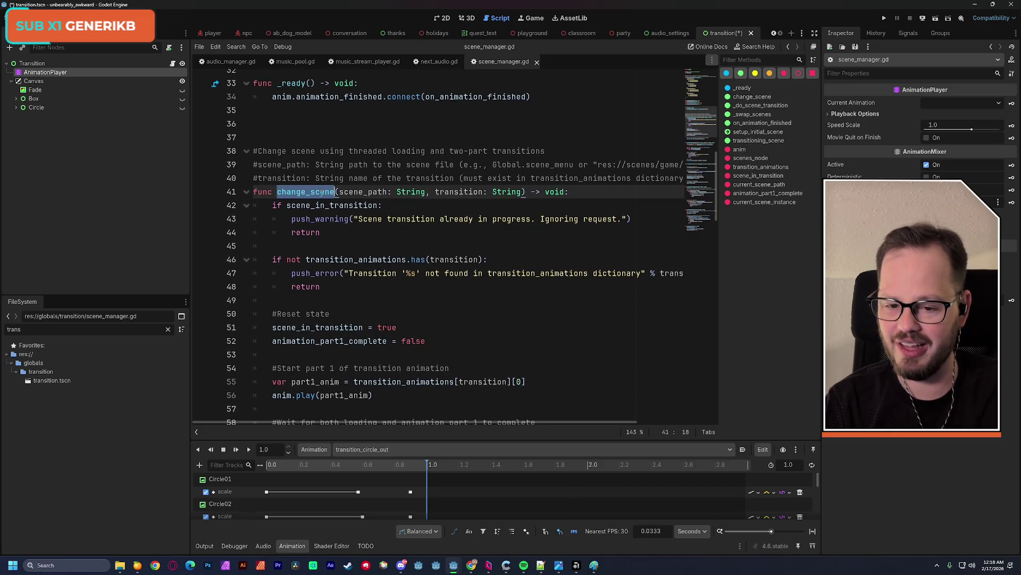
{"action": "double_click", "coordinate": [351, 191]}
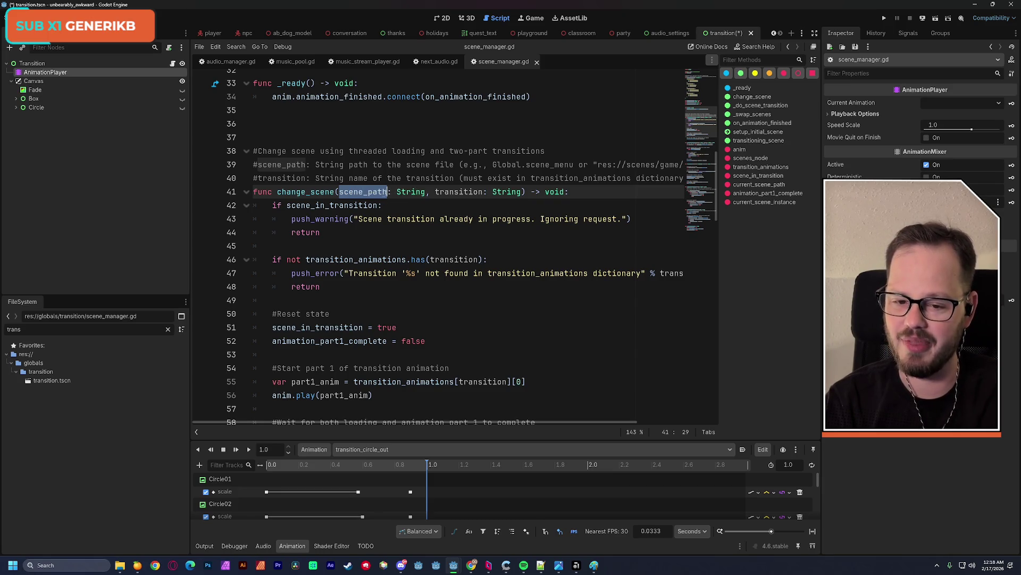
{"action": "double_click", "coordinate": [459, 191]}
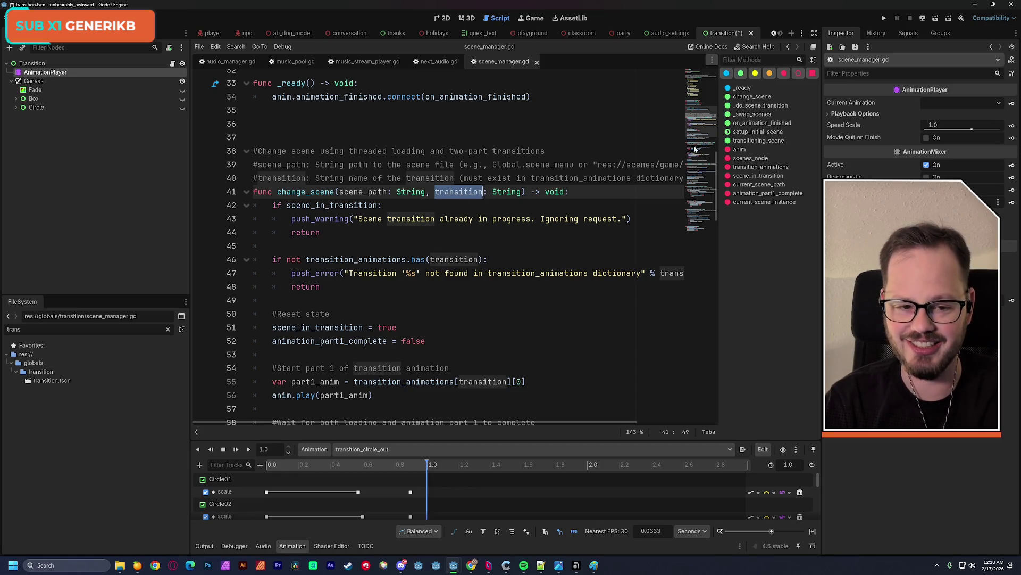
{"action": "scroll", "coordinate": [701, 140], "scroll_direction": "down", "scroll_amount": 3}
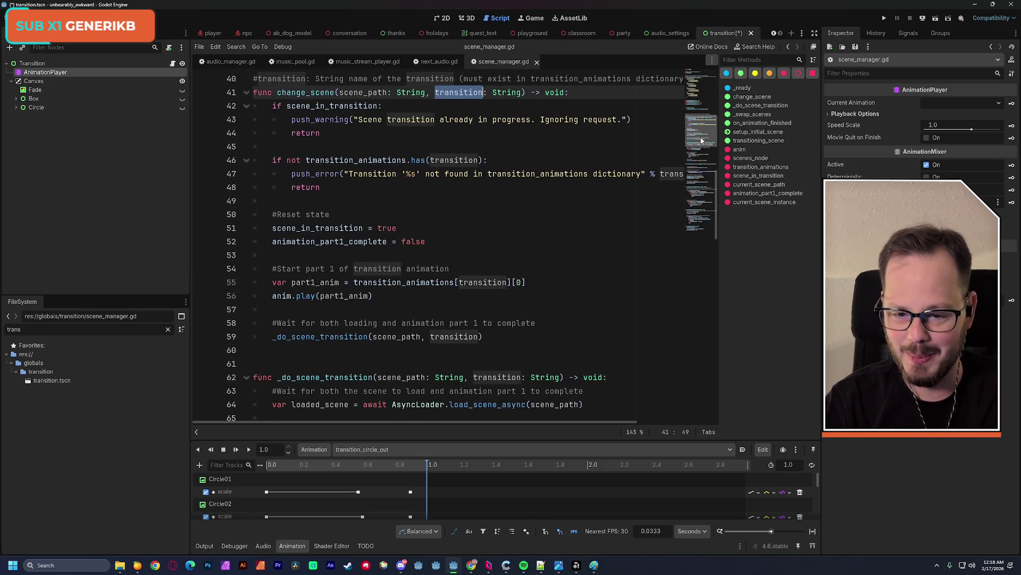
{"action": "scroll", "coordinate": [701, 140], "scroll_direction": "down", "scroll_amount": 1}
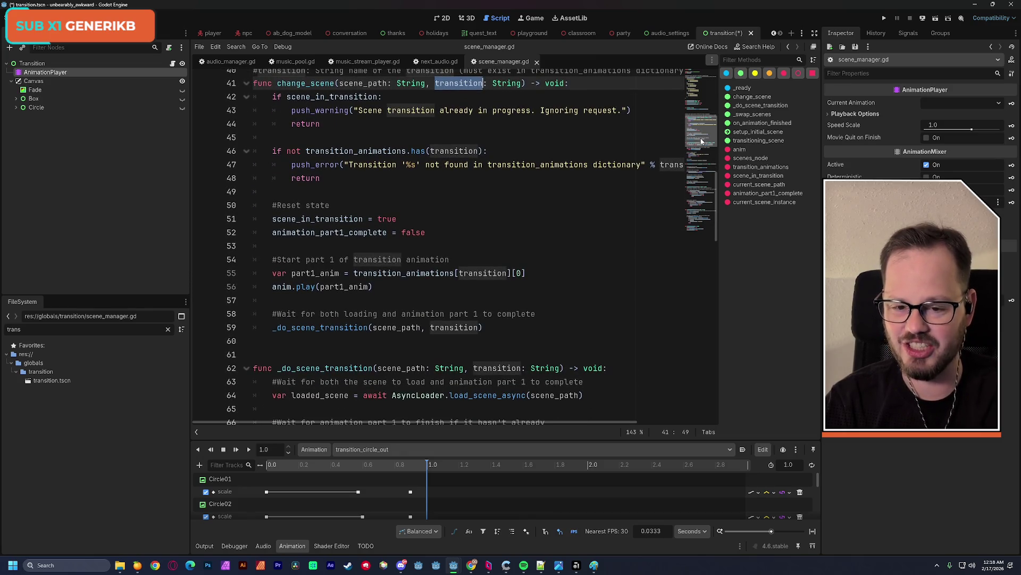
{"action": "left_click", "coordinate": [286, 151]}
{"action": "key", "text": "shift+End"}
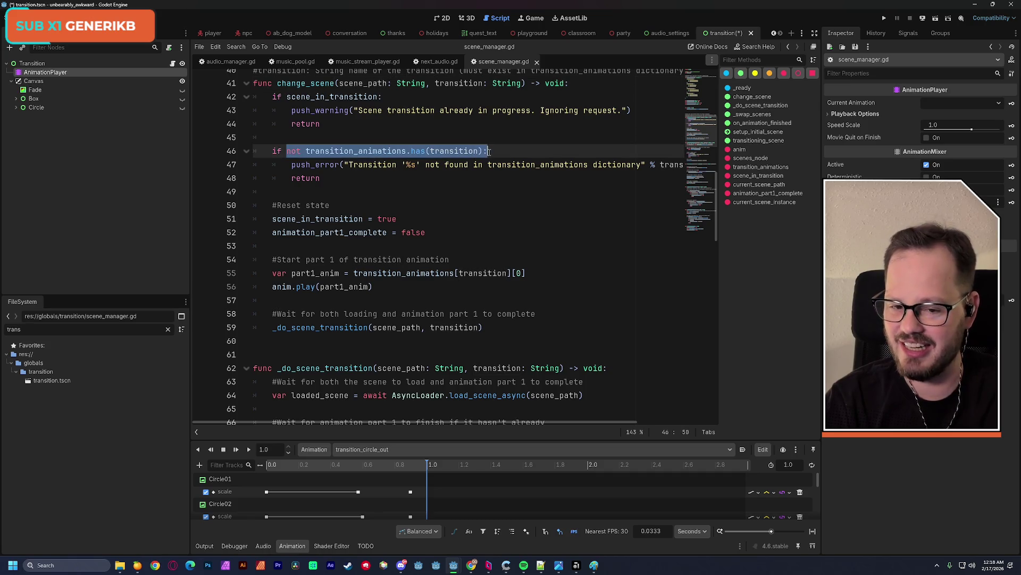
{"action": "scroll", "coordinate": [417, 179], "scroll_direction": "up", "scroll_amount": 1}
{"action": "double_click", "coordinate": [404, 191]}
{"action": "scroll", "coordinate": [407, 198], "scroll_direction": "up", "scroll_amount": 15}
{"action": "scroll", "coordinate": [336, 199], "scroll_direction": "up", "scroll_amount": 2}
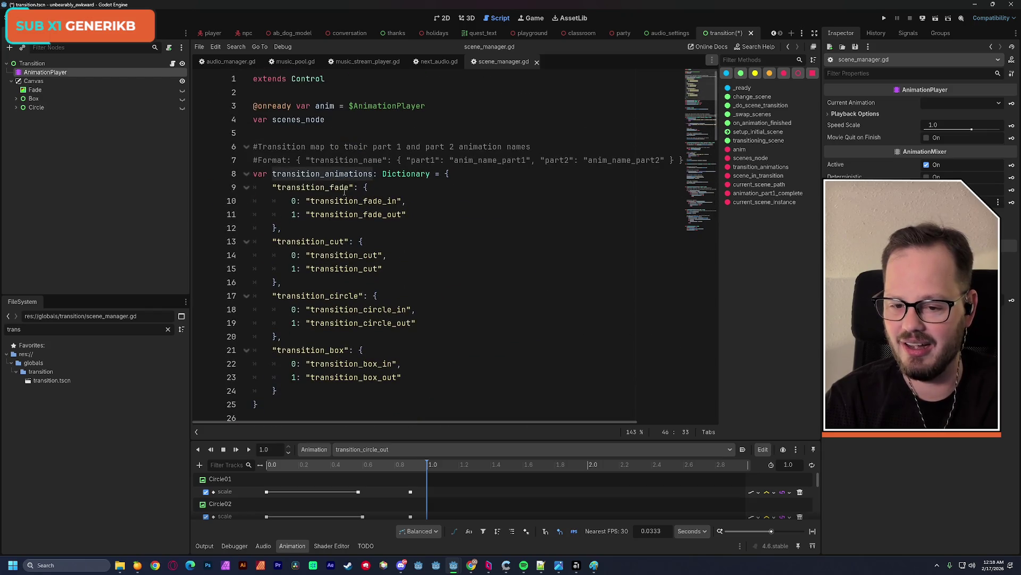
{"action": "scroll", "coordinate": [331, 229], "scroll_direction": "down", "scroll_amount": 13}
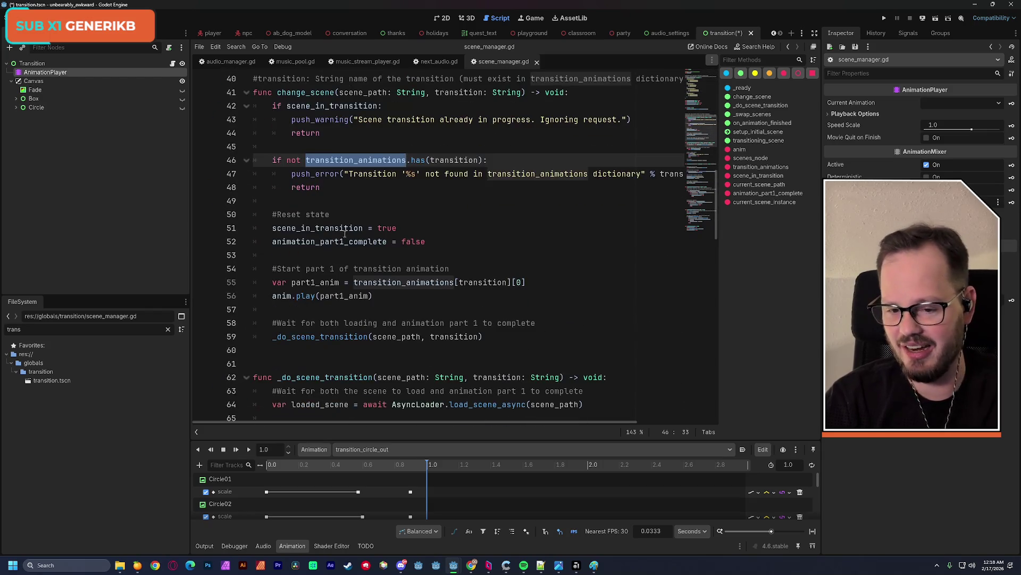
{"action": "scroll", "coordinate": [356, 214], "scroll_direction": "down", "scroll_amount": 2}
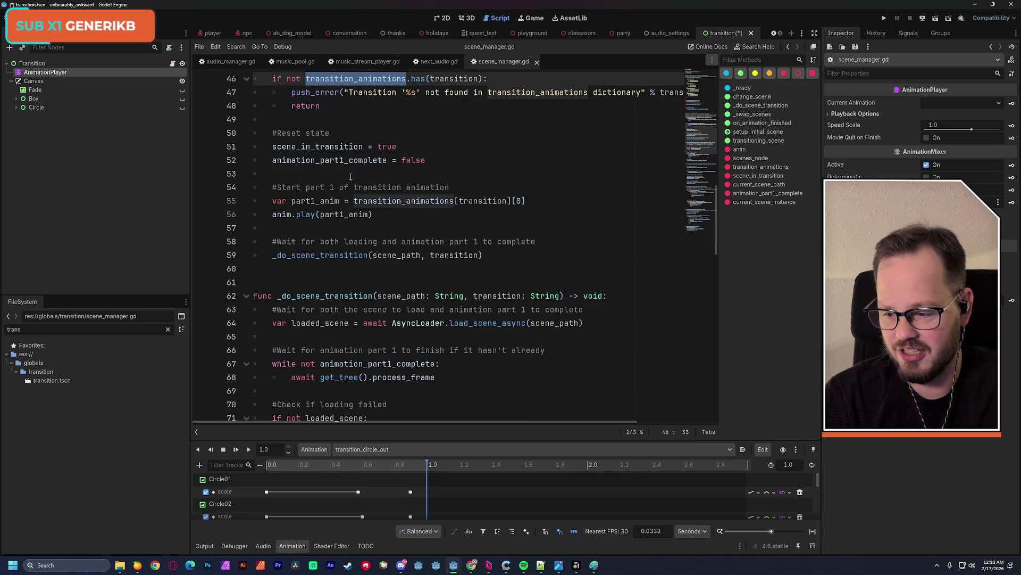
{"action": "scroll", "coordinate": [404, 194], "scroll_direction": "down", "scroll_amount": 1}
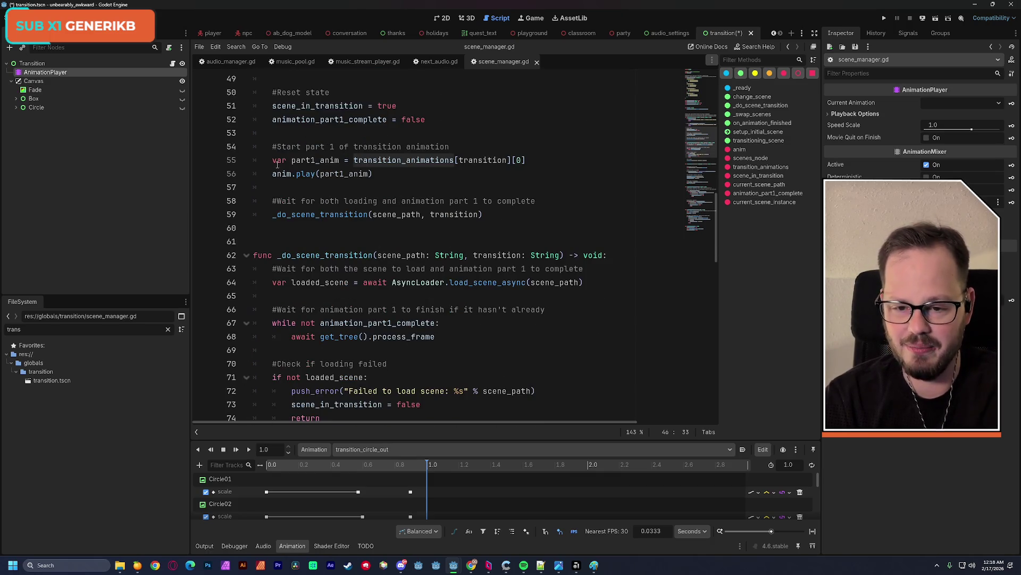
{"action": "mouse_move", "coordinate": [274, 162]}
{"action": "left_mouse_down"}
{"action": "mouse_move", "coordinate": [527, 161]}
{"action": "mouse_move", "coordinate": [378, 174]}
{"action": "left_mouse_up"}
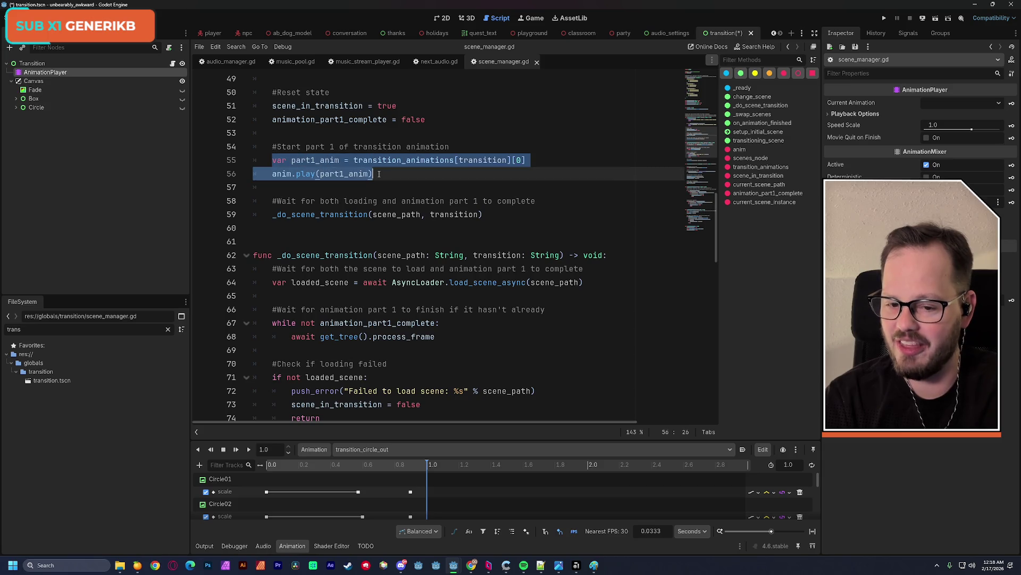
{"action": "left_click", "coordinate": [405, 177]}
{"action": "scroll", "coordinate": [278, 217], "scroll_direction": "down", "scroll_amount": 4}
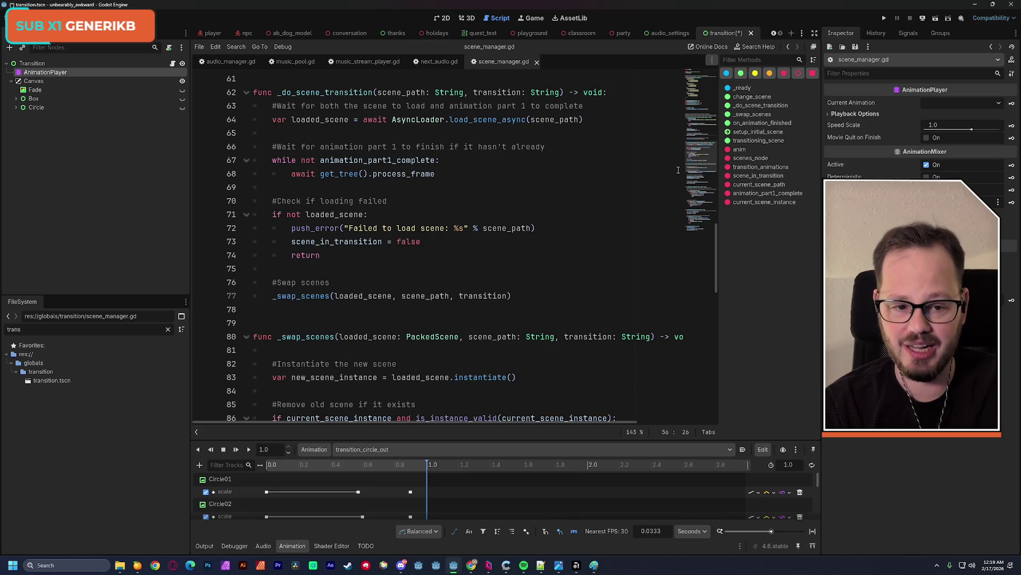
{"action": "scroll", "coordinate": [692, 170], "scroll_direction": "down", "scroll_amount": 4}
{"action": "double_click", "coordinate": [305, 179]}
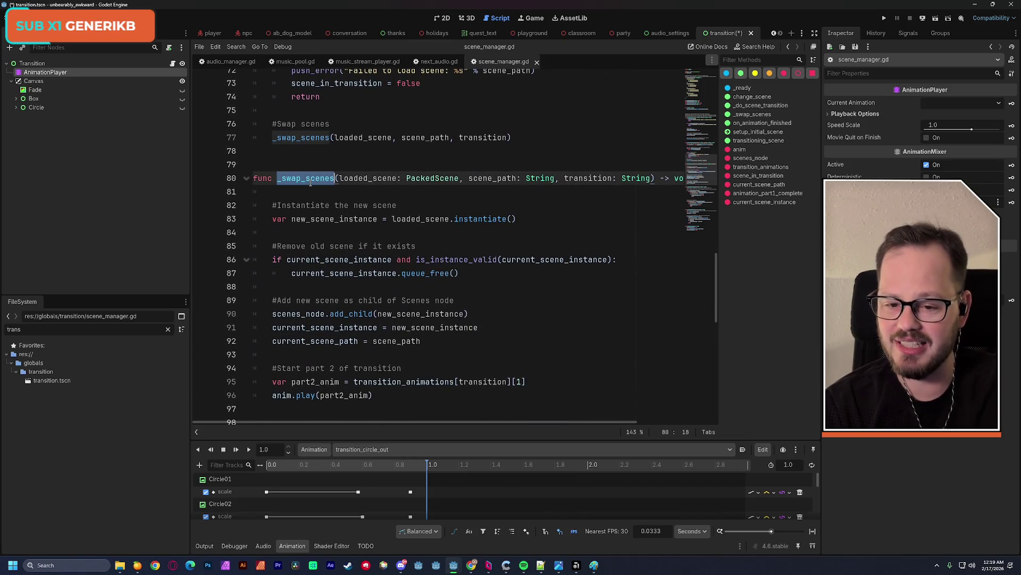
{"action": "scroll", "coordinate": [704, 174], "scroll_direction": "down", "scroll_amount": 2}
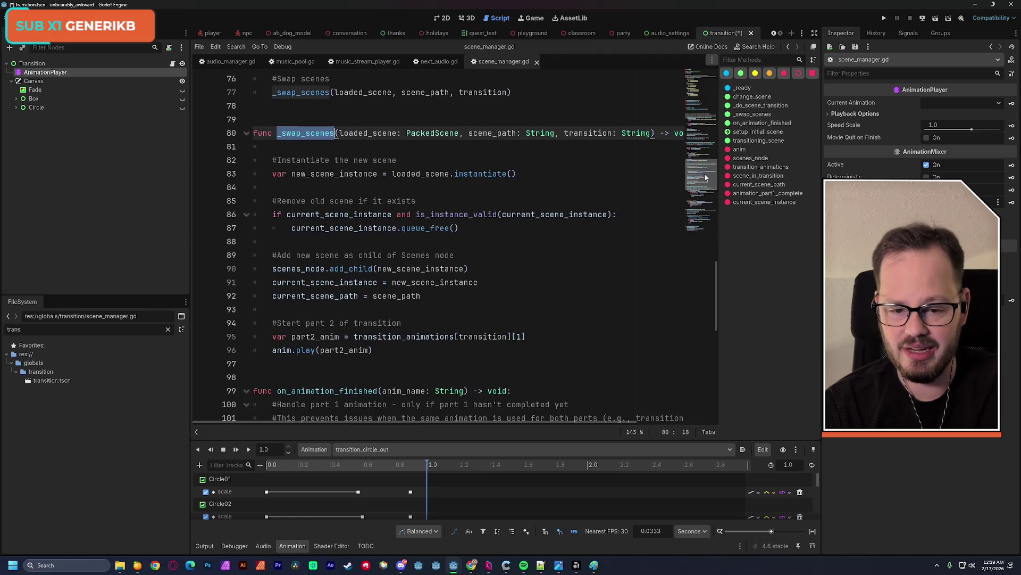
{"action": "left_click_drag", "start_coordinate": [705, 177], "coordinate": [706, 177]}
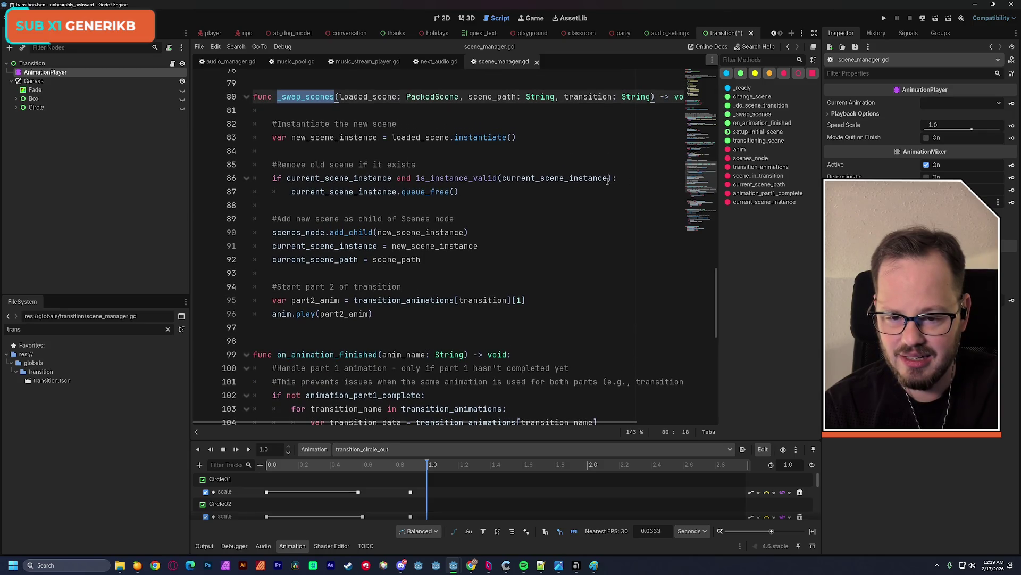
{"action": "double_click", "coordinate": [296, 178]}
{"action": "left_click_drag", "start_coordinate": [277, 164], "coordinate": [428, 159]}
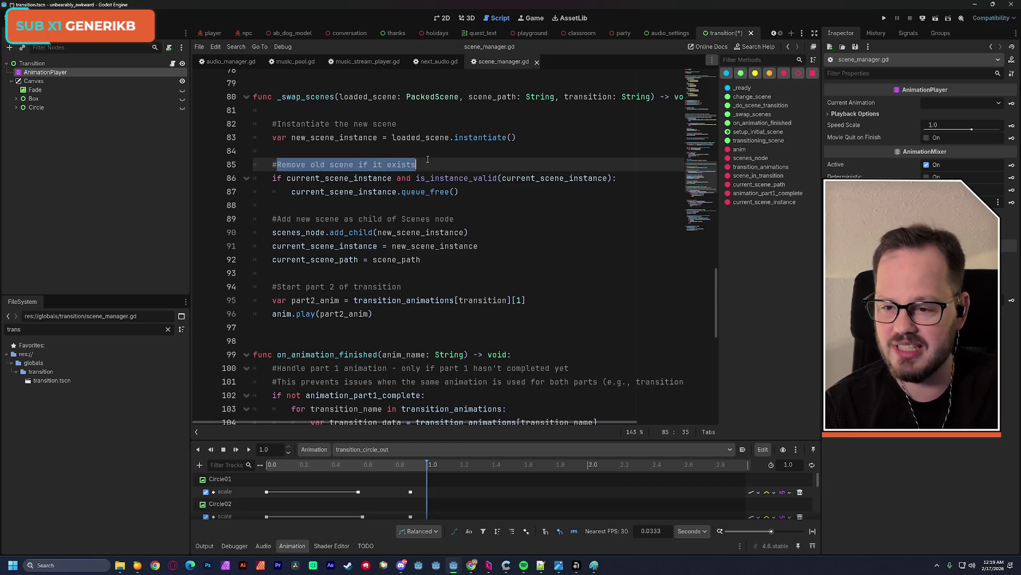
{"action": "left_click", "coordinate": [274, 197]}
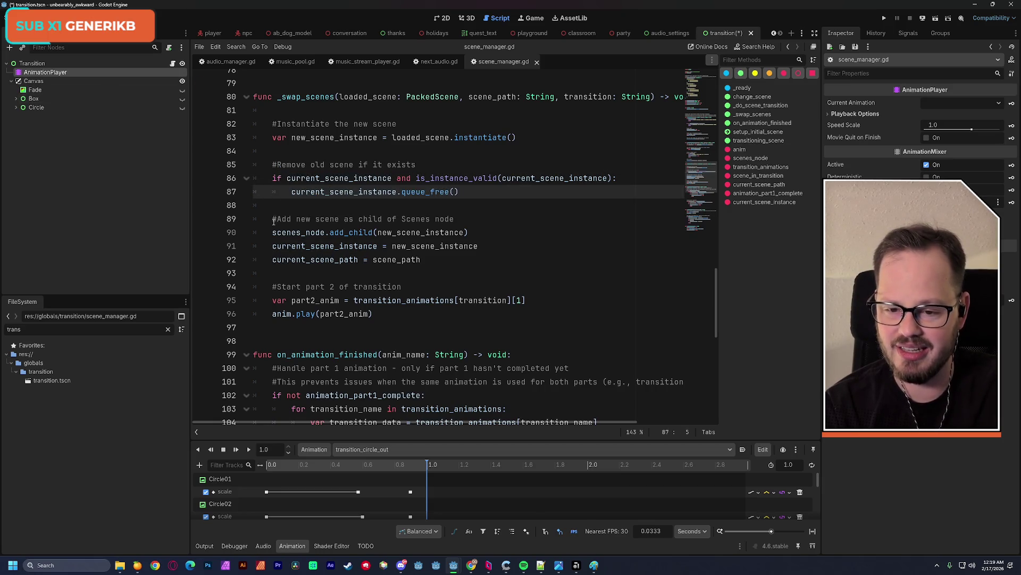
{"action": "mouse_move", "coordinate": [273, 232]}
{"action": "left_mouse_down"}
{"action": "mouse_move", "coordinate": [485, 233]}
{"action": "mouse_move", "coordinate": [491, 244]}
{"action": "mouse_move", "coordinate": [437, 258]}
{"action": "left_mouse_up"}
{"action": "left_click", "coordinate": [433, 259]}
{"action": "scroll", "coordinate": [441, 259], "scroll_direction": "down", "scroll_amount": 2}
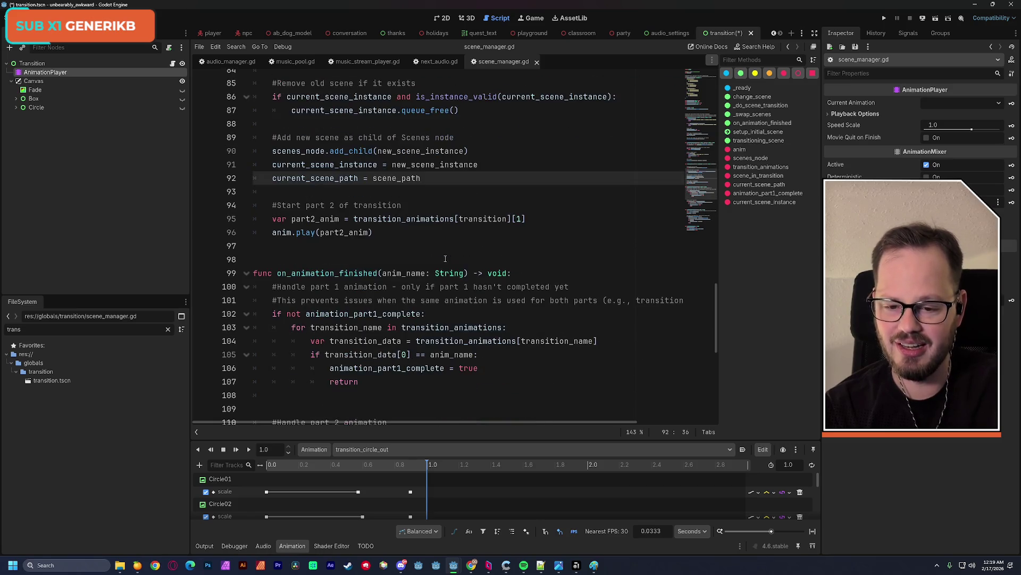
{"action": "left_click_drag", "start_coordinate": [274, 221], "coordinate": [536, 218]}
{"action": "left_click_drag", "start_coordinate": [273, 232], "coordinate": [374, 233]}
{"action": "scroll", "coordinate": [403, 232], "scroll_direction": "down", "scroll_amount": 3}
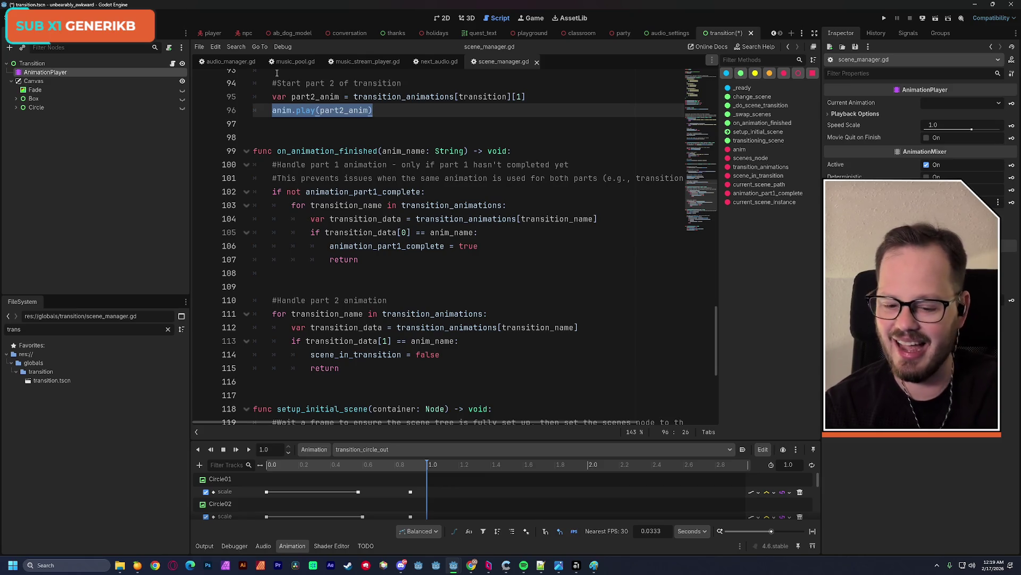
{"action": "left_click", "coordinate": [367, 137]}
{"action": "scroll", "coordinate": [340, 117], "scroll_direction": "down", "scroll_amount": 3}
{"action": "scroll", "coordinate": [298, 91], "scroll_direction": "up", "scroll_amount": 3}
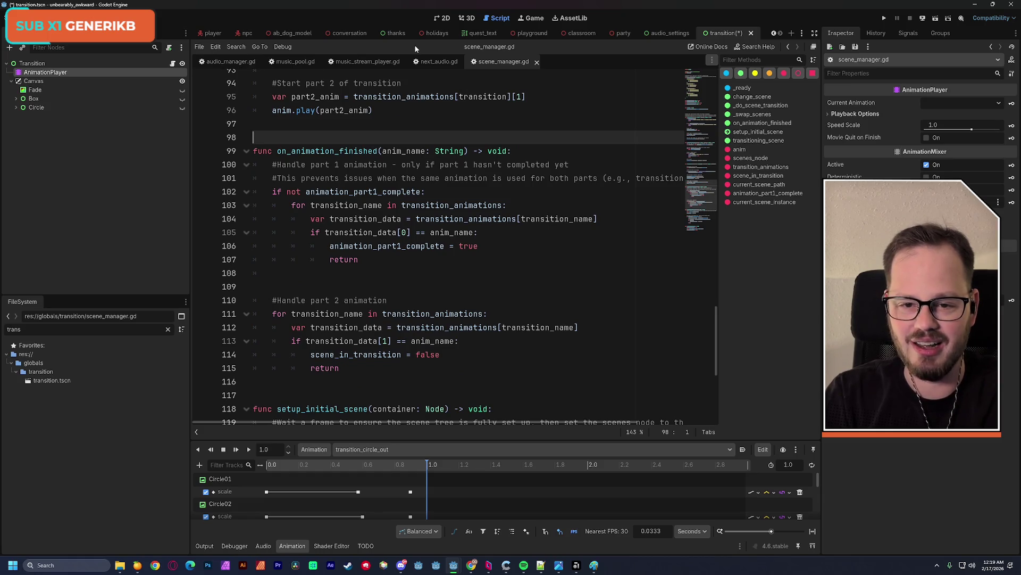
Clear the 'trans' file filter and open player.tscn in the 3D view.
{"action": "double_click", "coordinate": [43, 328]}
{"action": "left_click", "coordinate": [168, 329]}
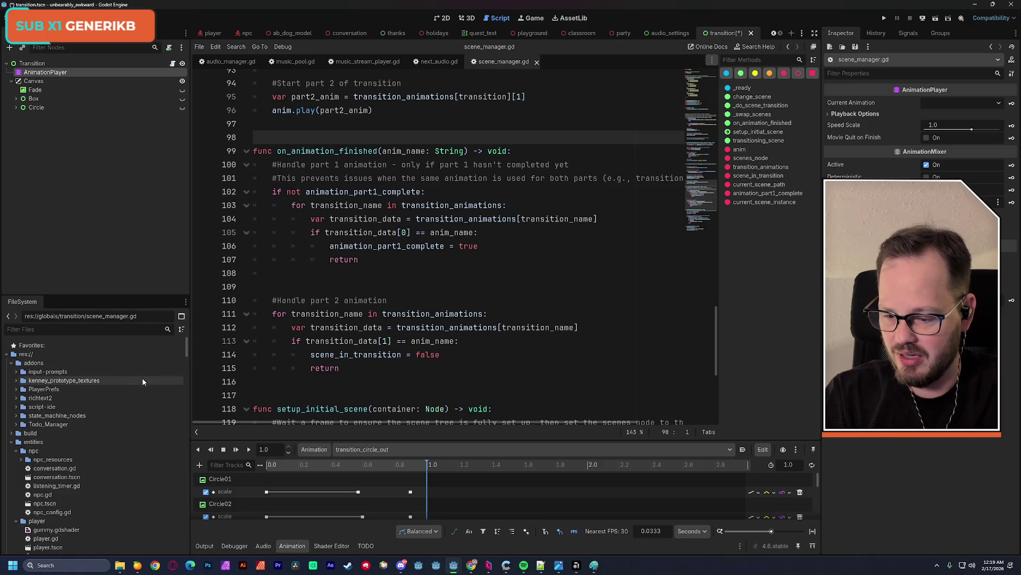
{"action": "left_click", "coordinate": [16, 451]}
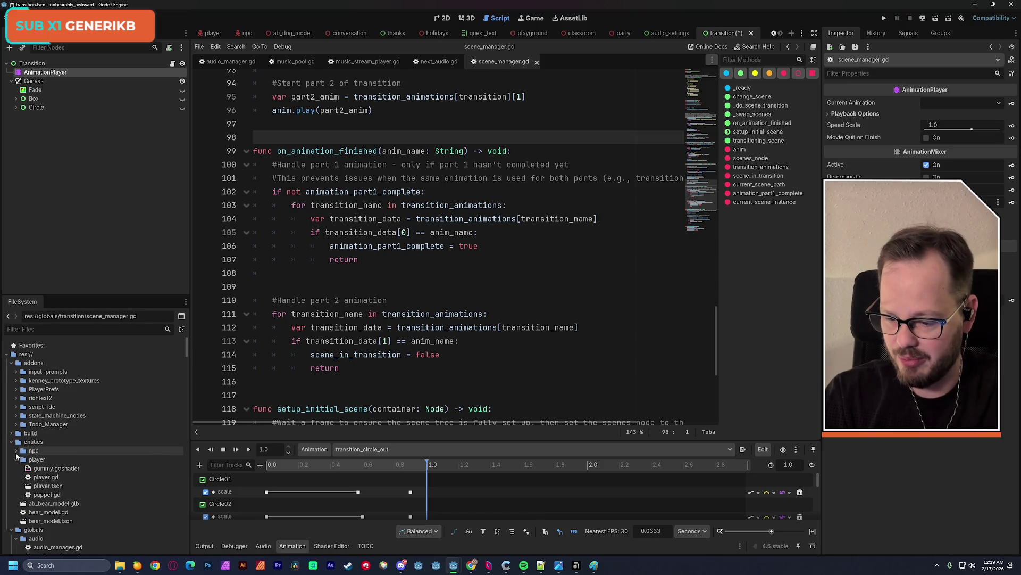
{"action": "double_click", "coordinate": [47, 486]}
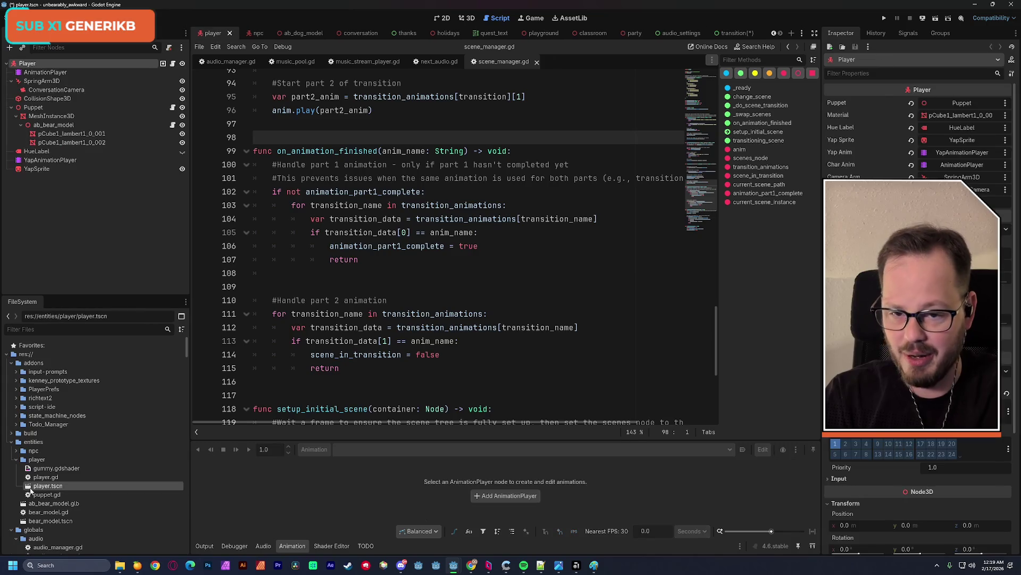
{"action": "left_click", "coordinate": [461, 18]}
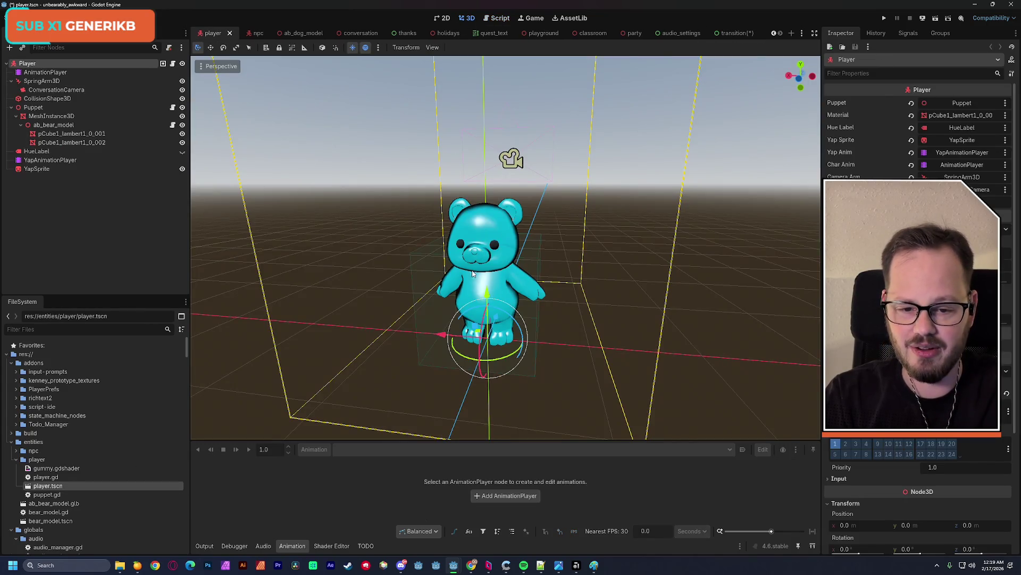
{"action": "scroll", "coordinate": [467, 284], "scroll_direction": "up", "scroll_amount": 3}
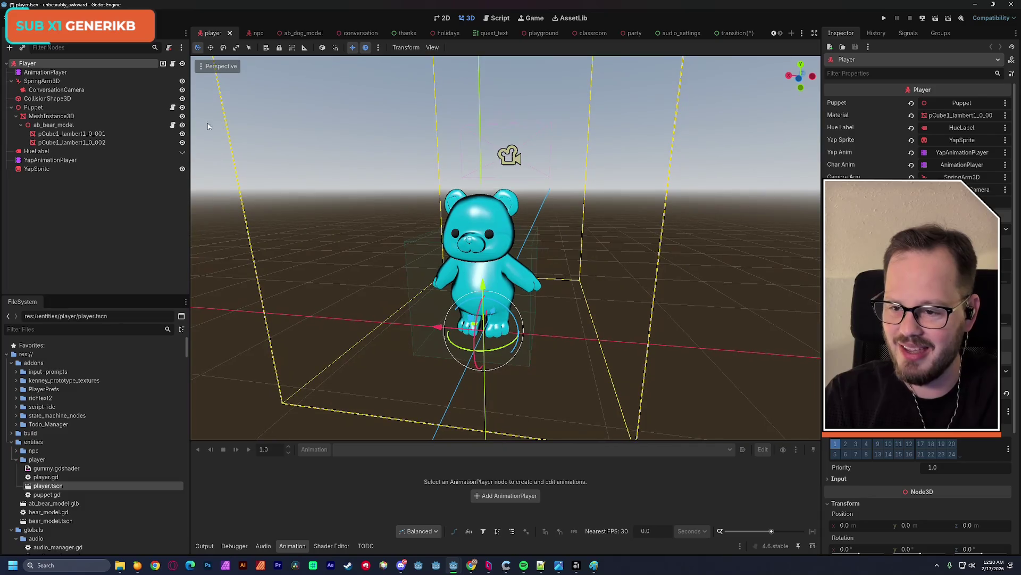
Load the player's Idle animation, then return to the transition scene and save it.
{"action": "left_click", "coordinate": [59, 76]}
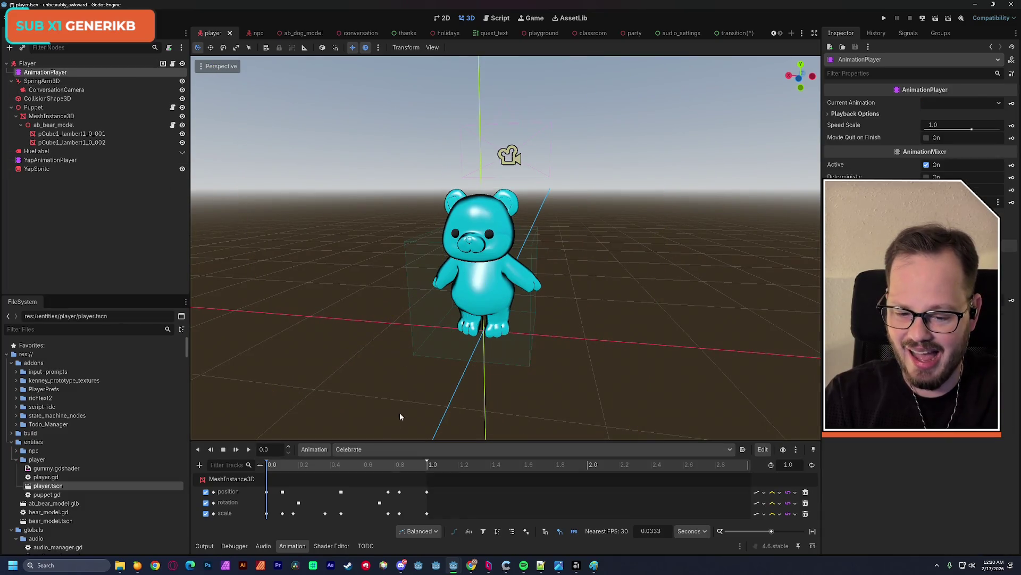
{"action": "mouse_move", "coordinate": [348, 441]}
{"action": "left_mouse_down"}
{"action": "mouse_move", "coordinate": [351, 304]}
{"action": "mouse_move", "coordinate": [352, 328]}
{"action": "left_mouse_up"}
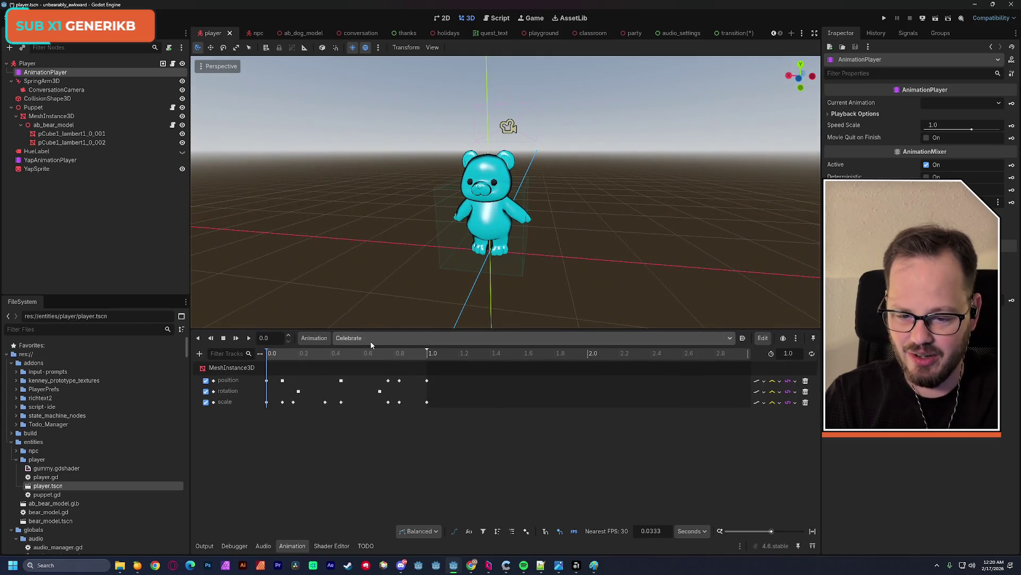
{"action": "left_click", "coordinate": [369, 338]}
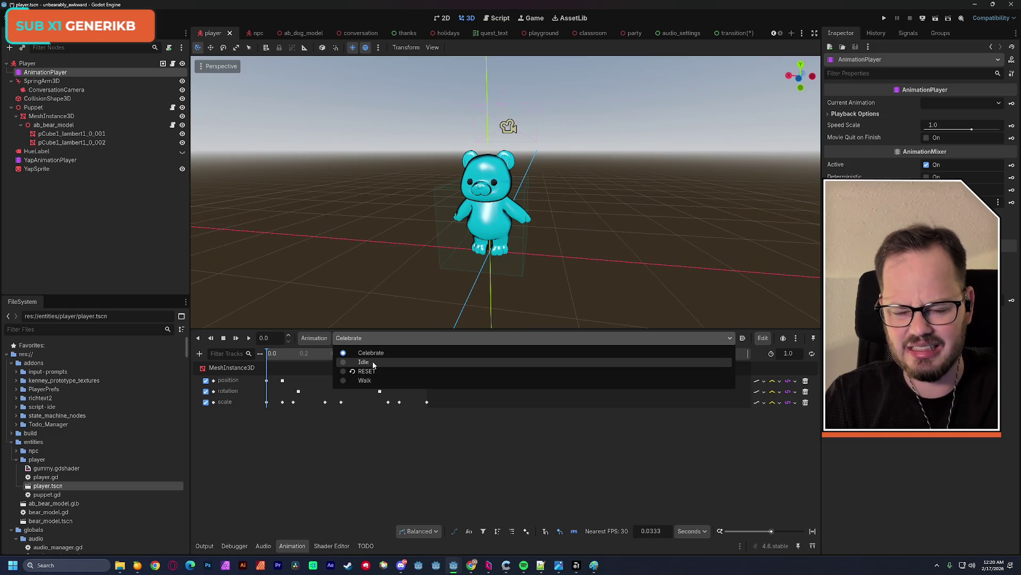
{"action": "left_click", "coordinate": [372, 362]}
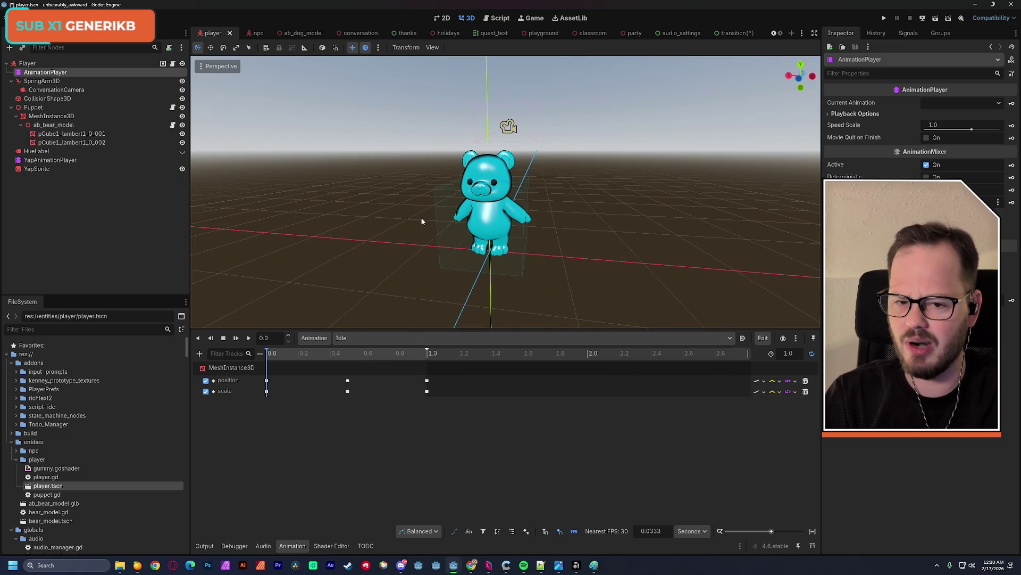
{"action": "left_click", "coordinate": [736, 33]}
{"action": "key", "text": "ctrl+s"}
Filter files for 'tutorial' and open tutorial.tscn.
{"action": "left_click", "coordinate": [71, 330]}
{"action": "type", "text": "tutorial"}
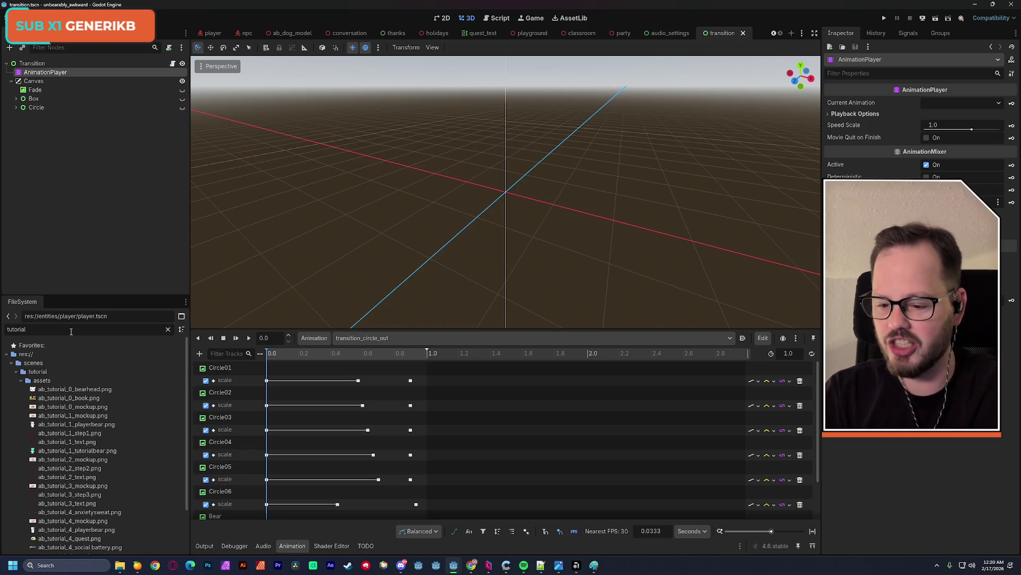
{"action": "scroll", "coordinate": [32, 386], "scroll_direction": "down", "scroll_amount": 3}
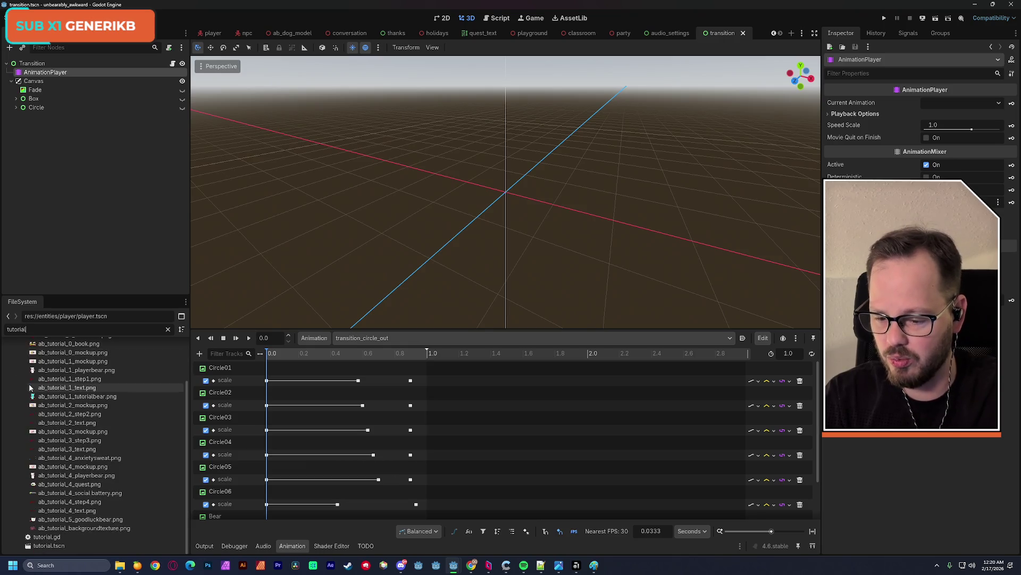
{"action": "double_click", "coordinate": [33, 547]}
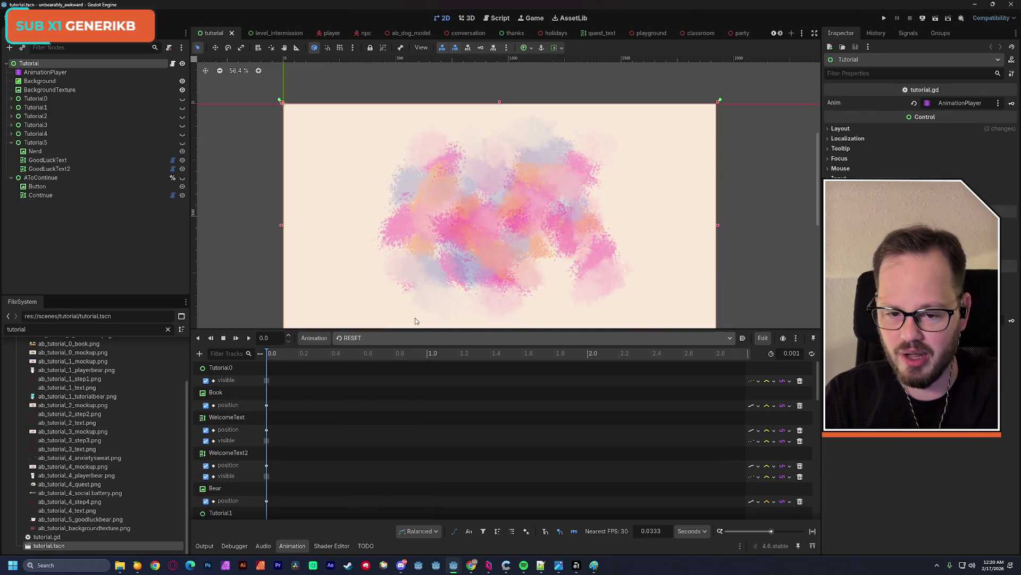
Load and play the tutorial_battery animation on the tutorial's AnimationPlayer.
{"action": "left_click", "coordinate": [58, 73]}
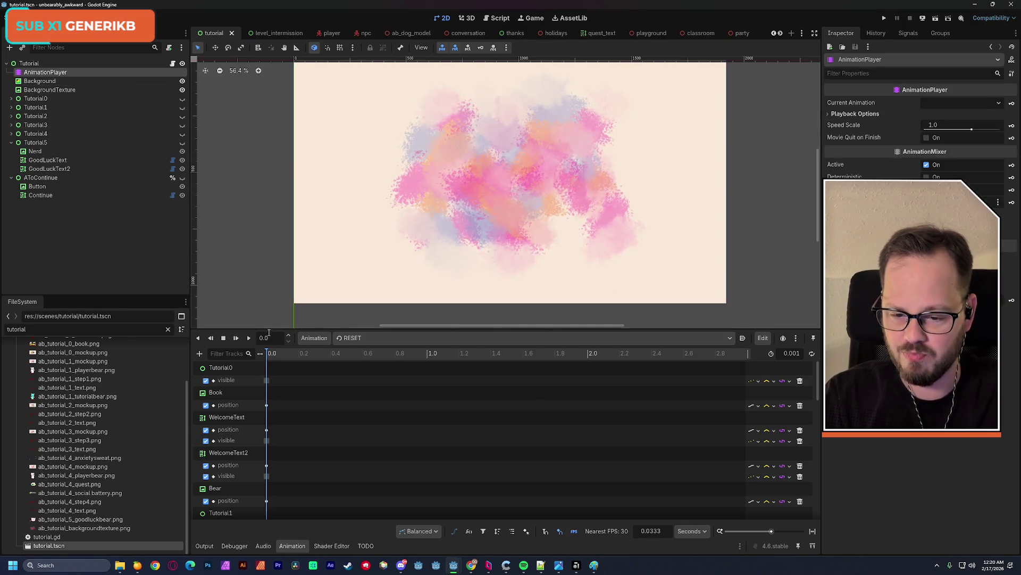
{"action": "left_click", "coordinate": [381, 339]}
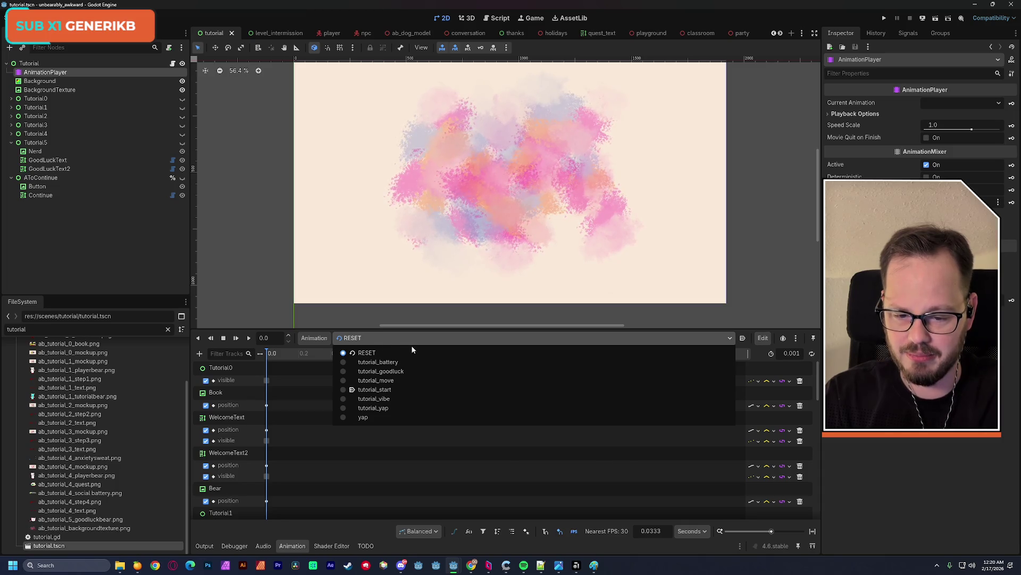
{"action": "left_click", "coordinate": [390, 364]}
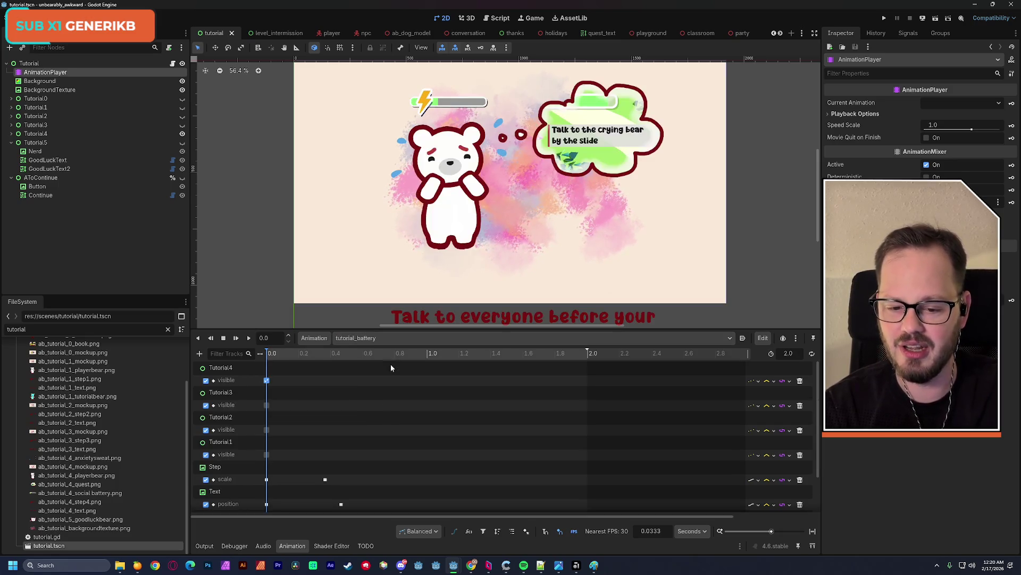
{"action": "mouse_move", "coordinate": [362, 329]}
{"action": "left_mouse_down"}
{"action": "mouse_move", "coordinate": [361, 284]}
{"action": "mouse_move", "coordinate": [362, 303]}
{"action": "left_mouse_up"}
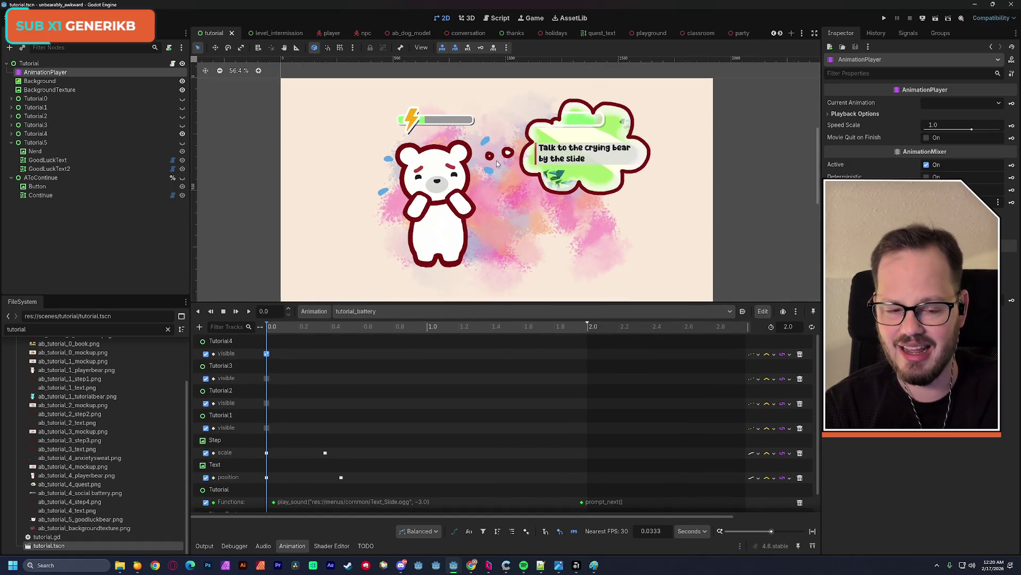
{"action": "scroll", "coordinate": [386, 409], "scroll_direction": "down", "scroll_amount": 1}
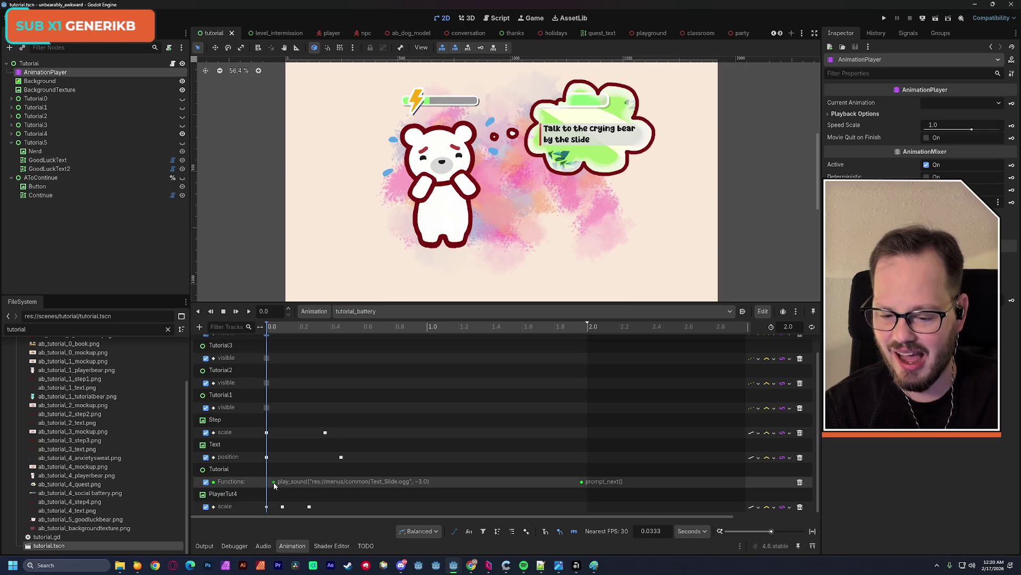
{"action": "mouse_move", "coordinate": [274, 483]}
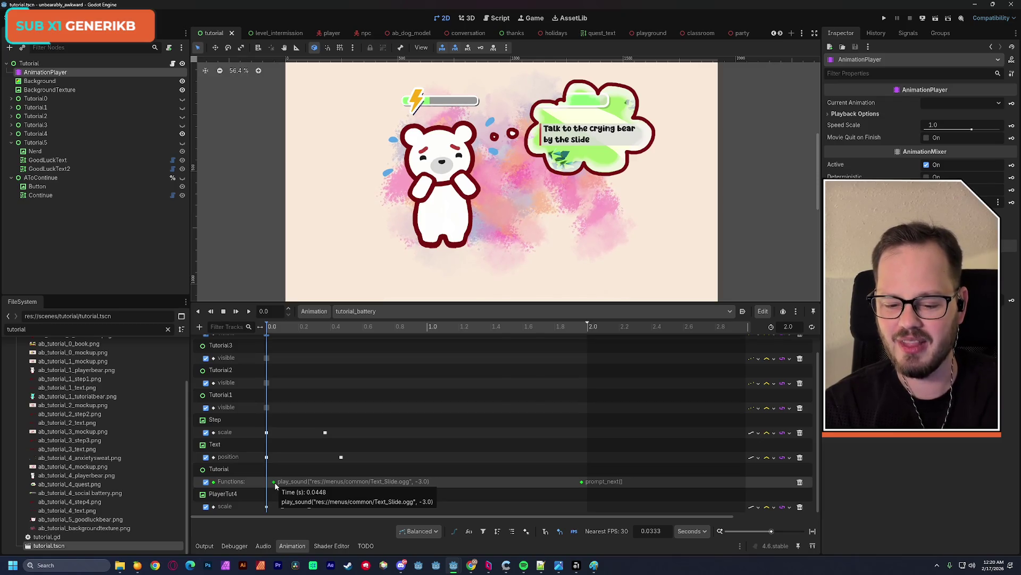
{"action": "left_click", "coordinate": [274, 482]}
{"action": "key", "text": "shift+d"}
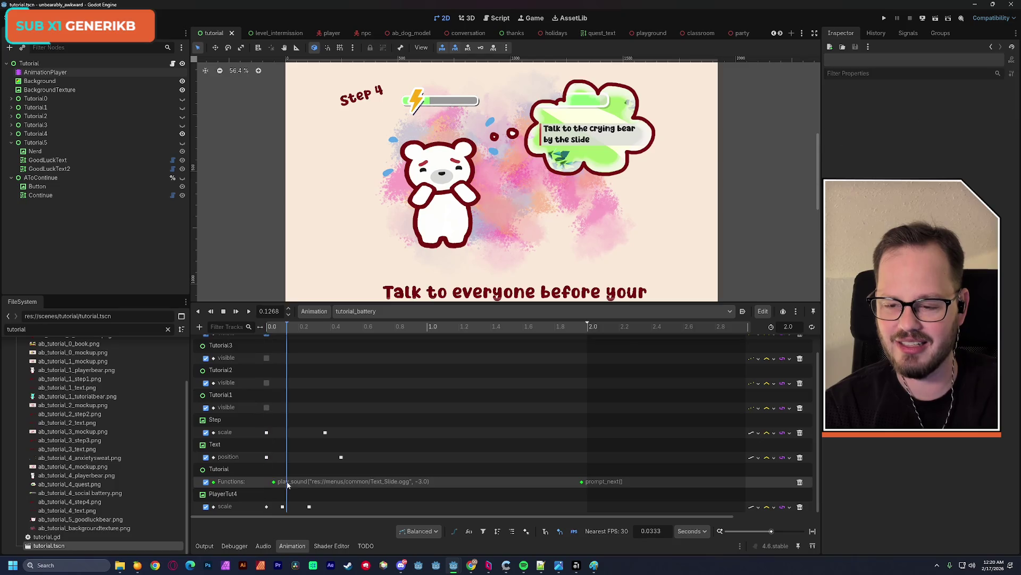
Open the Tutorial root node's tutorial.gd script.
{"action": "left_click", "coordinate": [100, 64]}
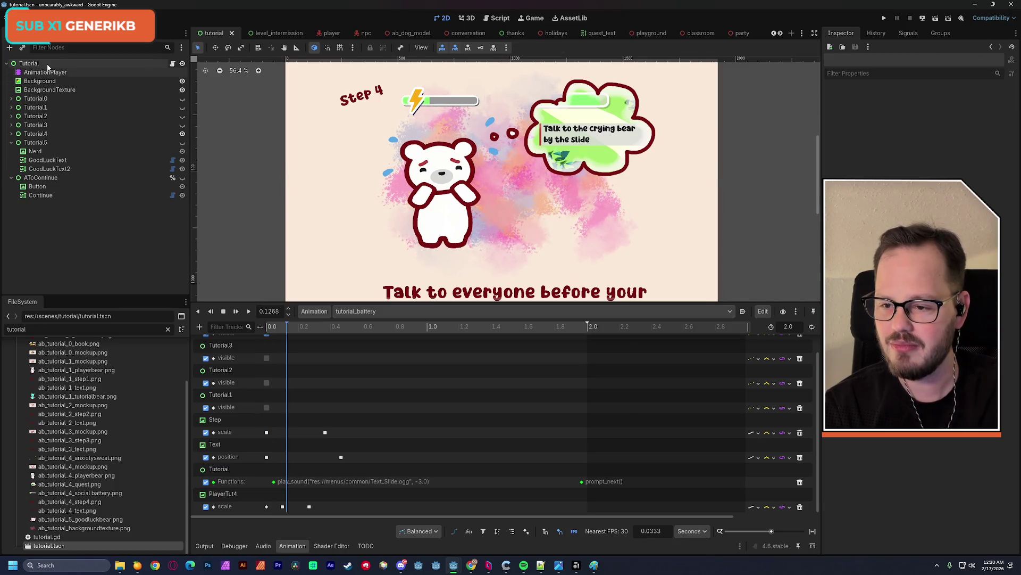
{"action": "left_click", "coordinate": [173, 63]}
{"action": "scroll", "coordinate": [374, 248], "scroll_direction": "down", "scroll_amount": 6}
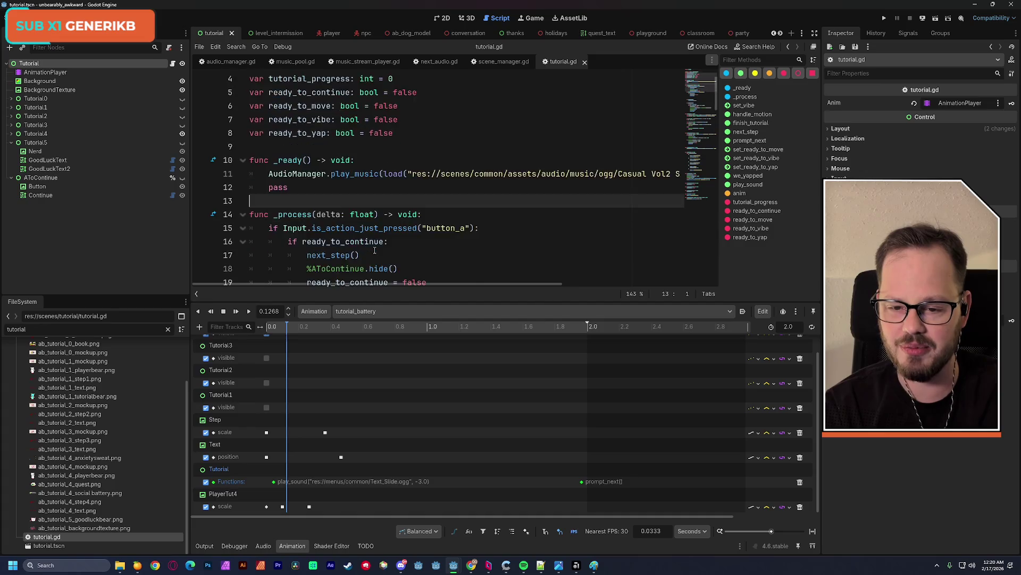
Select the AudioManager.play_fx call on line 109 in the play_sound function.
{"action": "scroll", "coordinate": [700, 211], "scroll_direction": "down", "scroll_amount": 20}
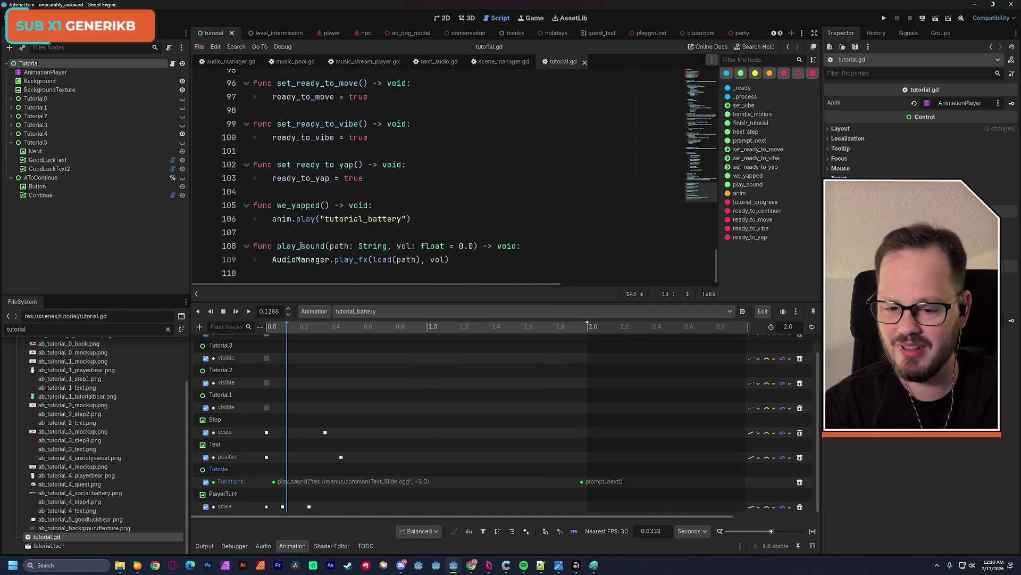
{"action": "double_click", "coordinate": [301, 246]}
{"action": "left_click_drag", "start_coordinate": [273, 260], "coordinate": [452, 259]}
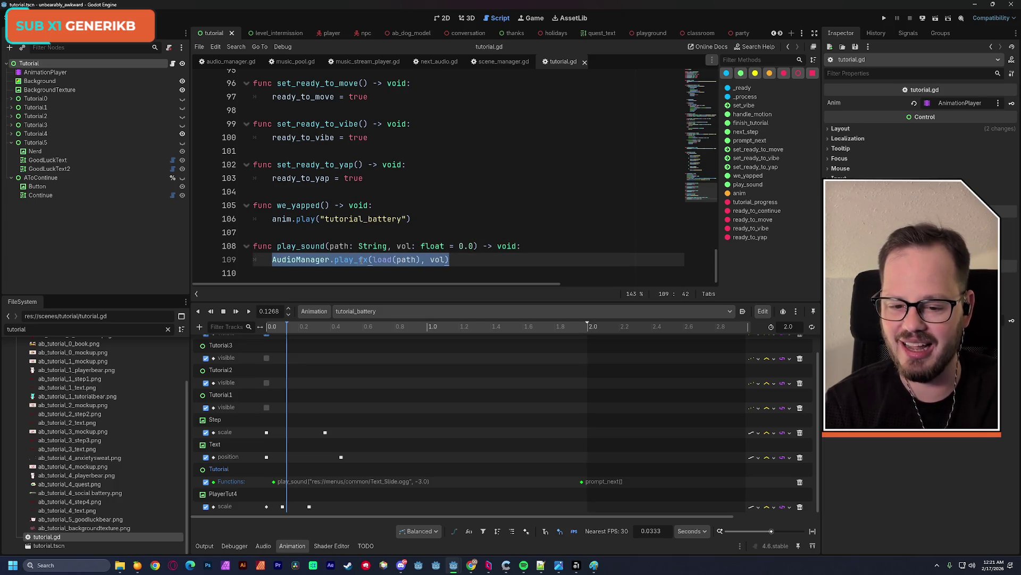
{"action": "left_click", "coordinate": [458, 259]}
{"action": "left_click_drag", "start_coordinate": [272, 261], "coordinate": [450, 260]}
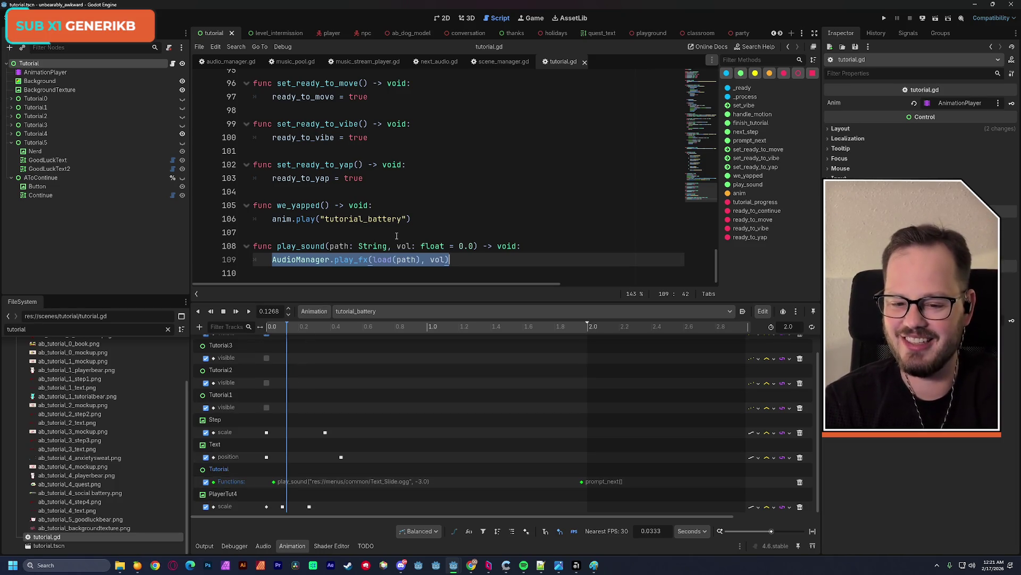
{"action": "left_click_drag", "start_coordinate": [387, 298], "coordinate": [388, 343]}
Jump to the top of tutorial.gd and switch to the other Godot project's editor.
{"action": "scroll", "coordinate": [445, 279], "scroll_direction": "down", "scroll_amount": 1}
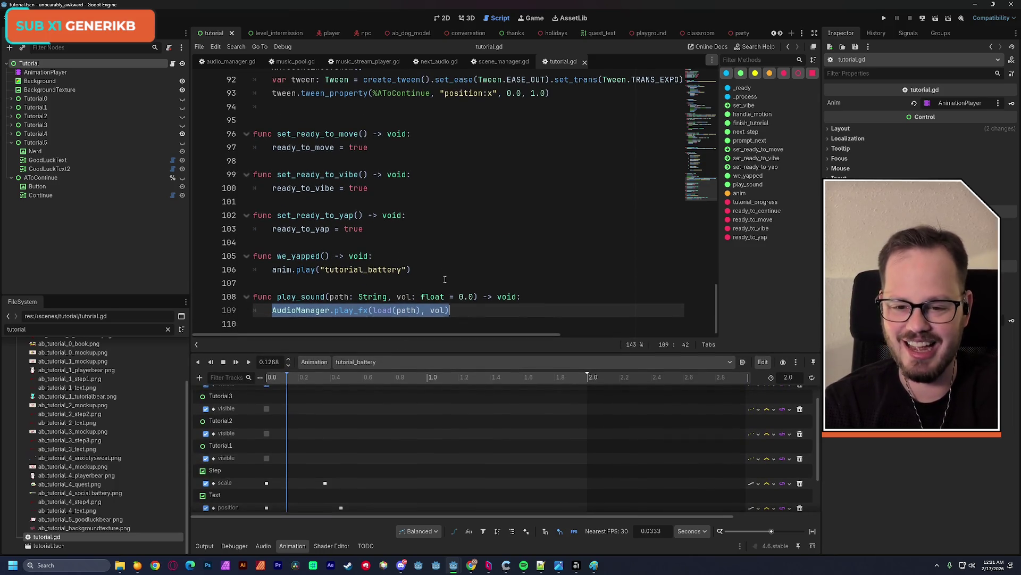
{"action": "scroll", "coordinate": [444, 279], "scroll_direction": "up", "scroll_amount": 10}
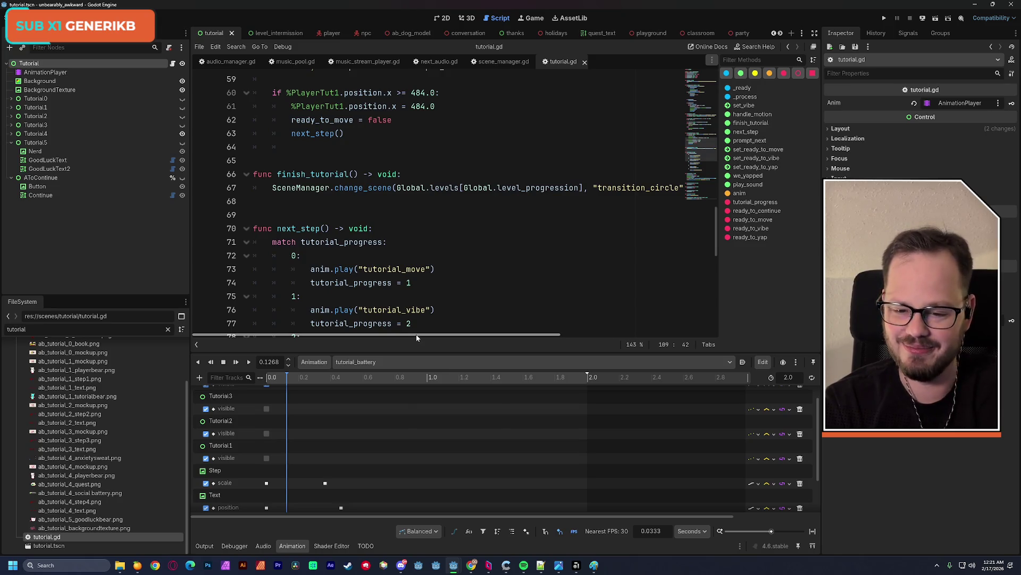
{"action": "scroll", "coordinate": [691, 153], "scroll_direction": "up", "scroll_amount": 1}
{"action": "left_click_drag", "start_coordinate": [692, 153], "coordinate": [700, 77]}
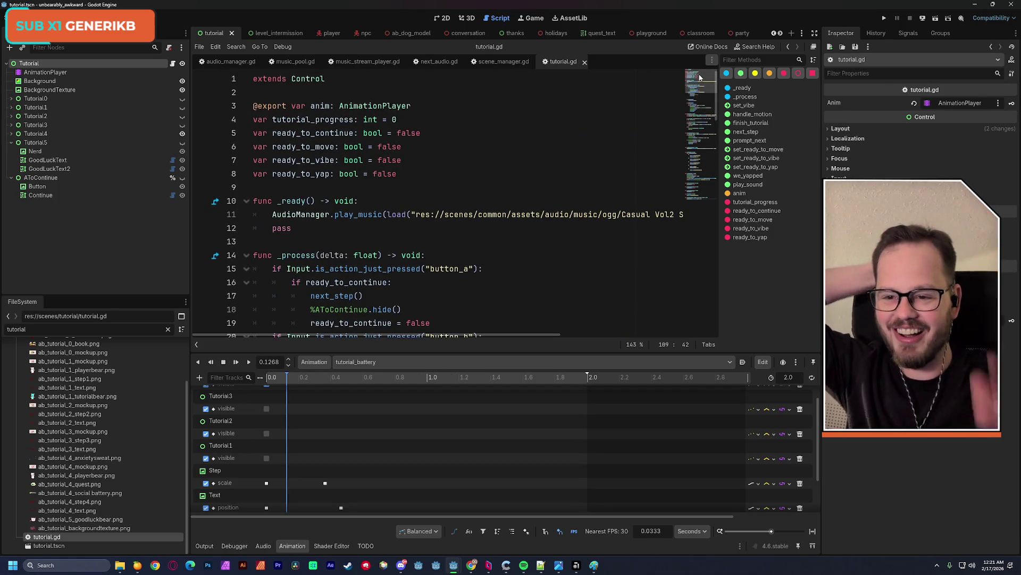
{"action": "key", "text": "ctrl+backslash"}
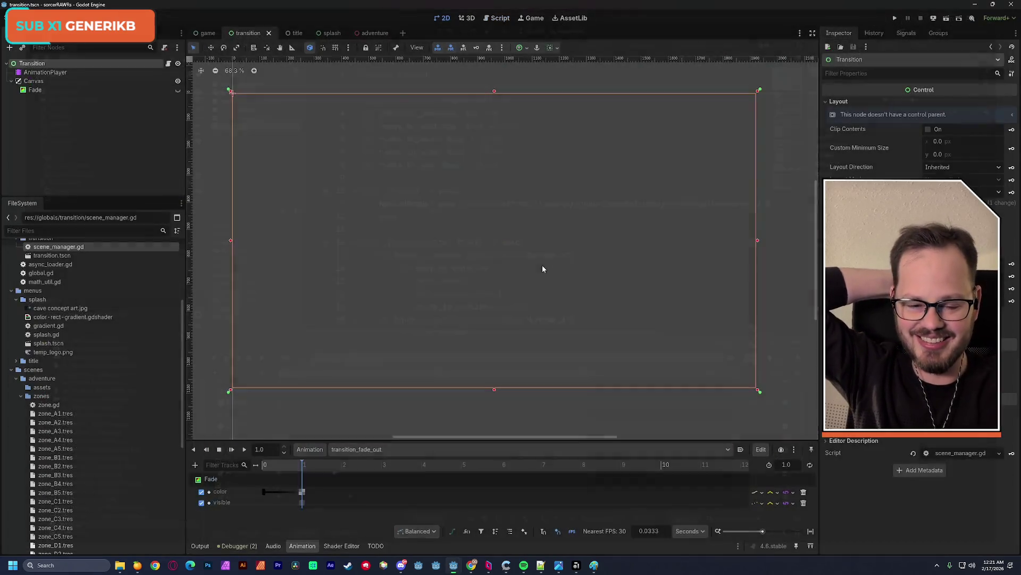
Open scene_manager.gd in the Script workspace code editor.
{"action": "scroll", "coordinate": [490, 232], "scroll_direction": "up", "scroll_amount": 2}
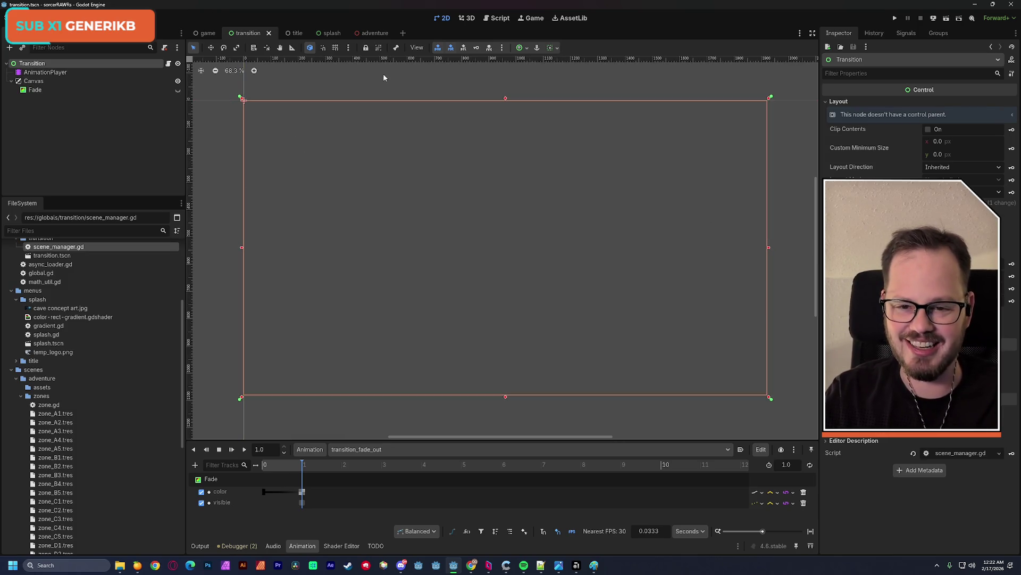
{"action": "left_click", "coordinate": [502, 18]}
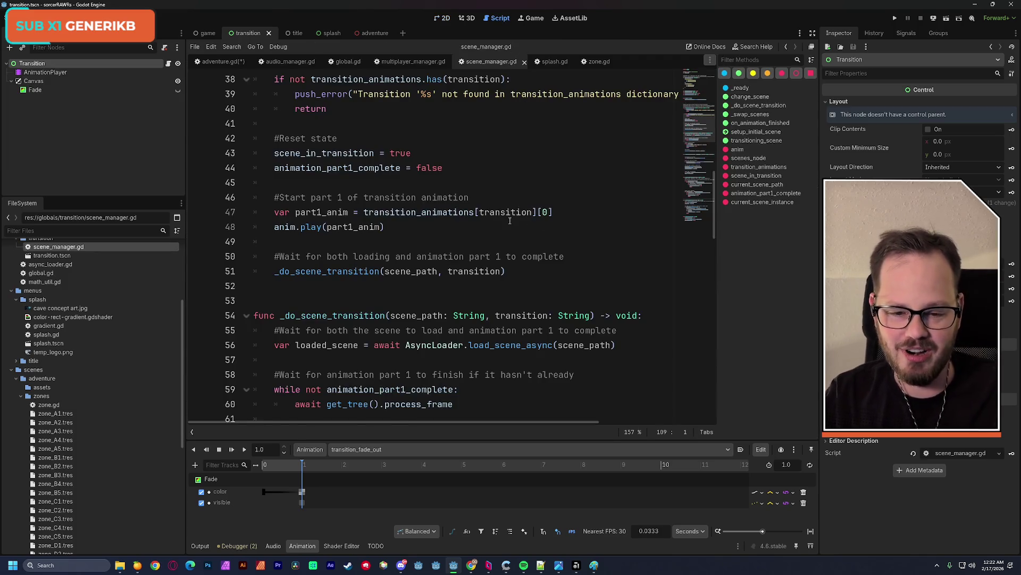
Close the scene_manager.gd tab and save adventure.gd with Ctrl+S.
{"action": "scroll", "coordinate": [510, 220], "scroll_direction": "down", "scroll_amount": 2, "text": "ctrl"}
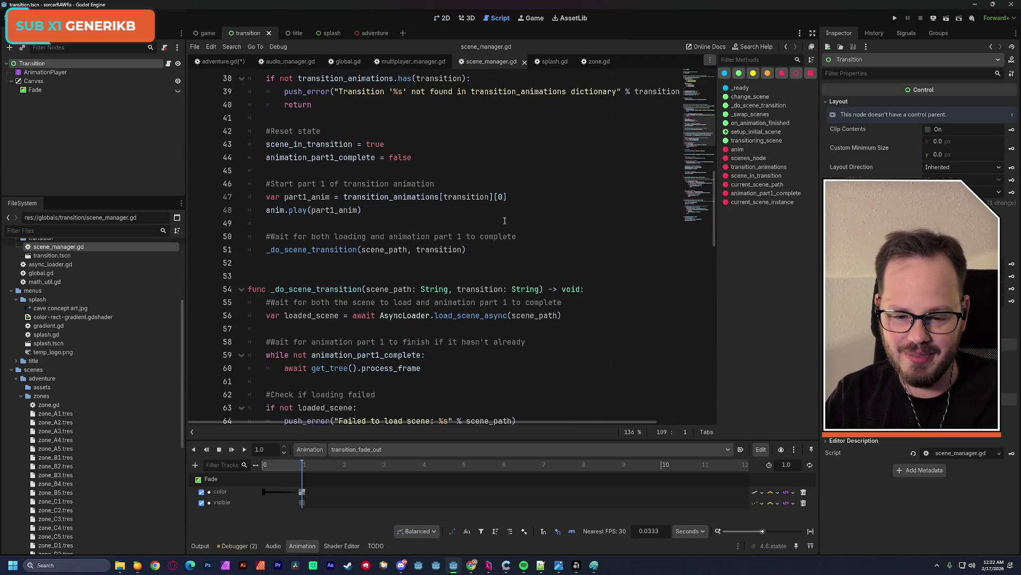
{"action": "left_click", "coordinate": [523, 62]}
{"action": "key", "text": "ctrl+s"}
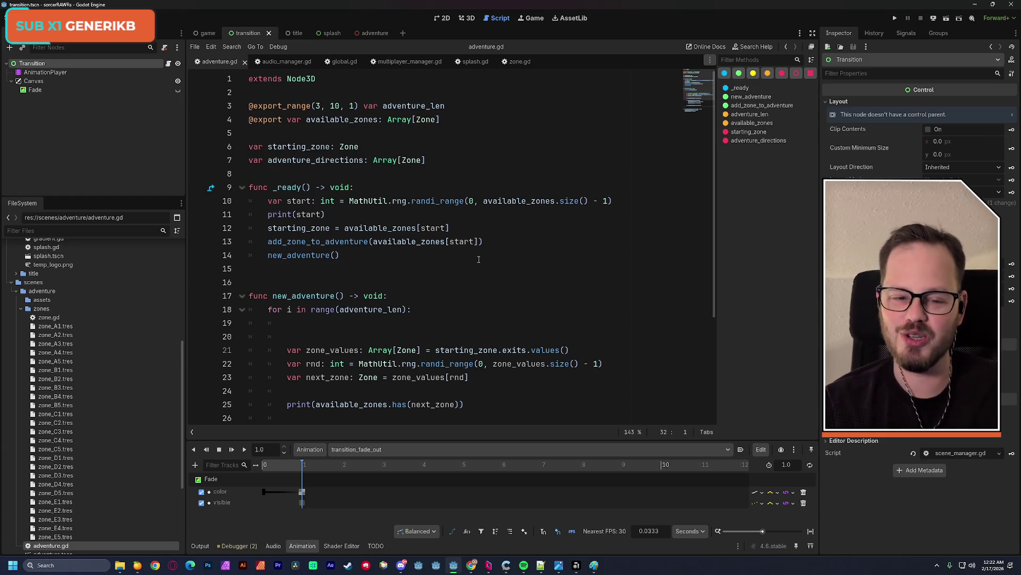
Delete the extra blank line 19 at the top of the new_adventure loop.
{"action": "scroll", "coordinate": [482, 269], "scroll_direction": "down", "scroll_amount": 4}
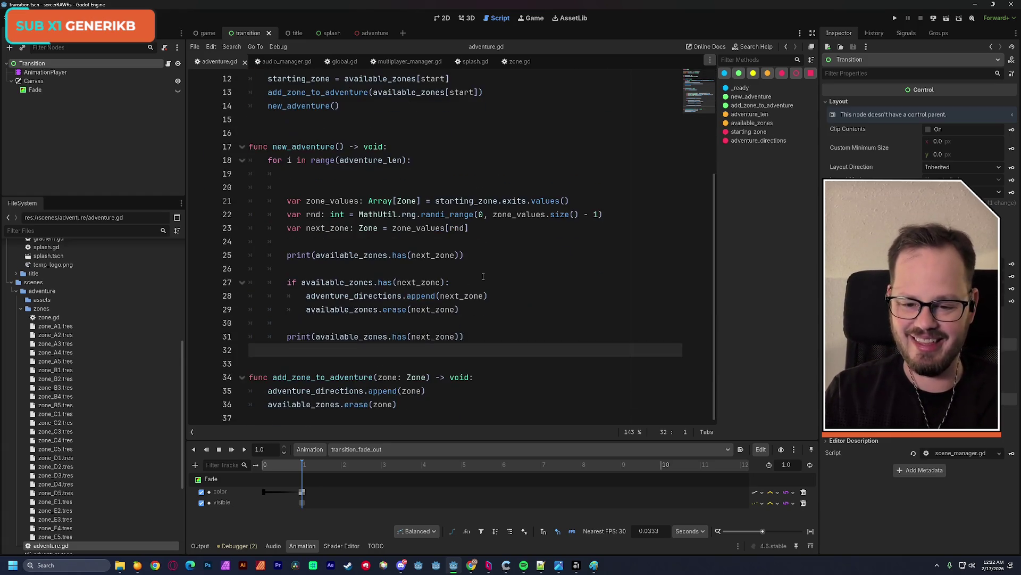
{"action": "scroll", "coordinate": [482, 279], "scroll_direction": "up", "scroll_amount": 4}
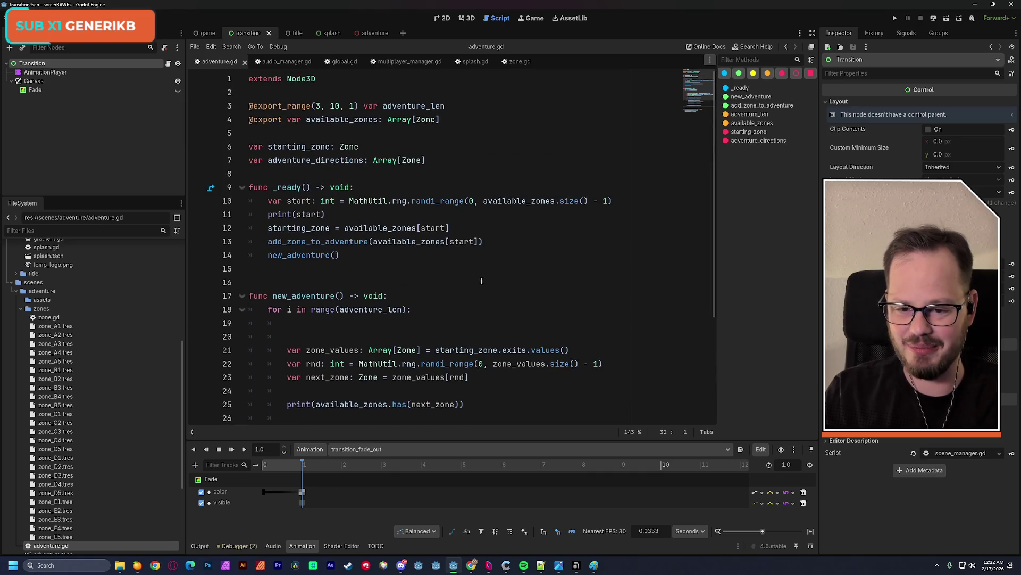
{"action": "left_click_drag", "start_coordinate": [249, 188], "coordinate": [435, 364]}
{"action": "scroll", "coordinate": [487, 330], "scroll_direction": "down", "scroll_amount": 3}
{"action": "scroll", "coordinate": [487, 331], "scroll_direction": "down", "scroll_amount": 1}
{"action": "left_click", "coordinate": [520, 257]}
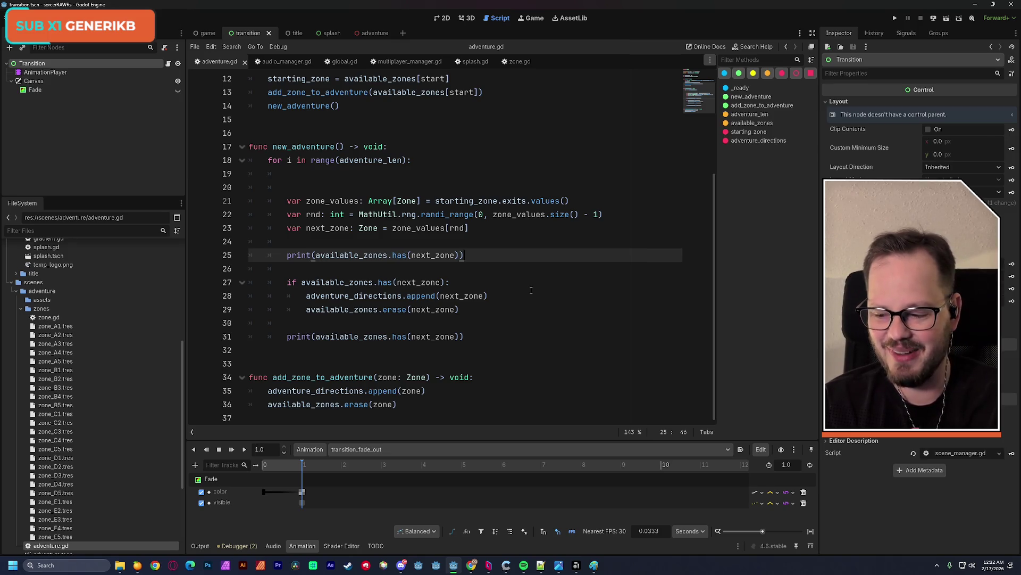
{"action": "left_click", "coordinate": [407, 186]}
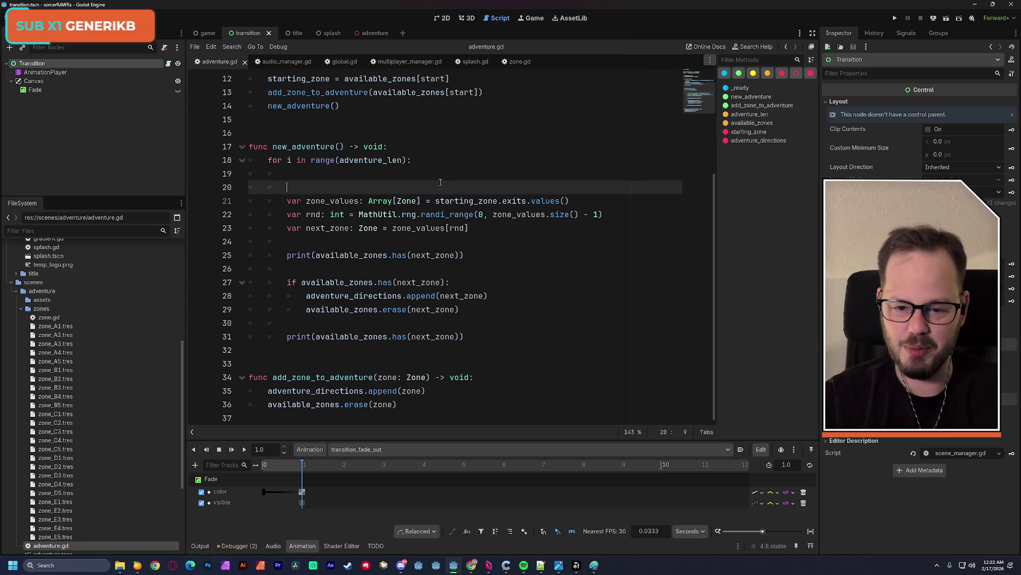
{"action": "key", "text": "Up"}
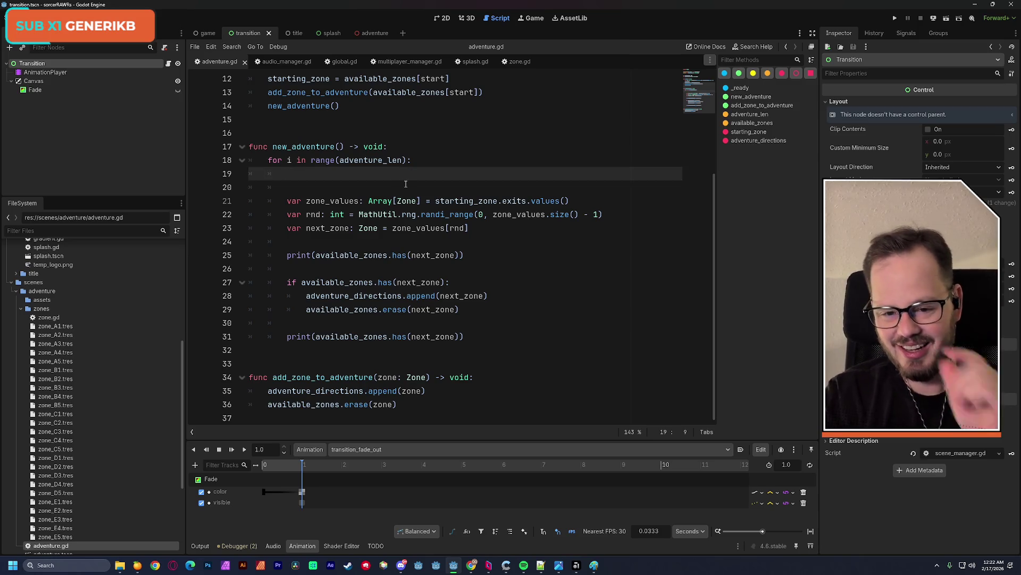
{"action": "key", "text": "BackSpace"}
{"action": "key", "text": "BackSpace"}
{"action": "key", "text": "BackSpace"}
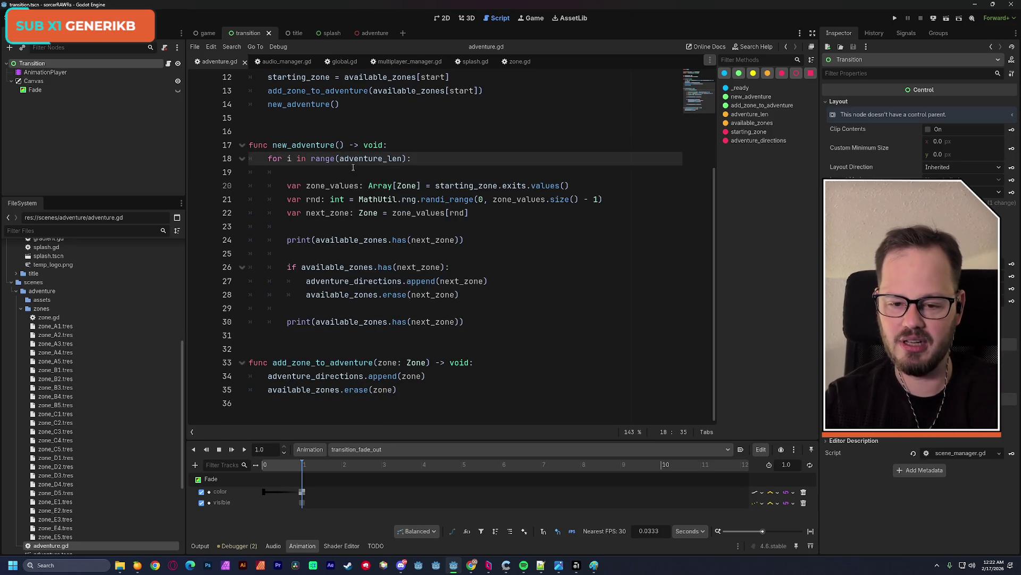
Select adventure_len in the for loop, then place the cursor on empty line 19.
{"action": "double_click", "coordinate": [354, 159]}
{"action": "scroll", "coordinate": [433, 175], "scroll_direction": "up", "scroll_amount": 2}
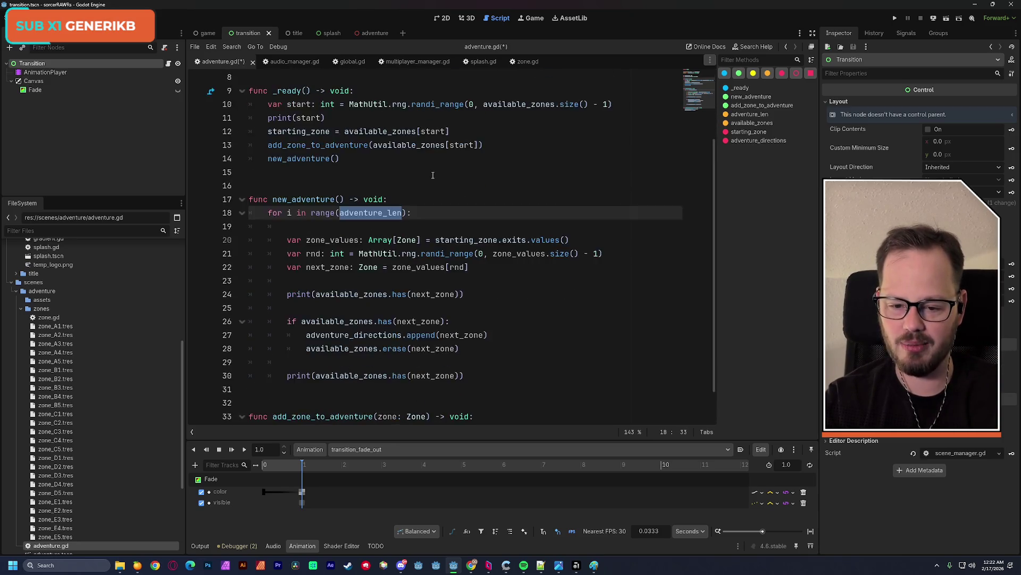
{"action": "scroll", "coordinate": [433, 175], "scroll_direction": "down", "scroll_amount": 1}
{"action": "left_click", "coordinate": [289, 174]}
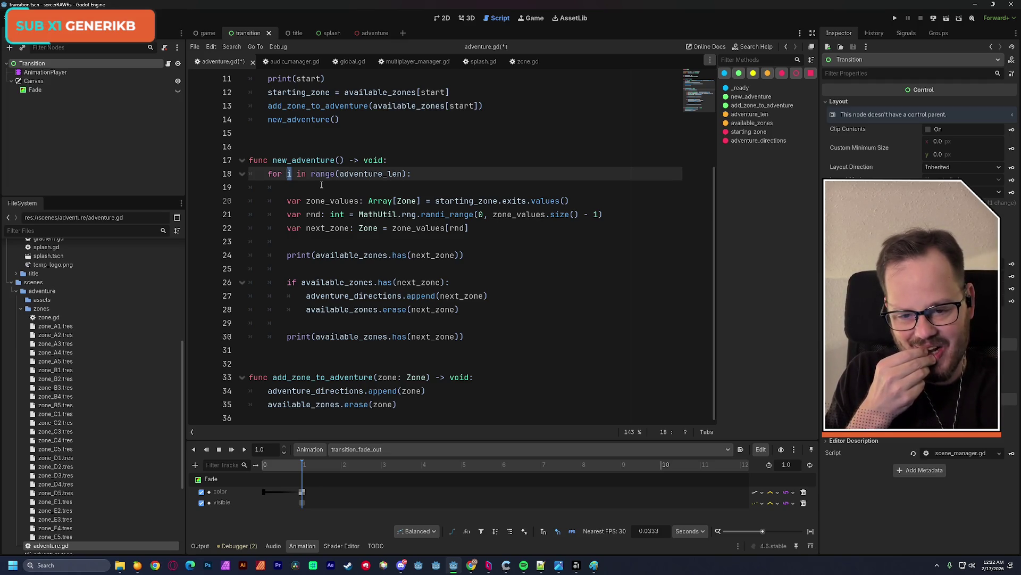
{"action": "left_click", "coordinate": [338, 188]}
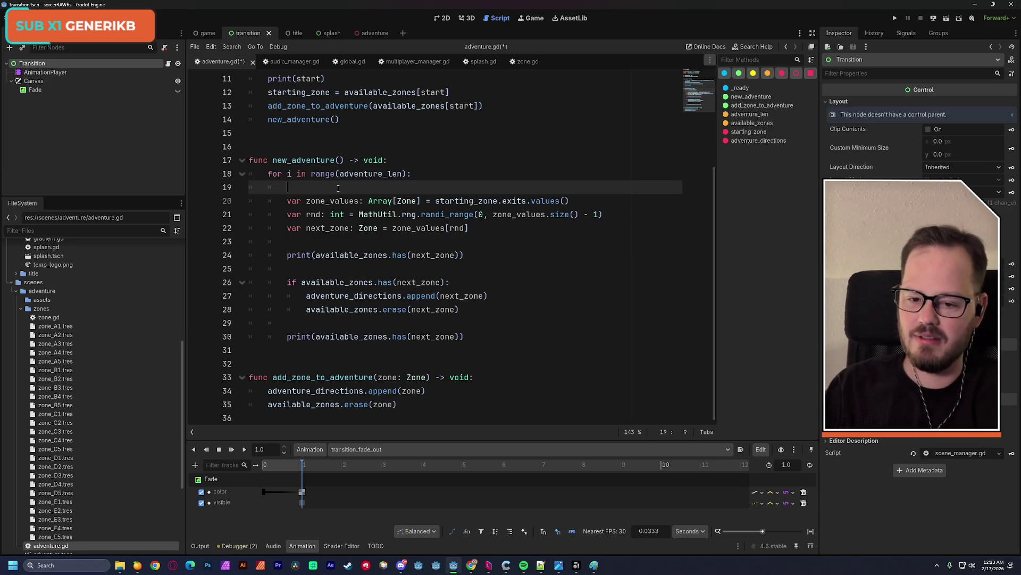
Start a while line and declare var poopoo: bool = false on a new line above it.
{"action": "key", "text": "Return"}
{"action": "key", "text": "Return"}
{"action": "left_click", "coordinate": [338, 188]}
{"action": "type", "text": "do"}
{"action": "key", "text": "Return"}
{"action": "key", "text": "Return"}
{"action": "key", "text": "BackSpace"}
{"action": "key", "text": "BackSpace"}
{"action": "key", "text": "BackSpace"}
{"action": "key", "text": "BackSpace"}
{"action": "key", "text": "BackSpace"}
{"action": "key", "text": "BackSpace"}
{"action": "key", "text": "BackSpace"}
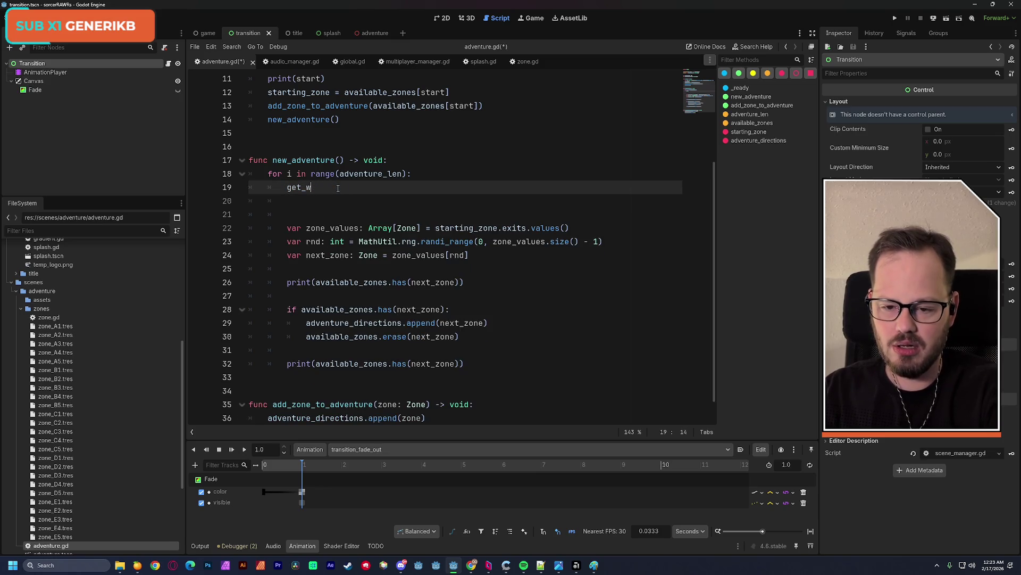
{"action": "type", "text": "hile"}
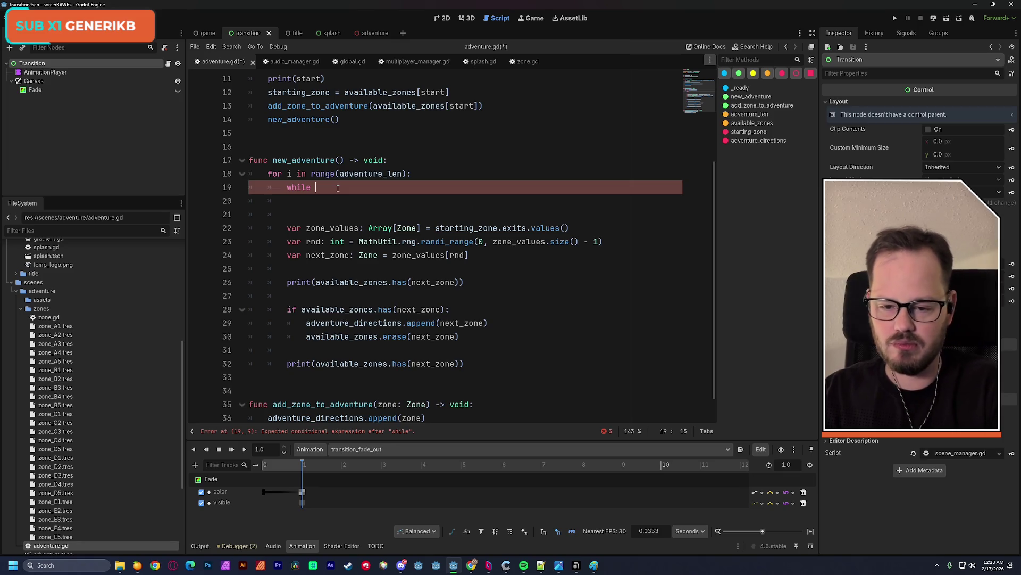
{"action": "left_click", "coordinate": [287, 187]}
{"action": "key", "text": "Return"}
{"action": "key", "text": "Up"}
{"action": "type", "text": "var "}
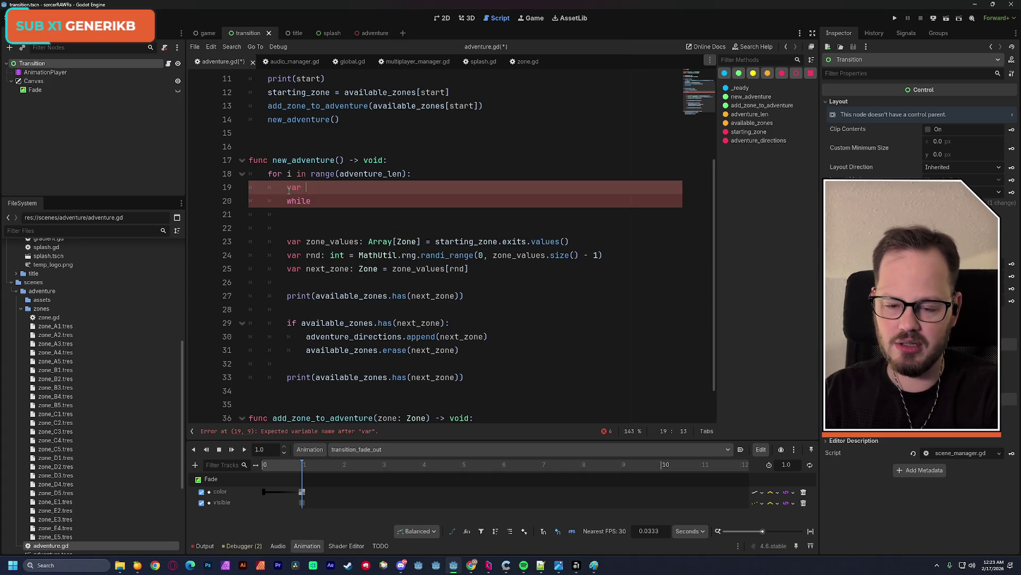
{"action": "type", "text": "poo"}
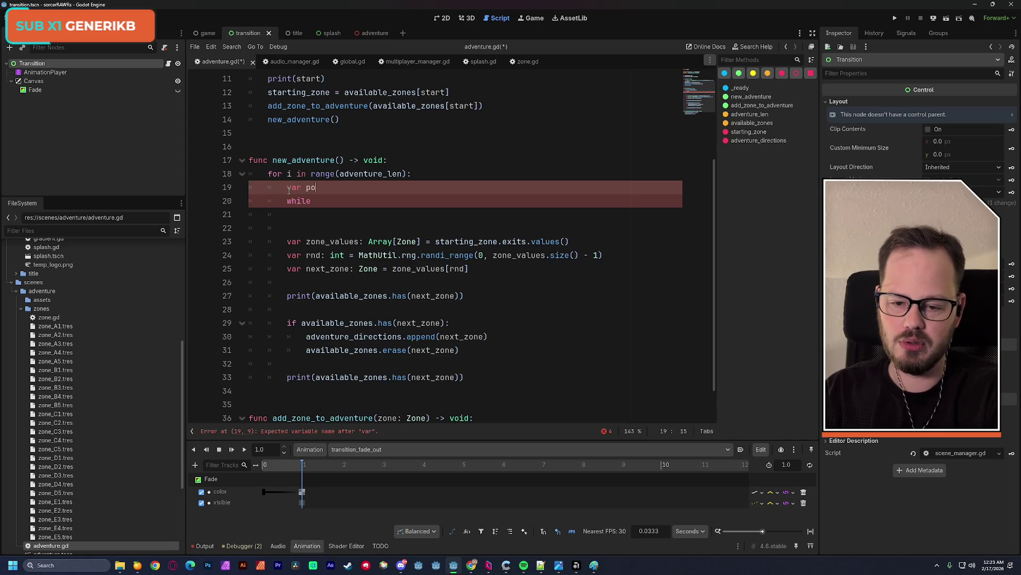
{"action": "type", "text": "poo: bool"}
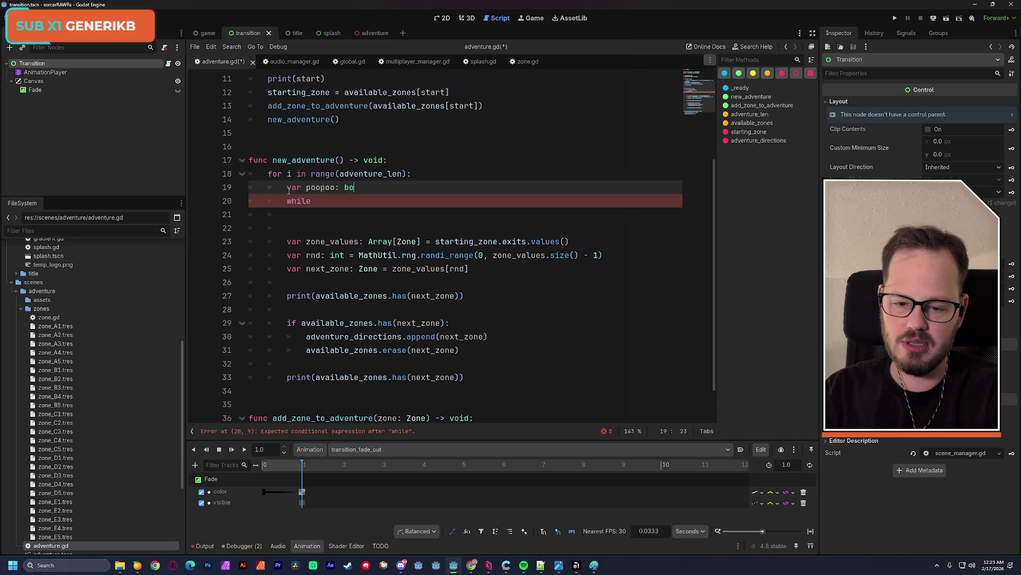
{"action": "type", "text": " = false"}
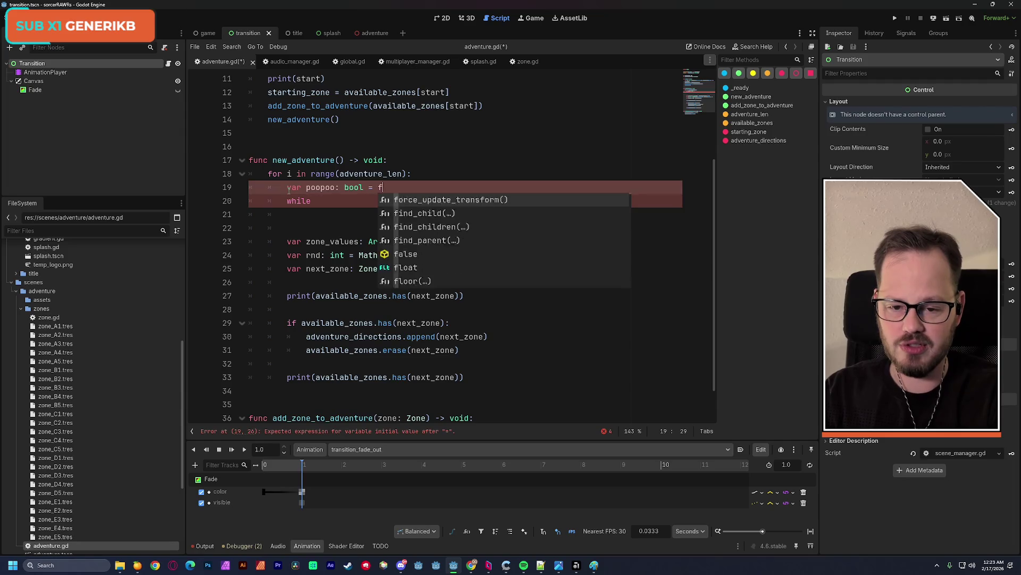
{"action": "key", "text": "Escape"}
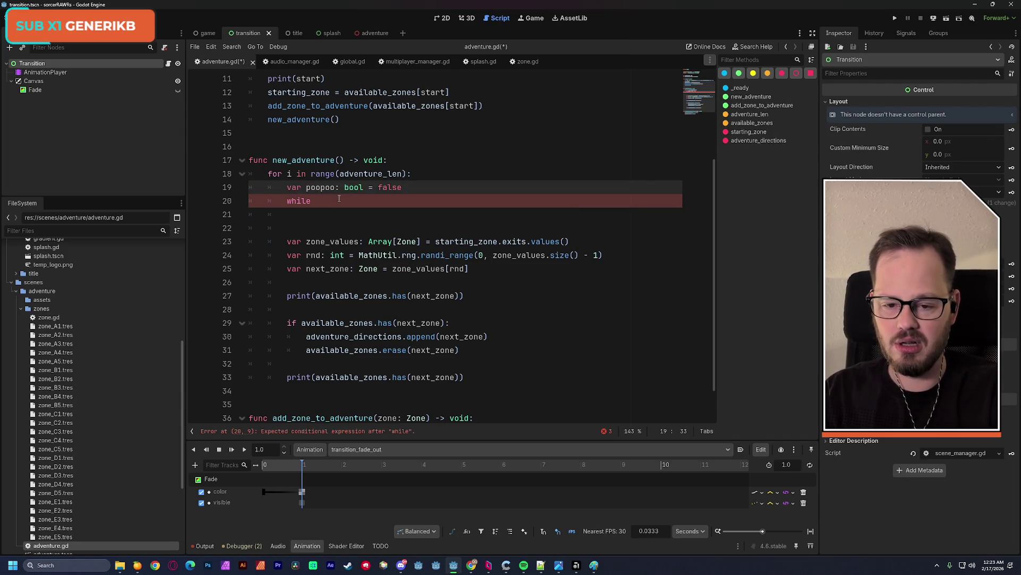
Change the flag default to true and complete 'while poopoo:' with a pass body.
{"action": "double_click", "coordinate": [387, 188]}
{"action": "type", "text": "true"}
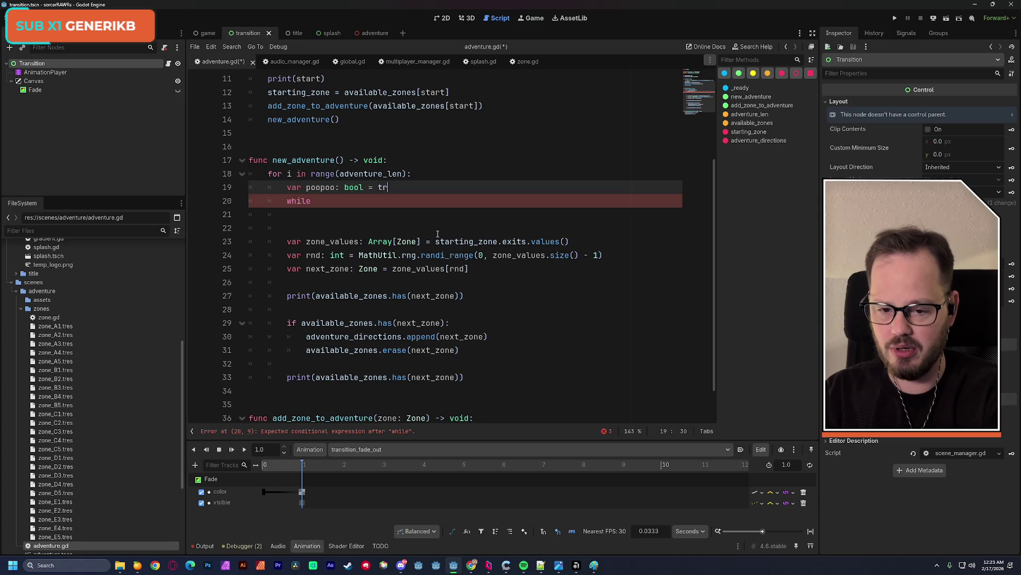
{"action": "double_click", "coordinate": [321, 188]}
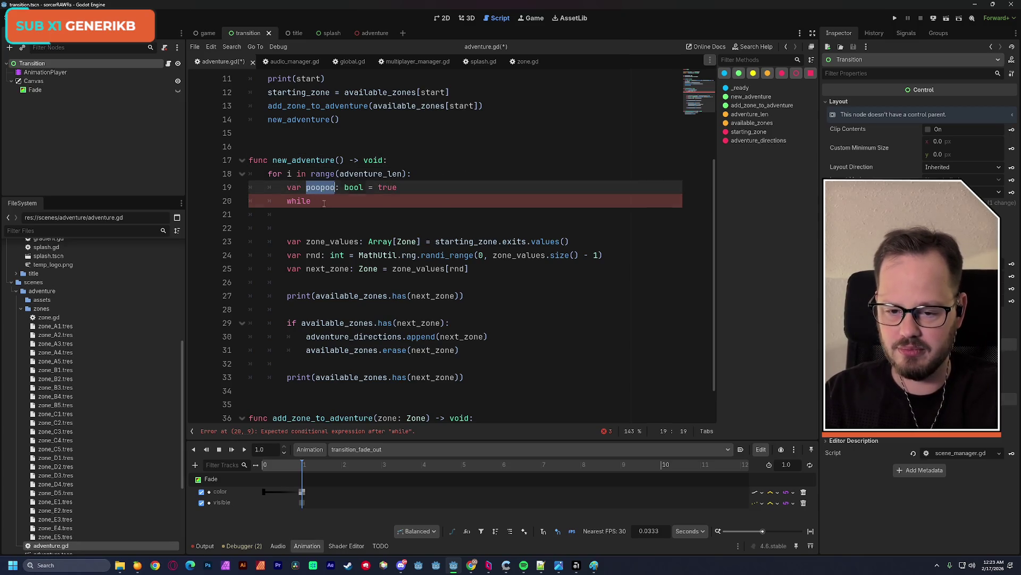
{"action": "left_click", "coordinate": [367, 201]}
{"action": "type", "text": "poopoo:"}
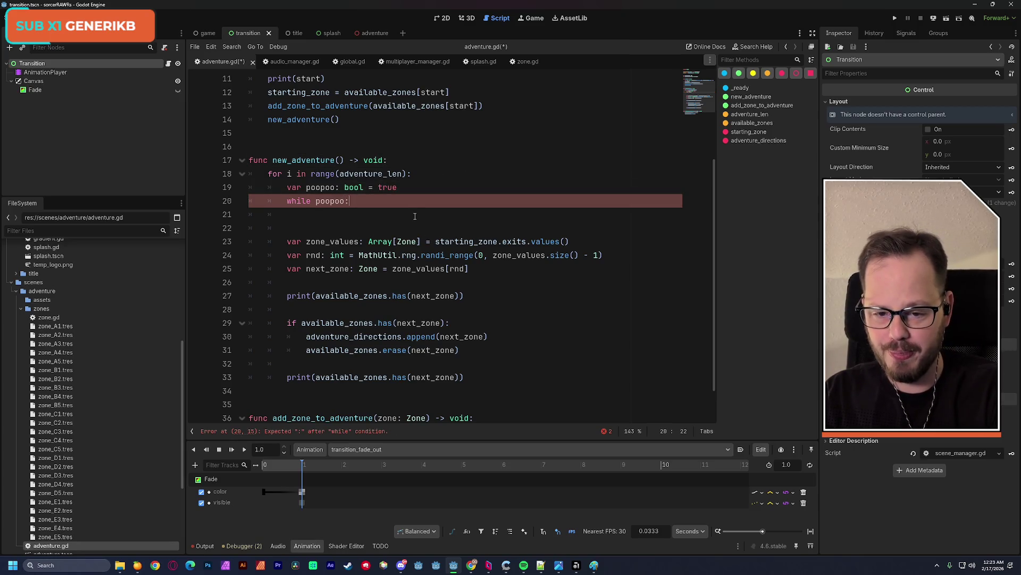
{"action": "key", "text": "Return"}
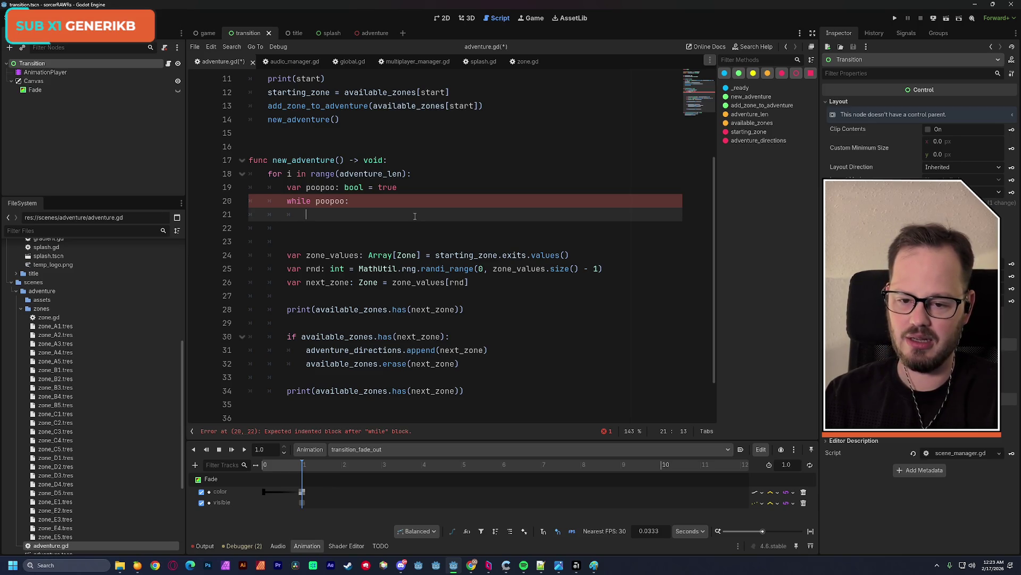
{"action": "type", "text": "pass"}
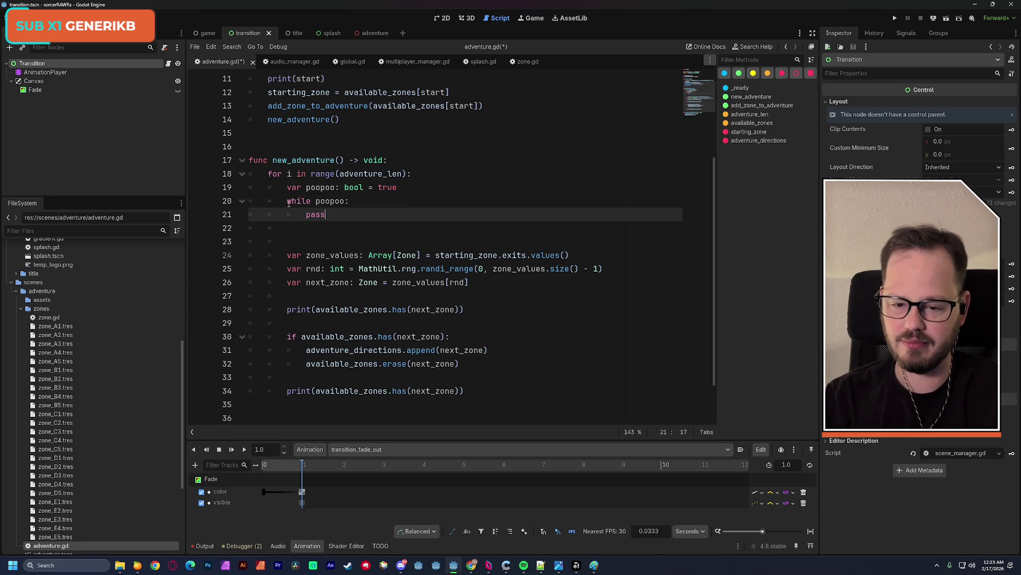
Add a blank line above the while loop and replace pass with poopoo = false.
{"action": "key", "text": "Up"}
{"action": "key", "text": "Home"}
{"action": "key", "text": "Return"}
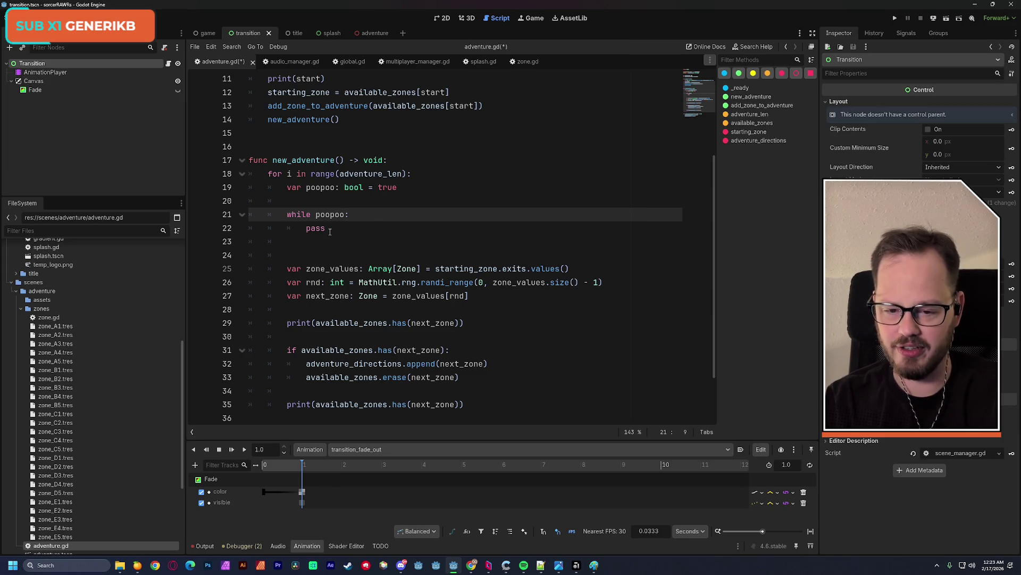
{"action": "double_click", "coordinate": [315, 228]}
{"action": "double_click", "coordinate": [321, 188]}
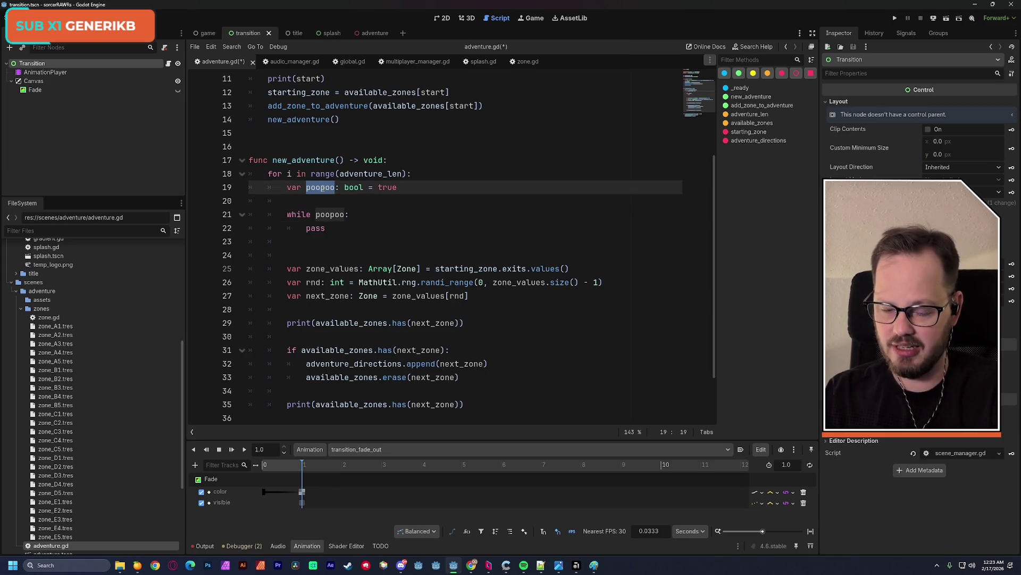
{"action": "key", "text": "ctrl+c"}
{"action": "double_click", "coordinate": [316, 228]}
{"action": "key", "text": "ctrl+v"}
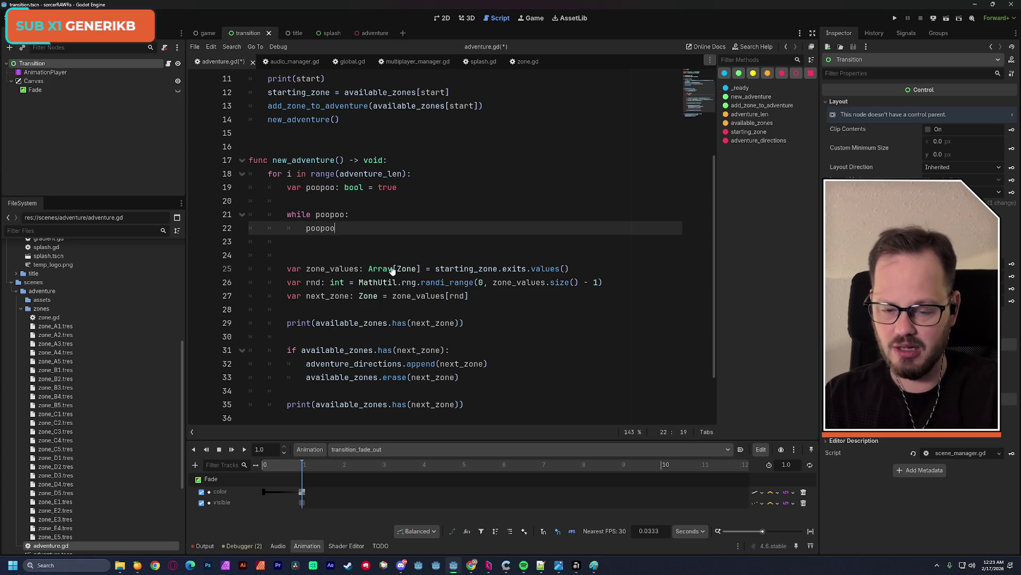
{"action": "type", "text": "= fal"}
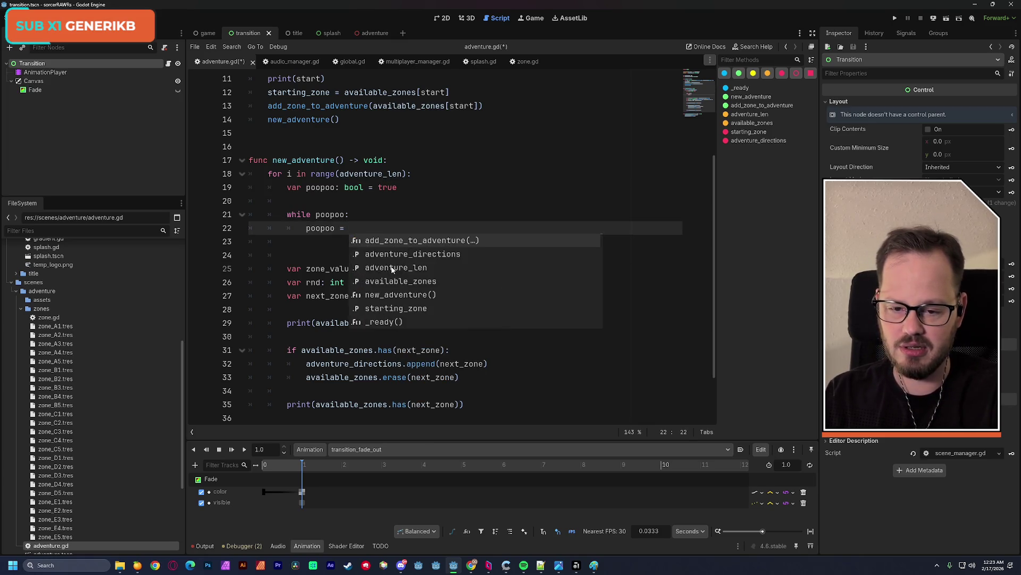
{"action": "key", "text": "Return"}
Review the poopoo occurrences, the for i in range header and the available_zones.has check.
{"action": "key", "text": "Up"}
{"action": "key", "text": "Up"}
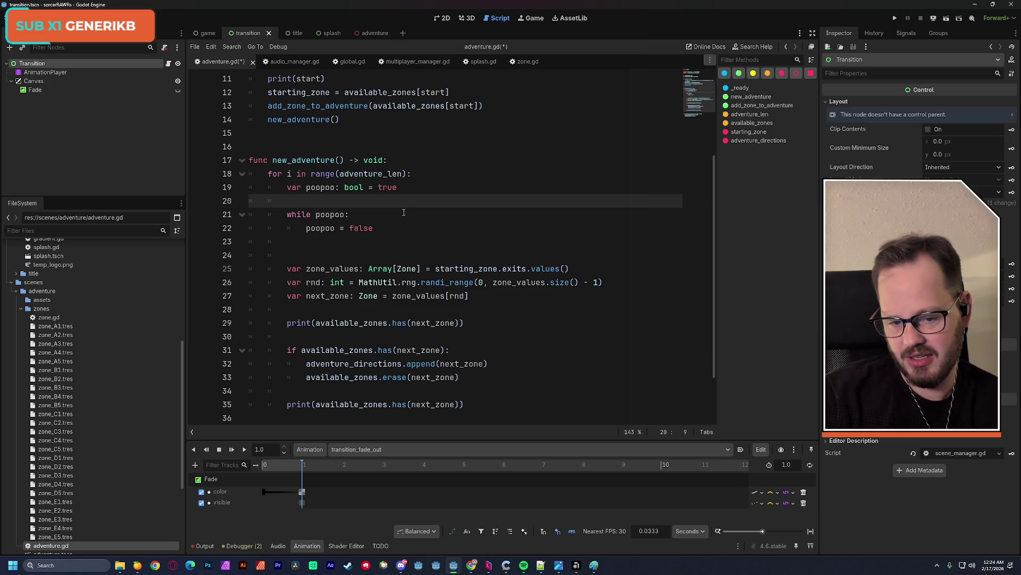
{"action": "scroll", "coordinate": [404, 217], "scroll_direction": "down", "scroll_amount": 1}
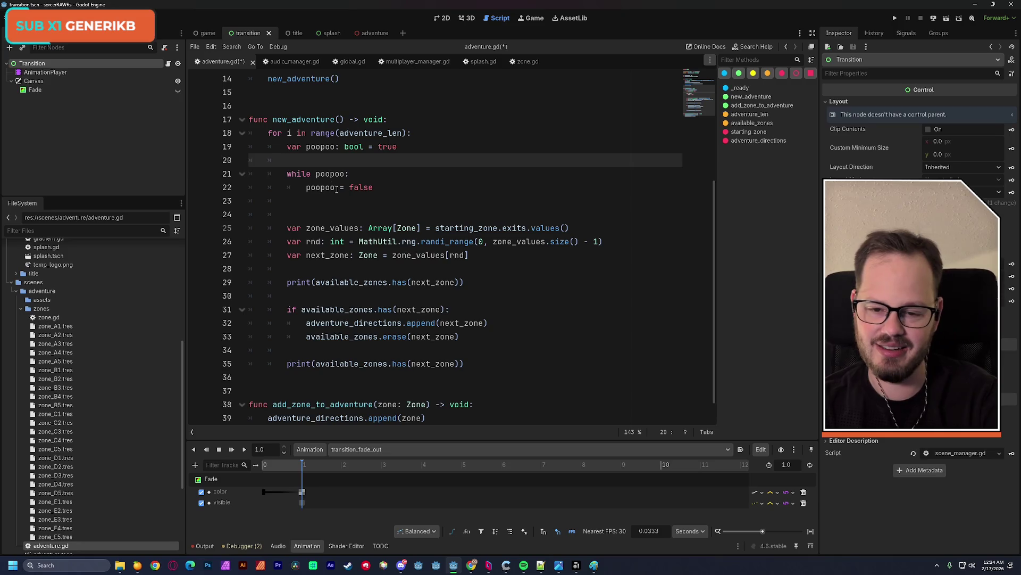
{"action": "key", "text": "F3"}
{"action": "key", "text": "F3"}
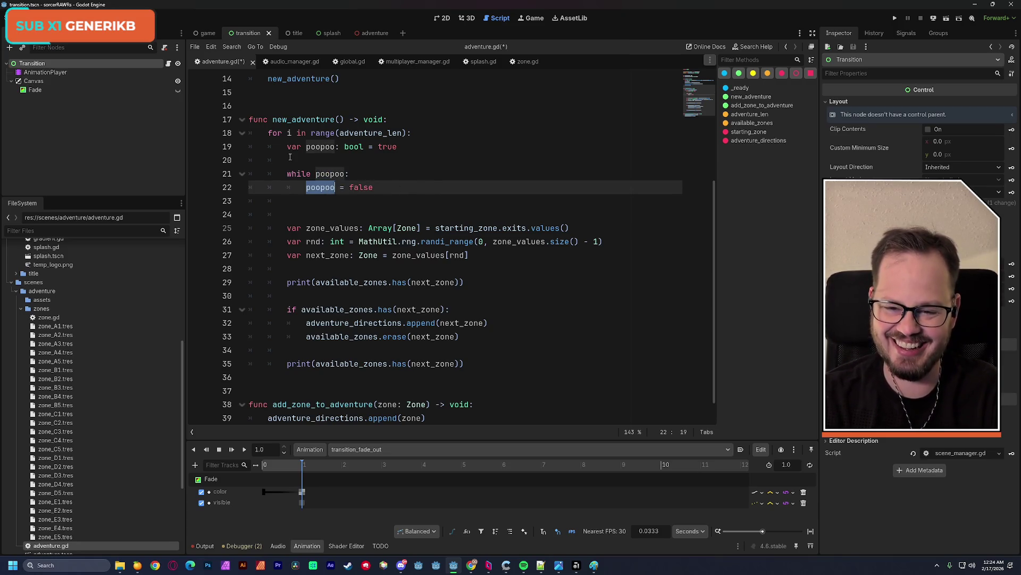
{"action": "mouse_move", "coordinate": [287, 147]}
{"action": "left_mouse_down"}
{"action": "mouse_move", "coordinate": [397, 149]}
{"action": "mouse_move", "coordinate": [402, 186]}
{"action": "left_mouse_up"}
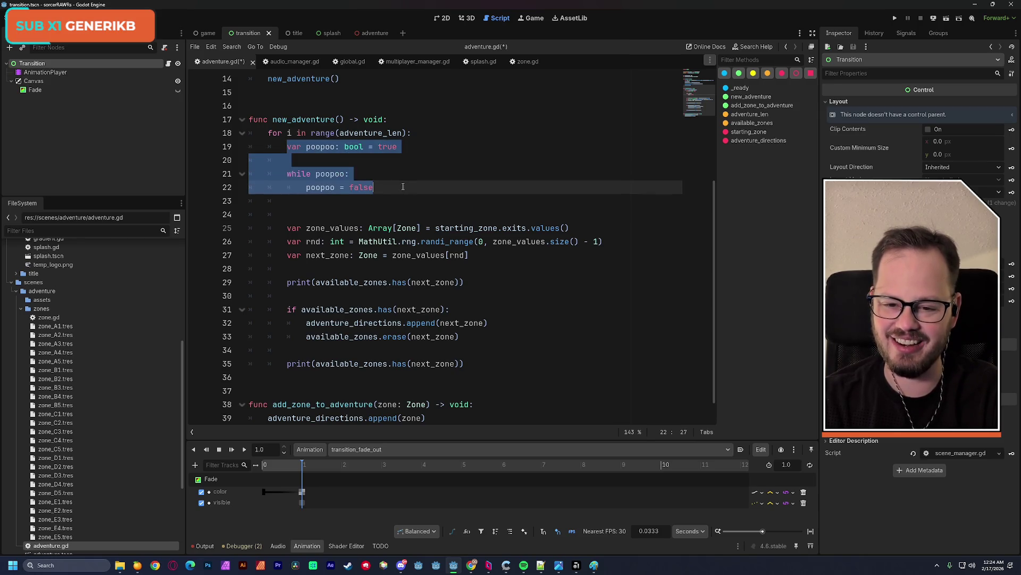
{"action": "left_click_drag", "start_coordinate": [269, 133], "coordinate": [351, 133]}
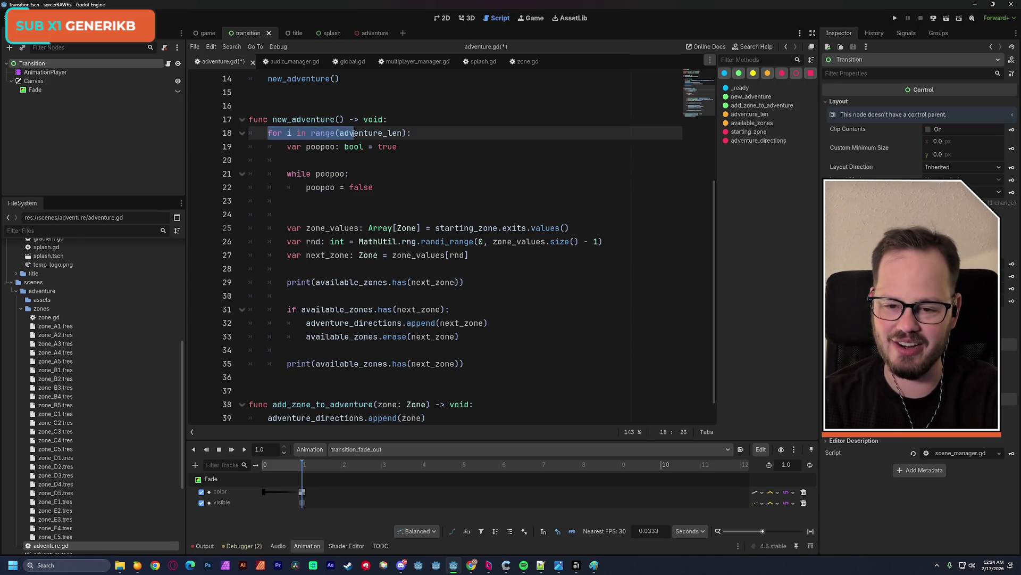
{"action": "double_click", "coordinate": [290, 133]}
{"action": "left_click", "coordinate": [375, 168]}
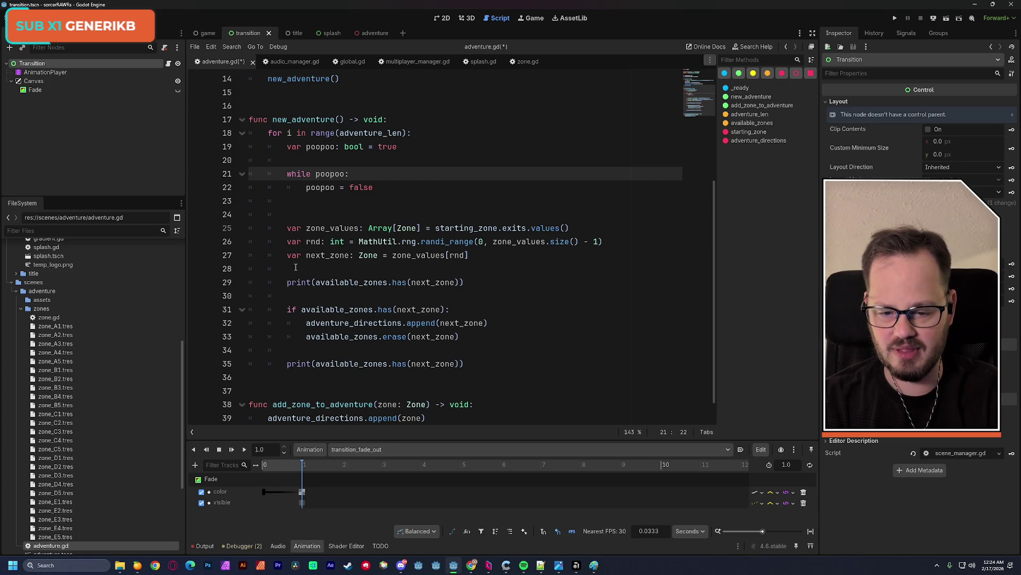
{"action": "double_click", "coordinate": [326, 309]}
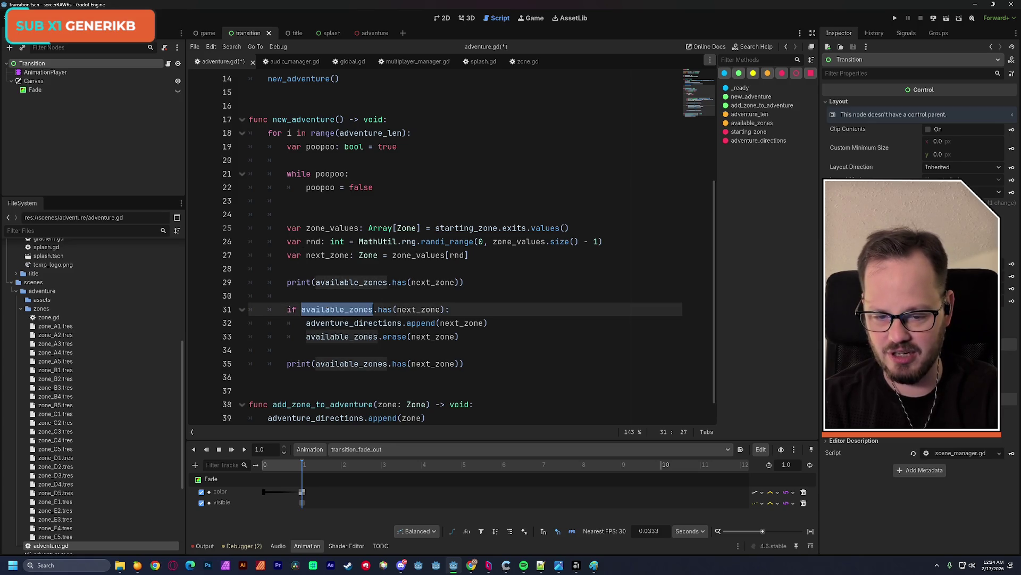
{"action": "key", "text": "shift+Right"}
{"action": "key", "text": "shift+Right"}
{"action": "key", "text": "shift+Right"}
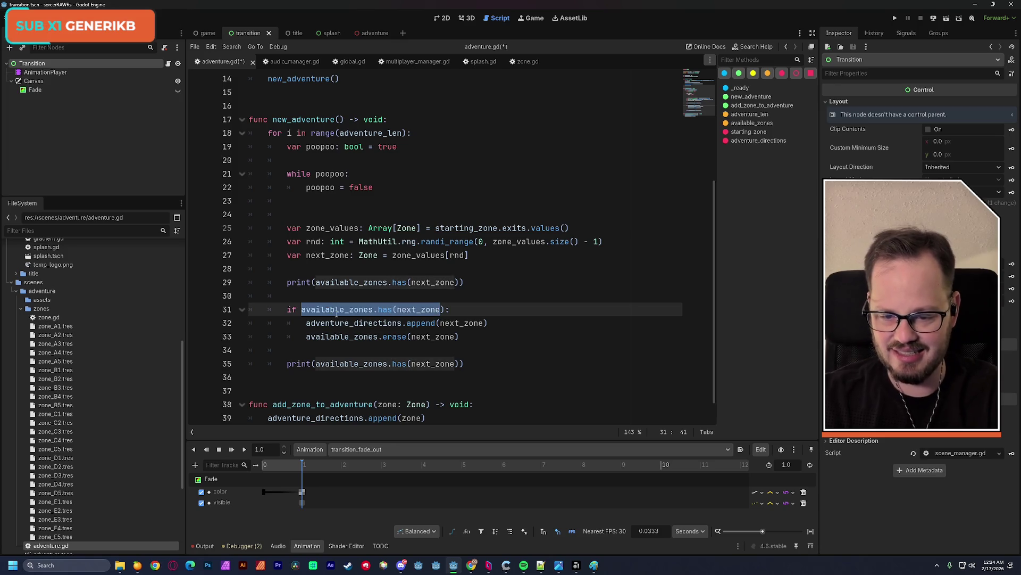
Move poopoo = false out of the loop body into the availability if block.
{"action": "left_click", "coordinate": [308, 323]}
{"action": "left_click_drag", "start_coordinate": [306, 188], "coordinate": [381, 187]}
{"action": "key", "text": "BackSpace"}
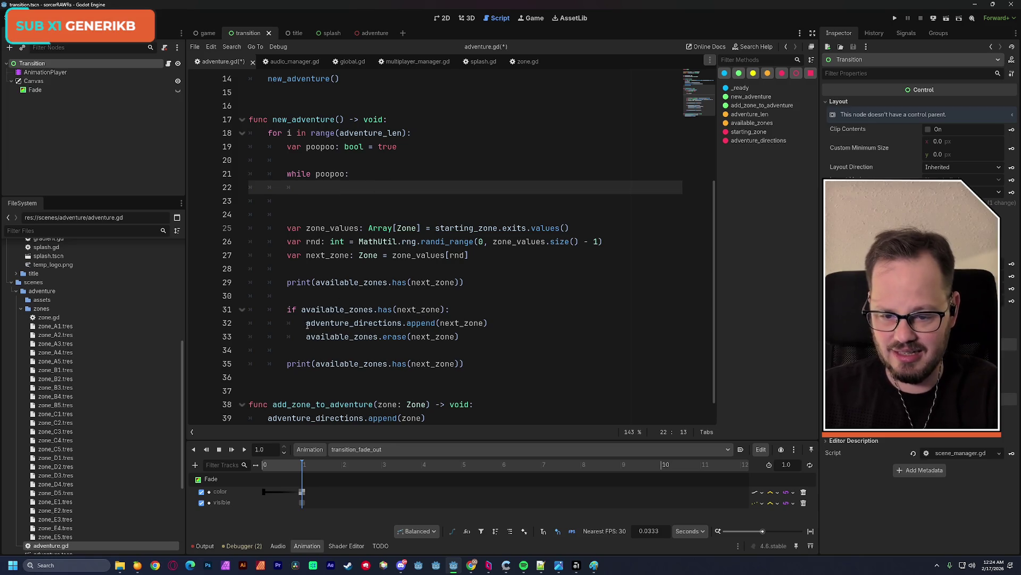
{"action": "left_click", "coordinate": [307, 324]}
{"action": "key", "text": "Return"}
{"action": "key", "text": "Up"}
{"action": "key", "text": "ctrl+v"}
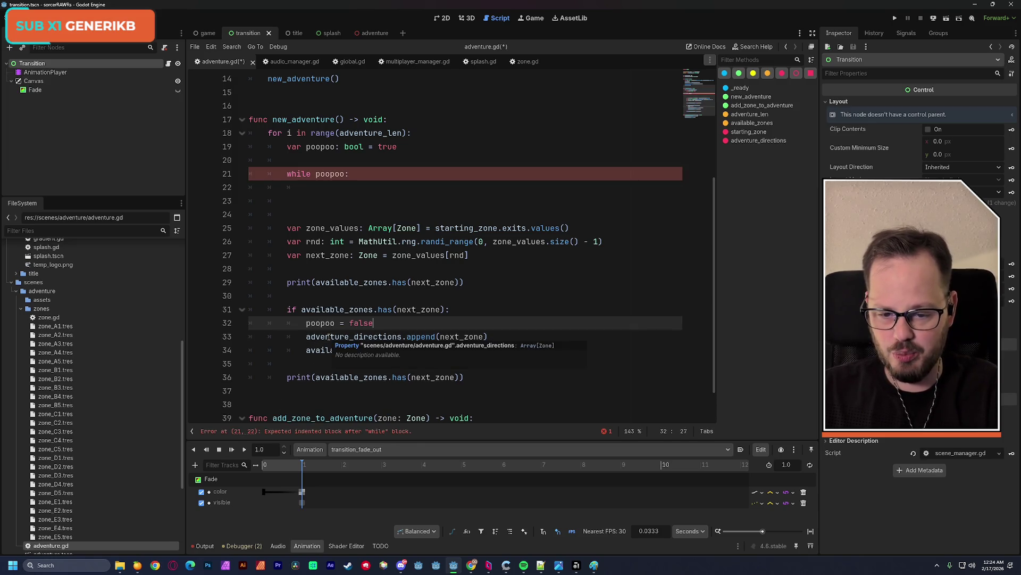
{"action": "left_click", "coordinate": [473, 293]}
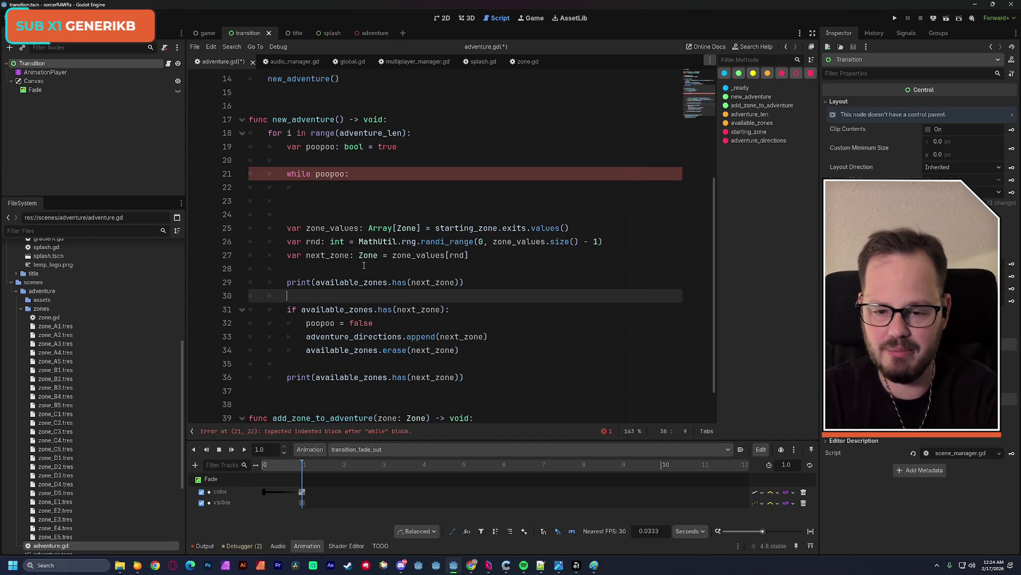
Indent the zone-picking lines and the print/if block under while, deleting the blank lines.
{"action": "left_click_drag", "start_coordinate": [250, 227], "coordinate": [476, 254]}
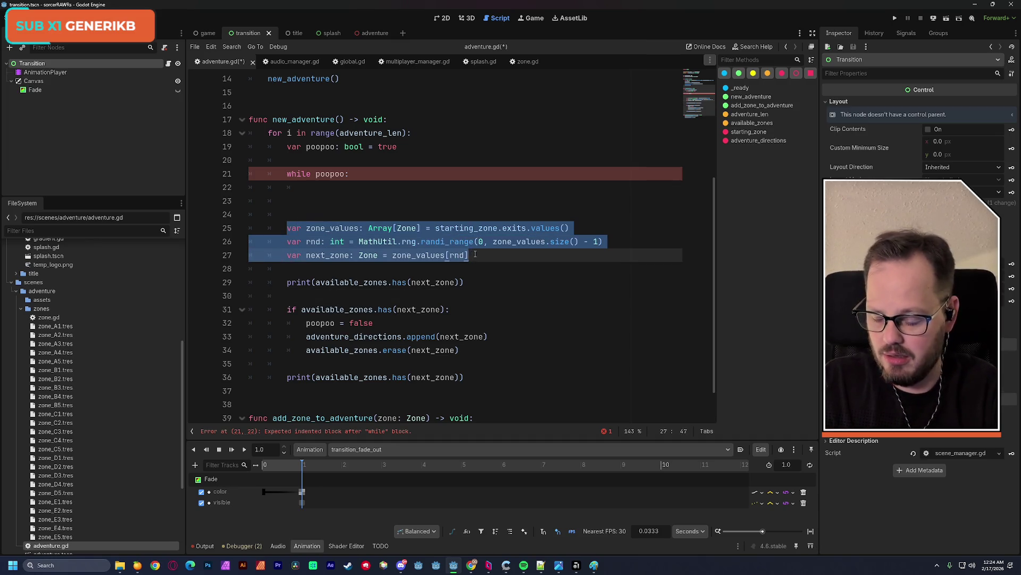
{"action": "key", "text": "Tab"}
{"action": "left_click", "coordinate": [344, 201]}
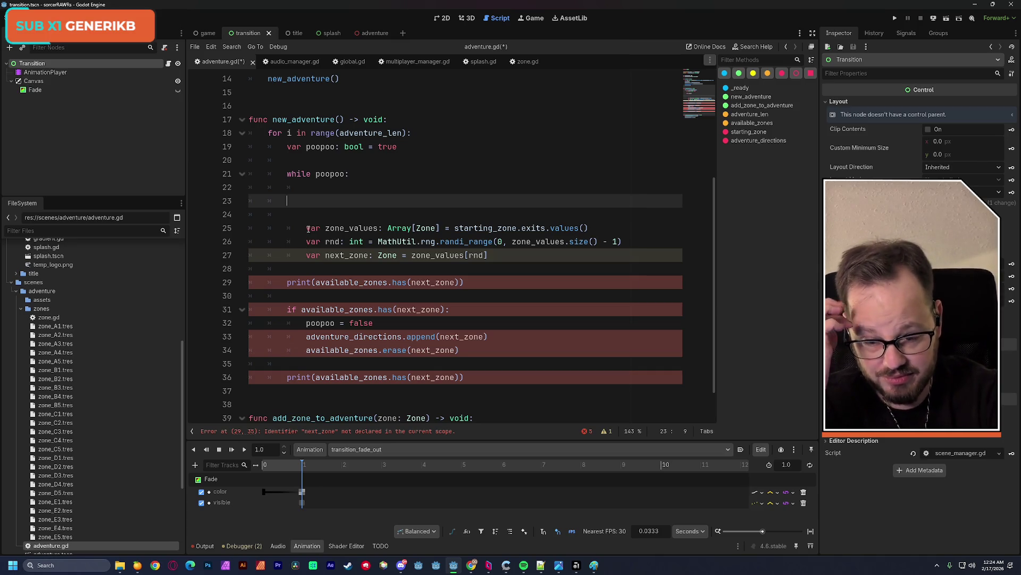
{"action": "mouse_move", "coordinate": [287, 284]}
{"action": "left_mouse_down"}
{"action": "mouse_move", "coordinate": [452, 311]}
{"action": "mouse_move", "coordinate": [463, 362]}
{"action": "mouse_move", "coordinate": [478, 374]}
{"action": "left_mouse_up"}
{"action": "key", "text": "Tab"}
{"action": "left_click", "coordinate": [415, 174]}
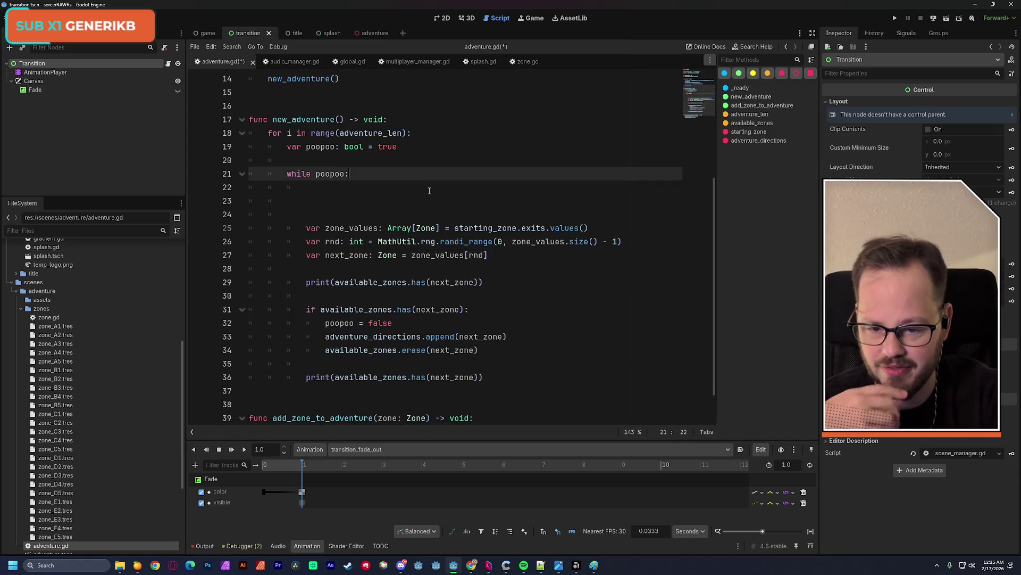
{"action": "left_click_drag", "start_coordinate": [397, 218], "coordinate": [232, 188]}
{"action": "key", "text": "BackSpace"}
{"action": "key", "text": "BackSpace"}
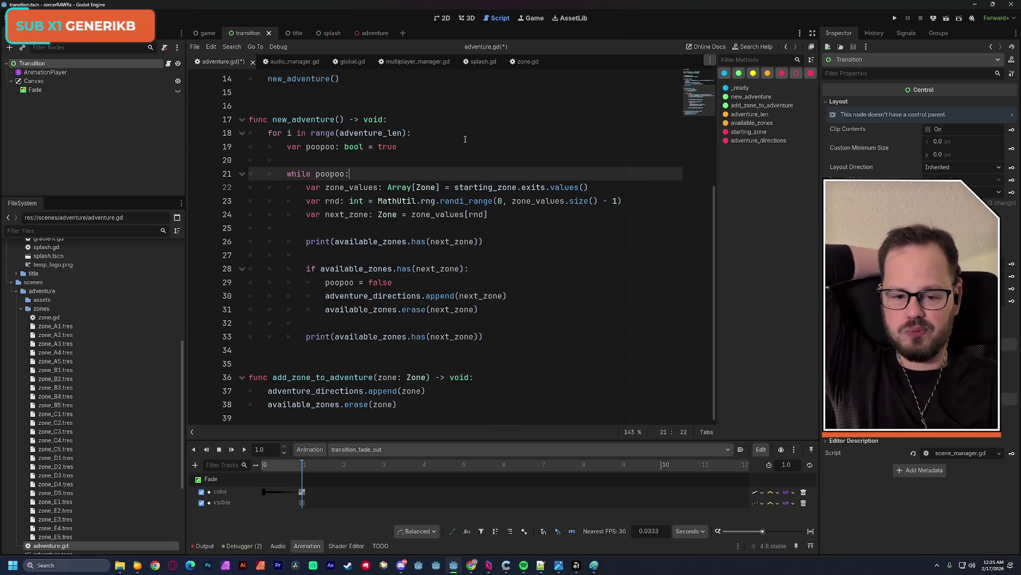
Review starting_zone and adventure_directions, then restore the 'var current_location: Zone =' line in the for loop.
{"action": "double_click", "coordinate": [485, 188]}
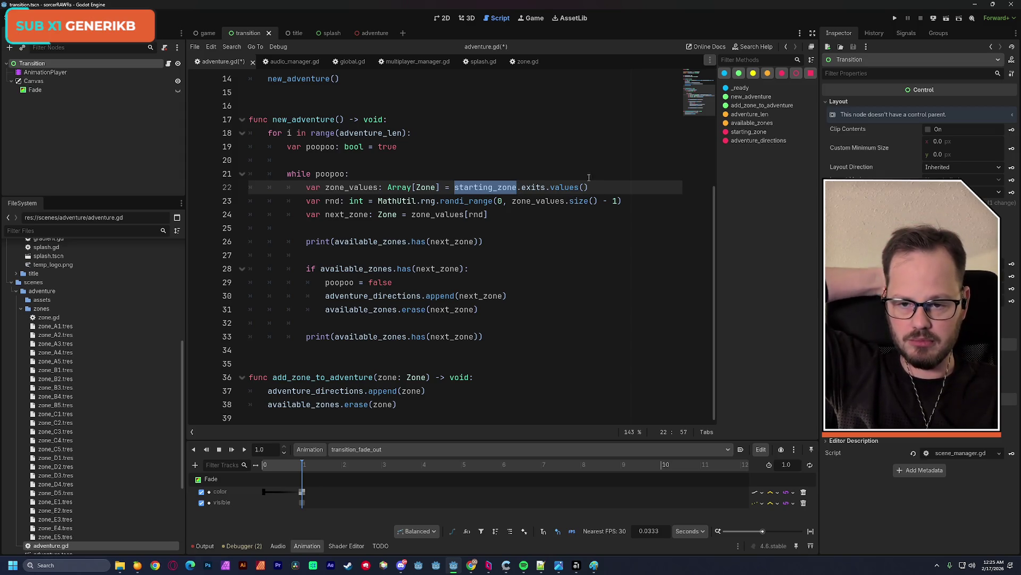
{"action": "scroll", "coordinate": [595, 172], "scroll_direction": "up", "scroll_amount": 2}
{"action": "scroll", "coordinate": [568, 203], "scroll_direction": "up", "scroll_amount": 2}
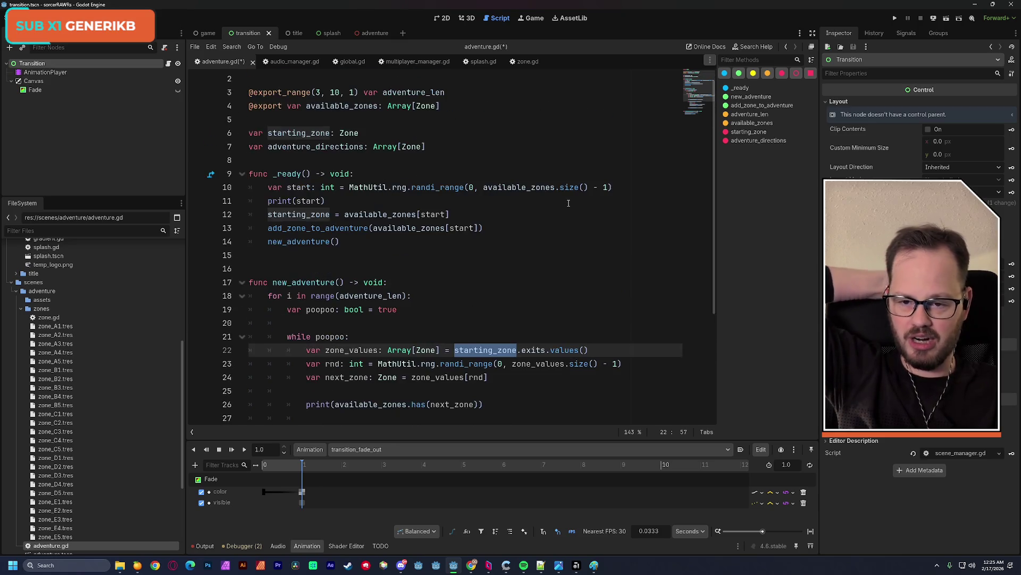
{"action": "scroll", "coordinate": [576, 199], "scroll_direction": "down", "scroll_amount": 1}
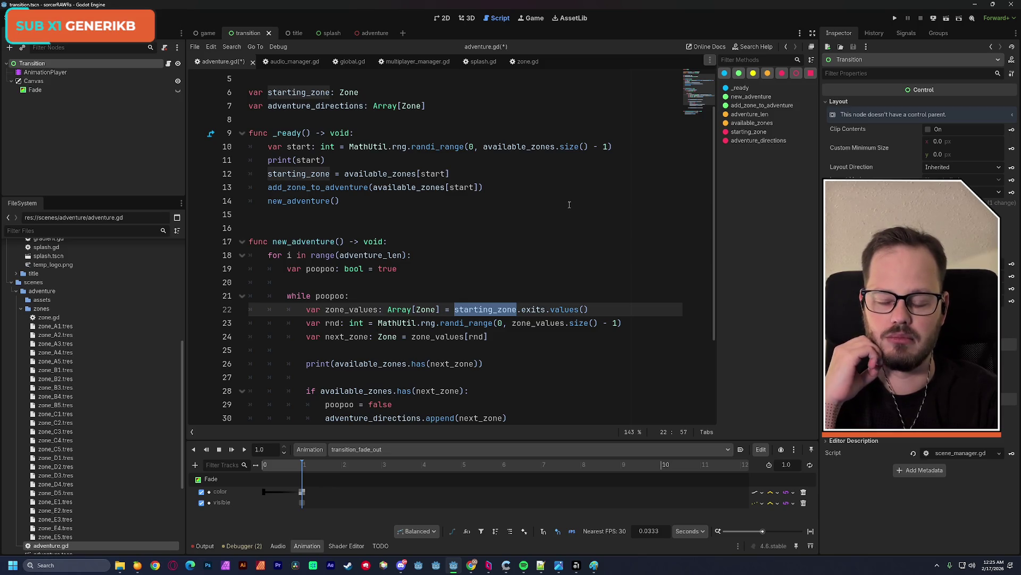
{"action": "scroll", "coordinate": [569, 204], "scroll_direction": "up", "scroll_amount": 1}
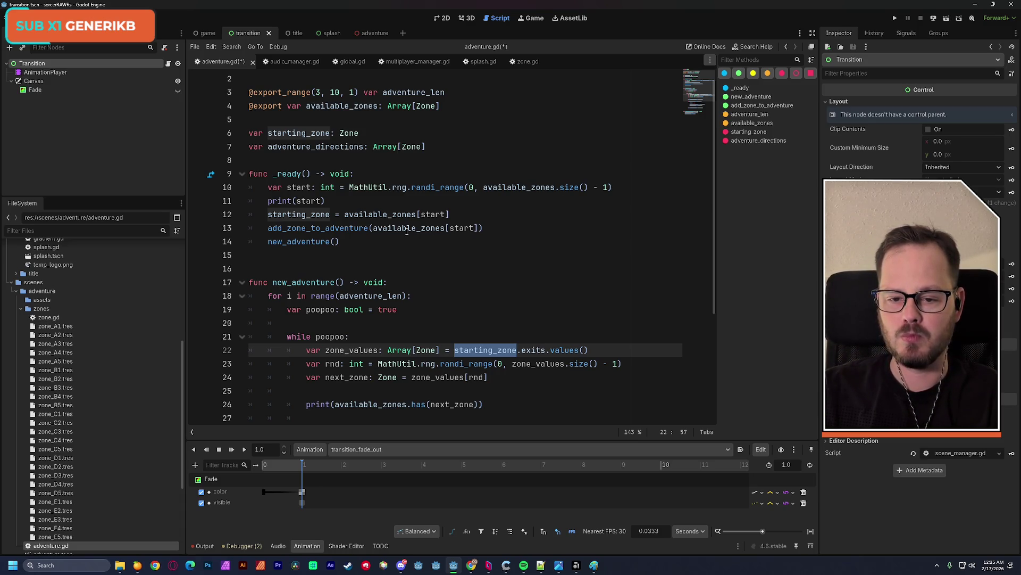
{"action": "double_click", "coordinate": [315, 146]}
{"action": "key", "text": "ctrl+c"}
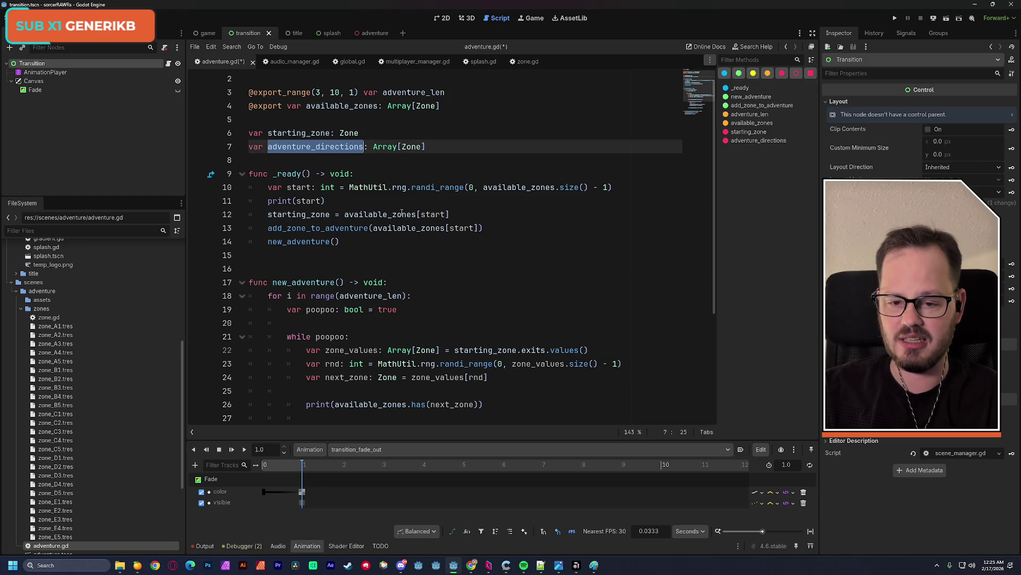
{"action": "scroll", "coordinate": [455, 296], "scroll_direction": "down", "scroll_amount": 2}
{"action": "scroll", "coordinate": [455, 296], "scroll_direction": "down", "scroll_amount": 2}
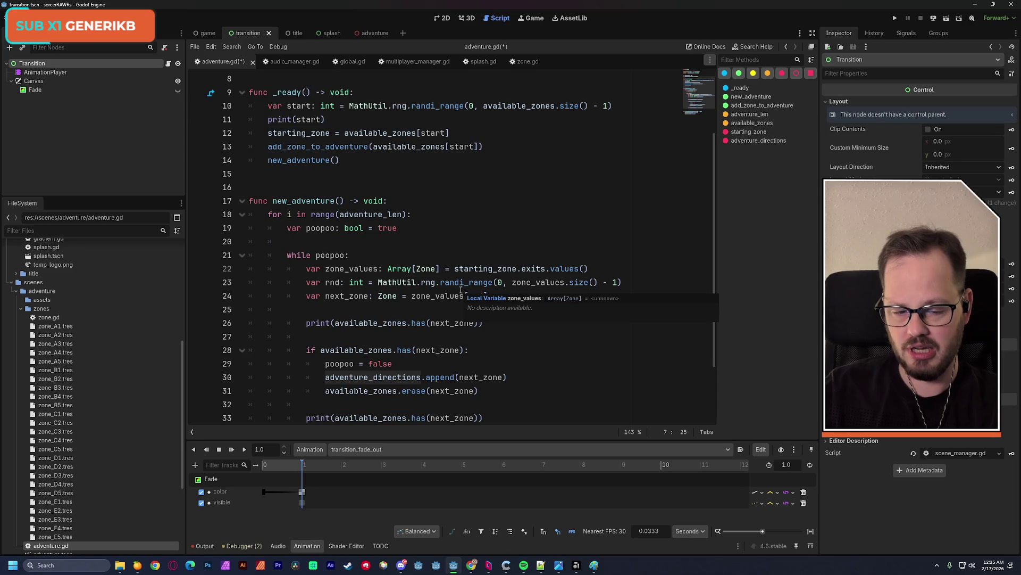
{"action": "scroll", "coordinate": [419, 283], "scroll_direction": "down", "scroll_amount": 1}
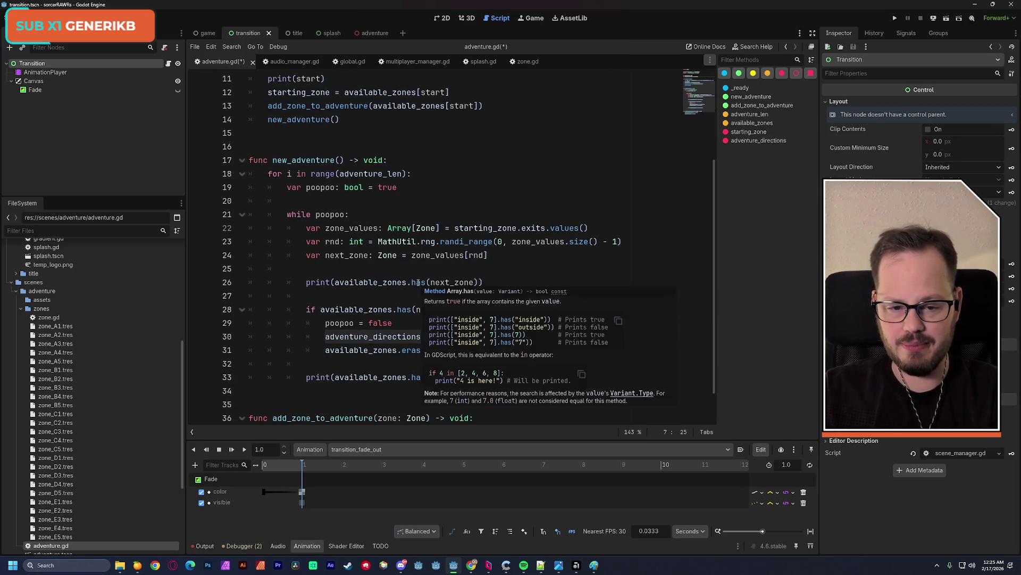
{"action": "scroll", "coordinate": [418, 283], "scroll_direction": "up", "scroll_amount": 2}
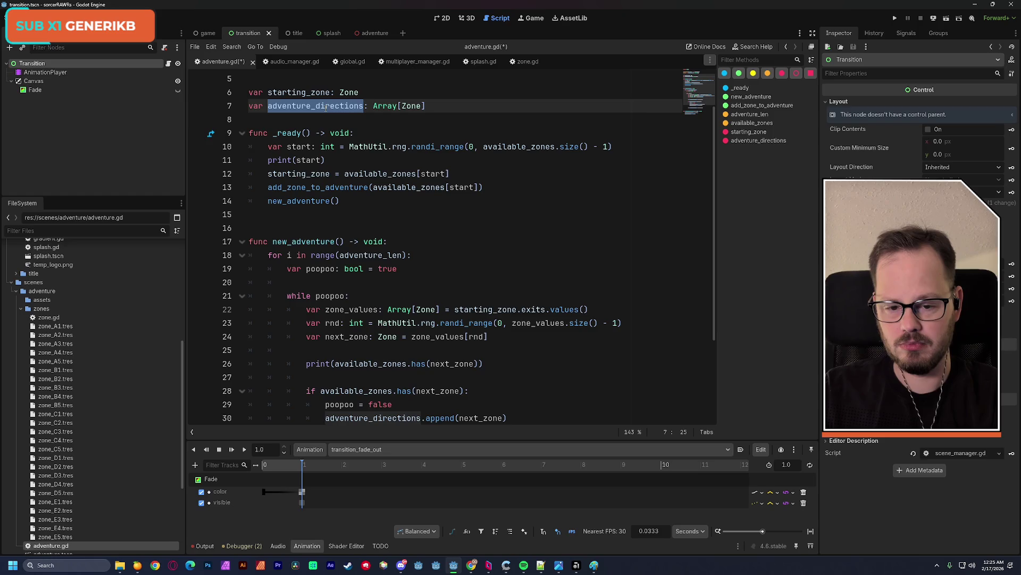
{"action": "key", "text": "ctrl+z"}
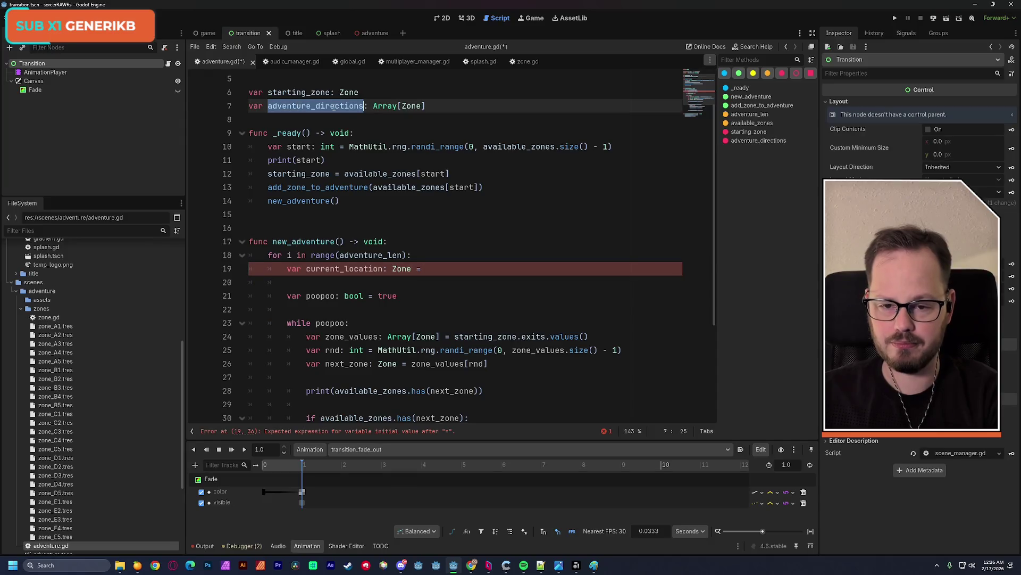
Assign current_location the value adventure_directions[adventure_directions.size() - 1].
{"action": "left_click", "coordinate": [425, 268]}
{"action": "key", "text": "ctrl+v"}
{"action": "type", "text": "["}
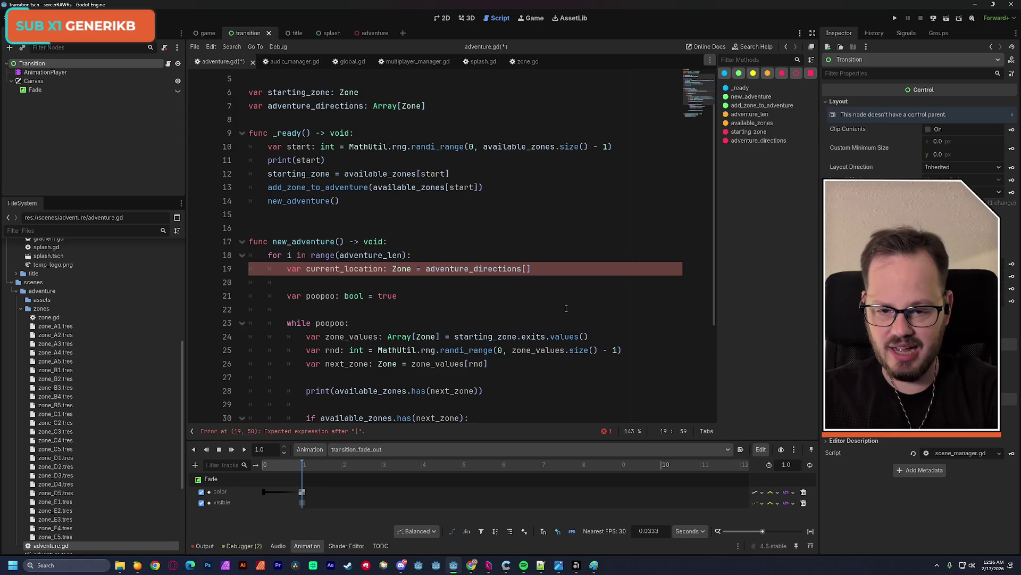
{"action": "double_click", "coordinate": [509, 270]}
{"action": "key", "text": "ctrl+c"}
{"action": "left_click", "coordinate": [528, 268]}
{"action": "key", "text": "ctrl+v"}
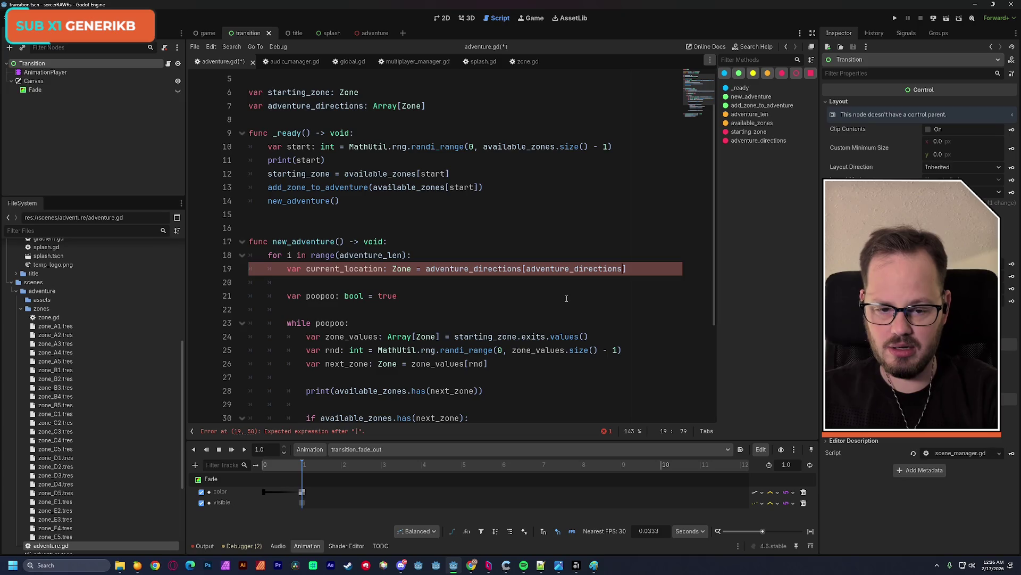
{"action": "type", "text": ".size()"}
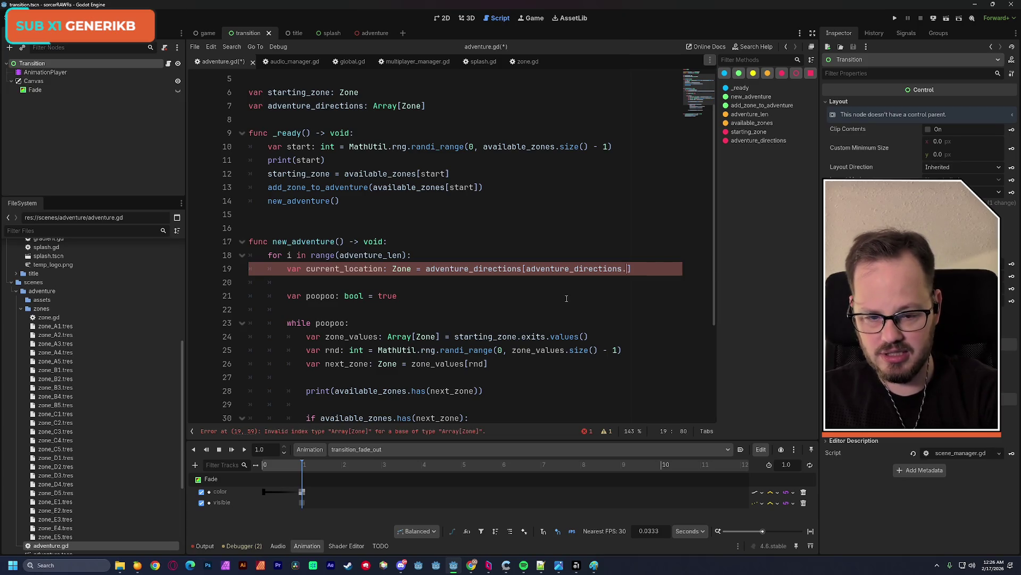
{"action": "type", "text": " - 1"}
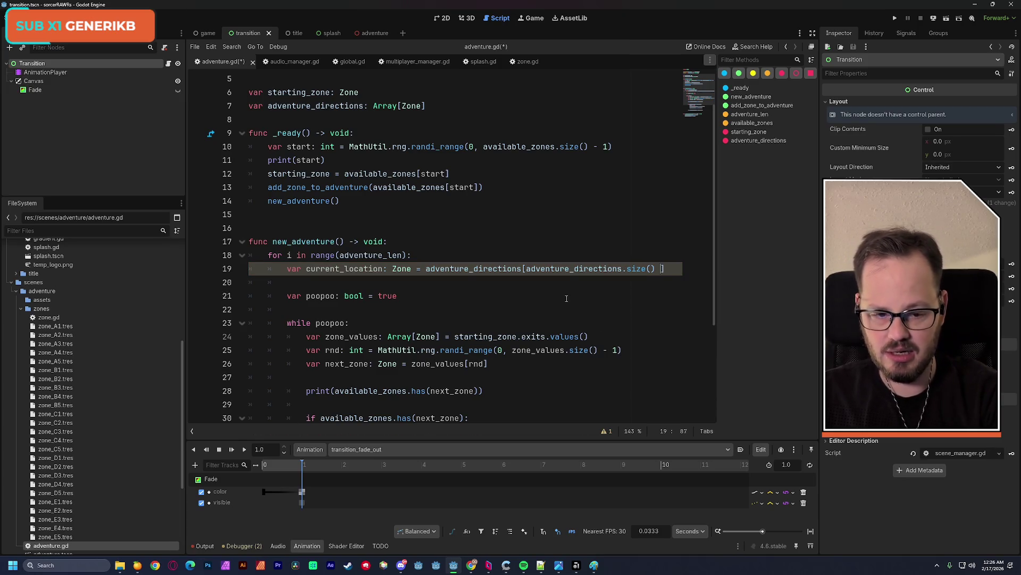
{"action": "left_click", "coordinate": [466, 245]}
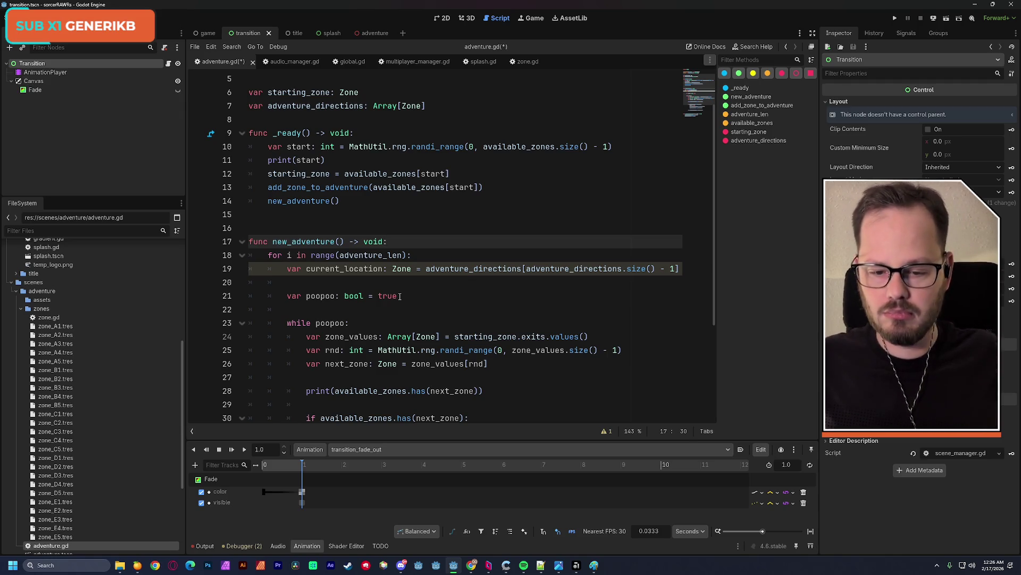
{"action": "scroll", "coordinate": [338, 296], "scroll_direction": "down", "scroll_amount": 1}
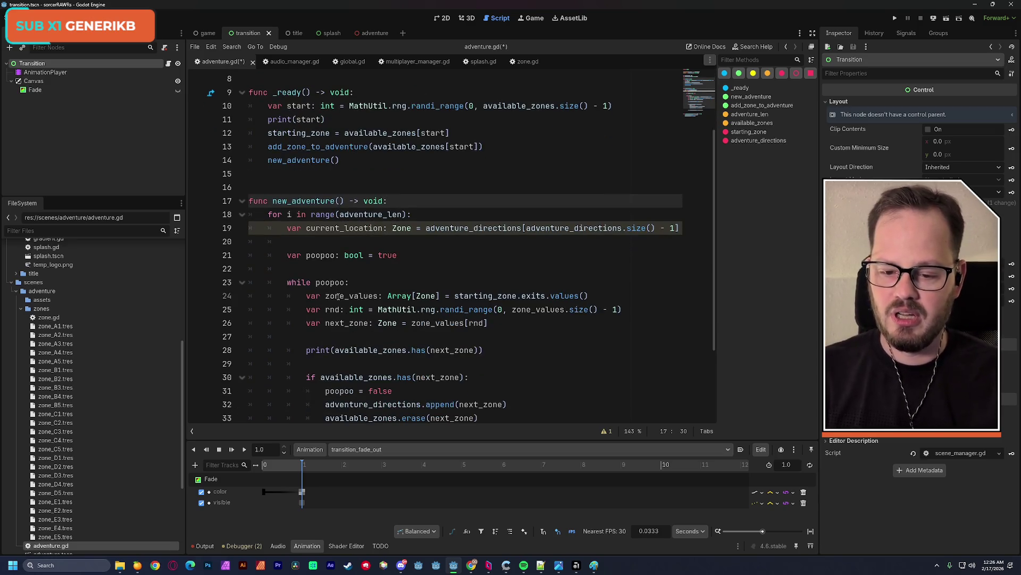
Rename poopoo to cont in the declaration, the while condition and the reset line.
{"action": "double_click", "coordinate": [320, 255]}
{"action": "type", "text": "continue"}
{"action": "key", "text": "BackSpace"}
{"action": "key", "text": "BackSpace"}
{"action": "key", "text": "BackSpace"}
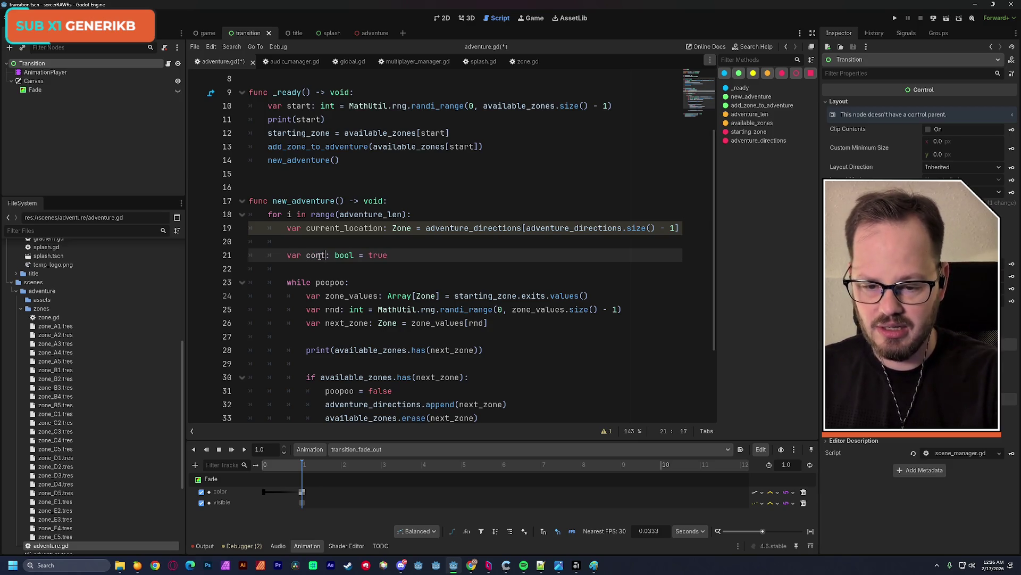
{"action": "left_click", "coordinate": [318, 256]}
{"action": "double_click", "coordinate": [318, 255]}
{"action": "key", "text": "ctrl+c"}
{"action": "double_click", "coordinate": [331, 283]}
{"action": "key", "text": "ctrl+v"}
{"action": "double_click", "coordinate": [343, 391]}
{"action": "key", "text": "ctrl+v"}
Delete the blank line so the cont declaration sits directly under current_location.
{"action": "left_click", "coordinate": [411, 269]}
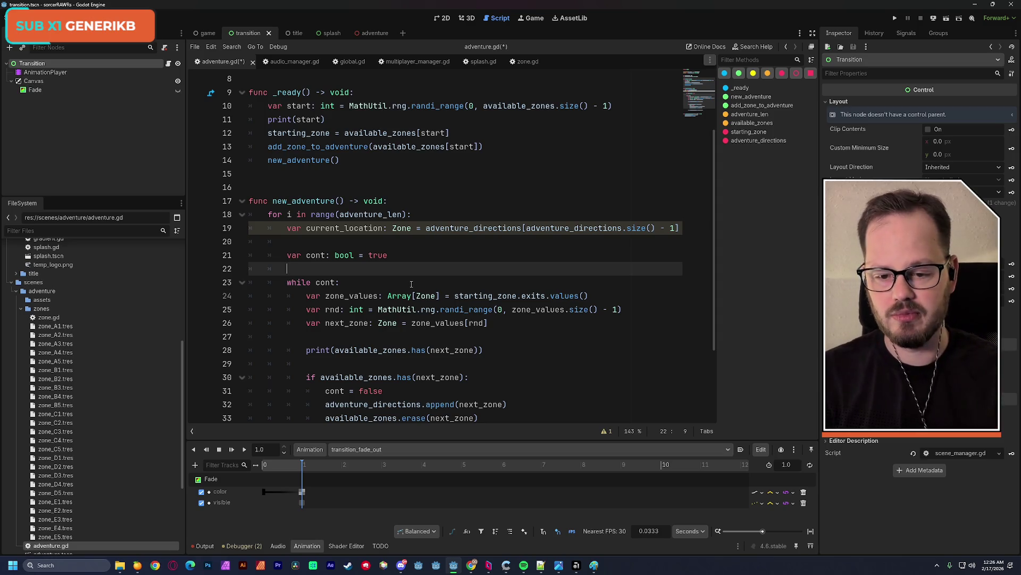
{"action": "key", "text": "Up"}
{"action": "key", "text": "Up"}
{"action": "key", "text": "BackSpace"}
{"action": "key", "text": "BackSpace"}
{"action": "key", "text": "BackSpace"}
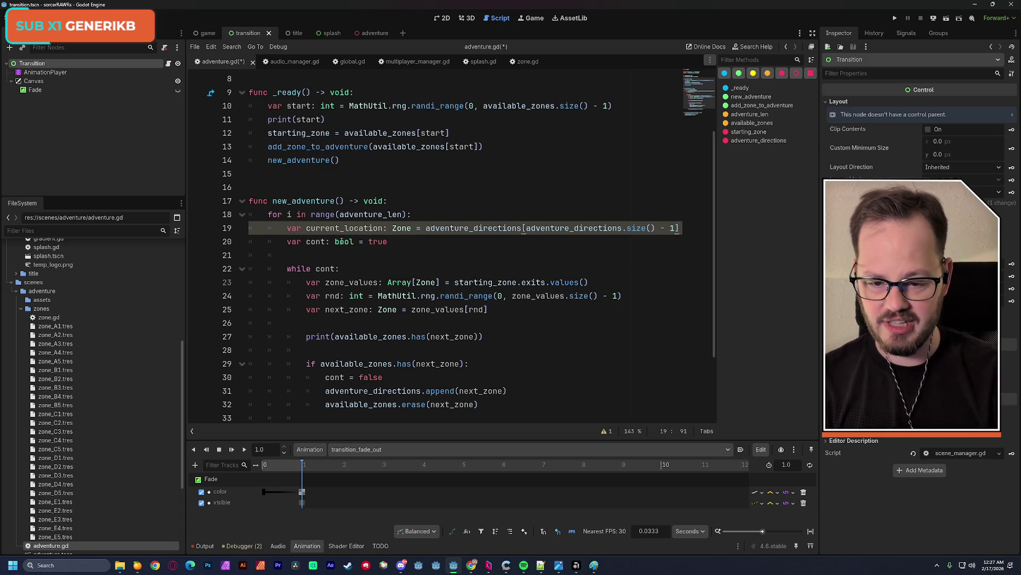
{"action": "double_click", "coordinate": [353, 228]}
{"action": "scroll", "coordinate": [372, 266], "scroll_direction": "down", "scroll_amount": 2}
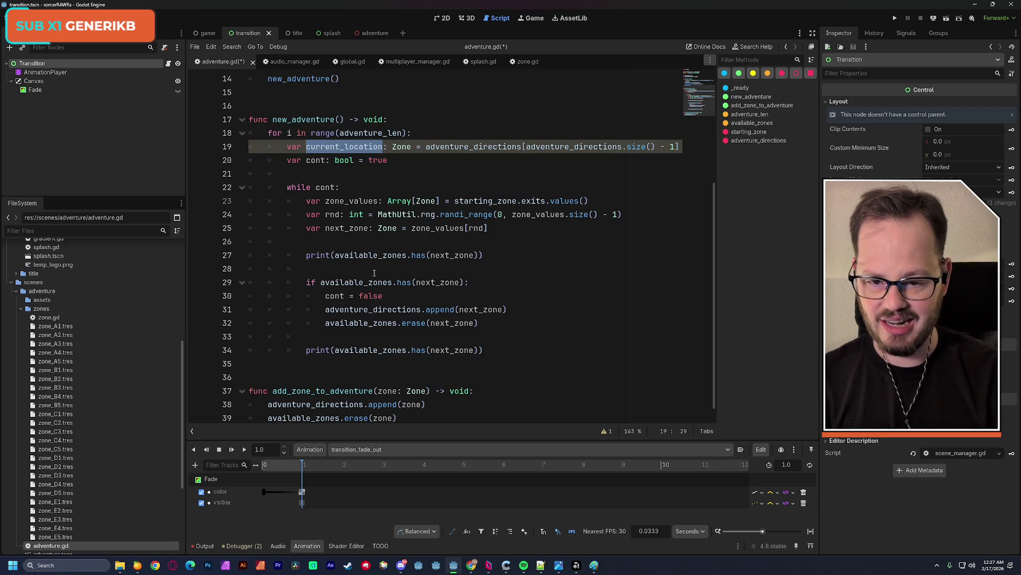
Review adventure_directions and the current_location declaration on line 19.
{"action": "scroll", "coordinate": [374, 272], "scroll_direction": "up", "scroll_amount": 1}
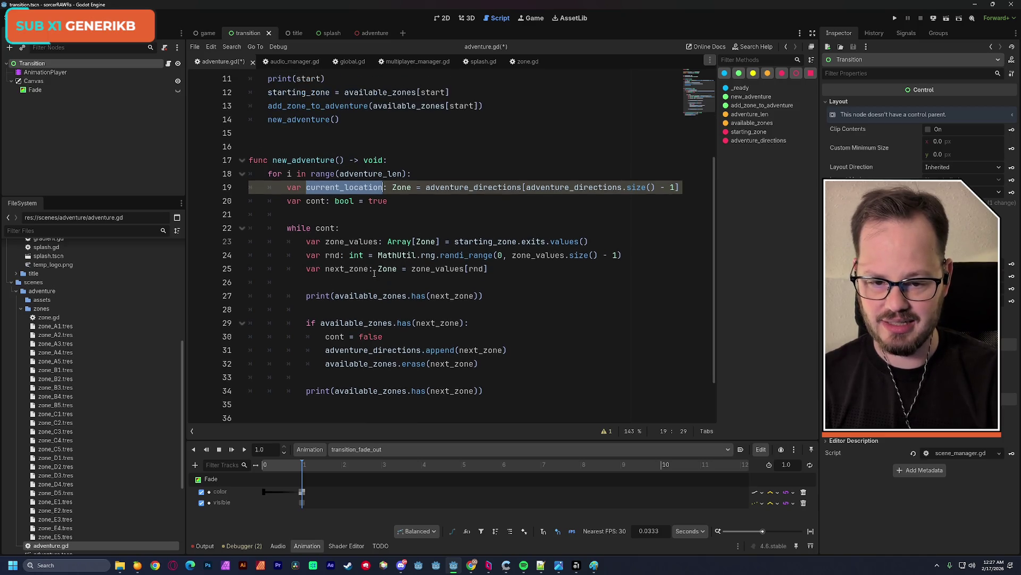
{"action": "double_click", "coordinate": [448, 188]}
{"action": "scroll", "coordinate": [448, 222], "scroll_direction": "down", "scroll_amount": 2}
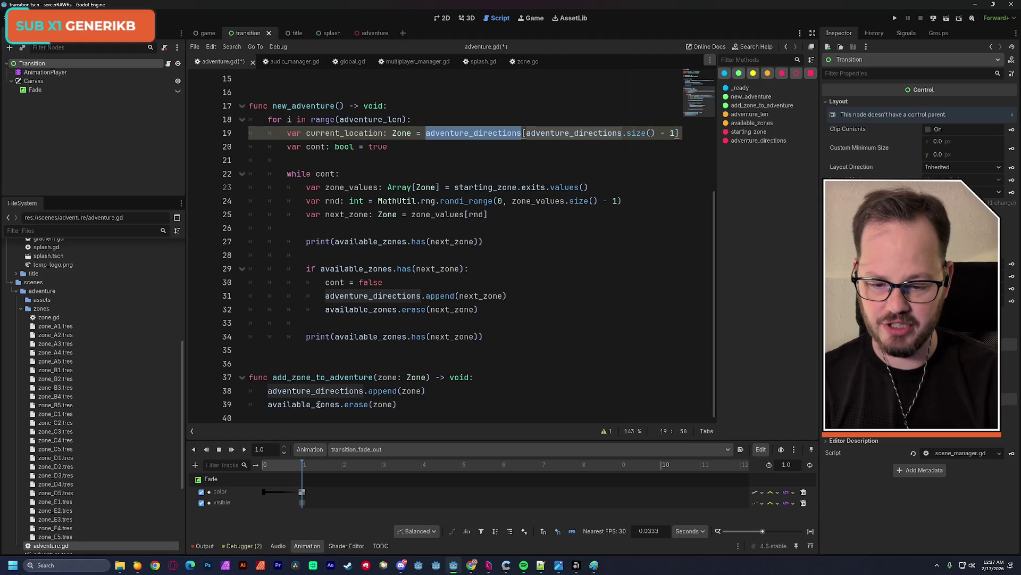
{"action": "scroll", "coordinate": [479, 365], "scroll_direction": "up", "scroll_amount": 3}
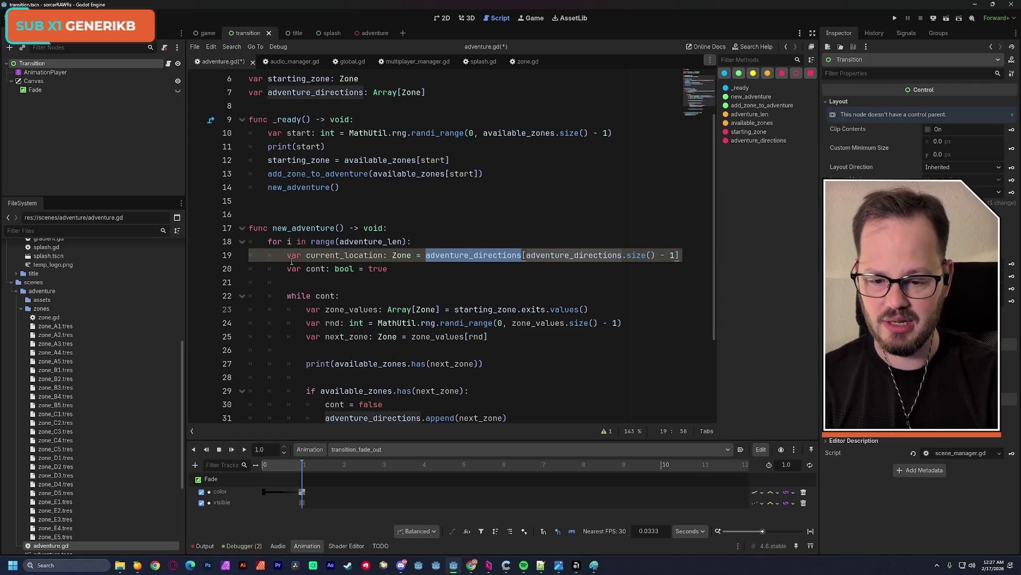
{"action": "mouse_move", "coordinate": [287, 255]}
{"action": "left_mouse_down"}
{"action": "mouse_move", "coordinate": [422, 255]}
{"action": "mouse_move", "coordinate": [384, 256]}
{"action": "left_mouse_up"}
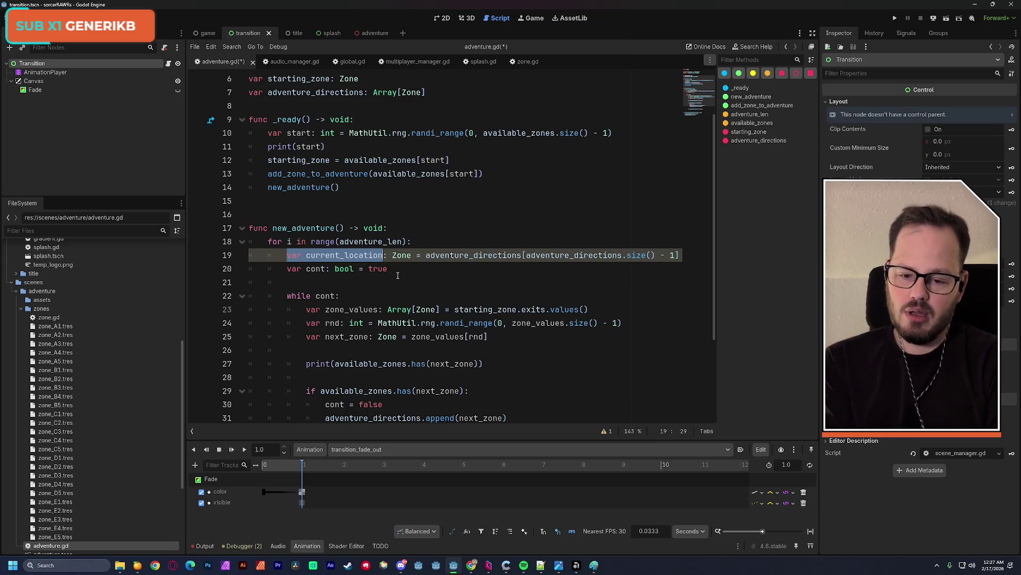
{"action": "scroll", "coordinate": [407, 269], "scroll_direction": "down", "scroll_amount": 2}
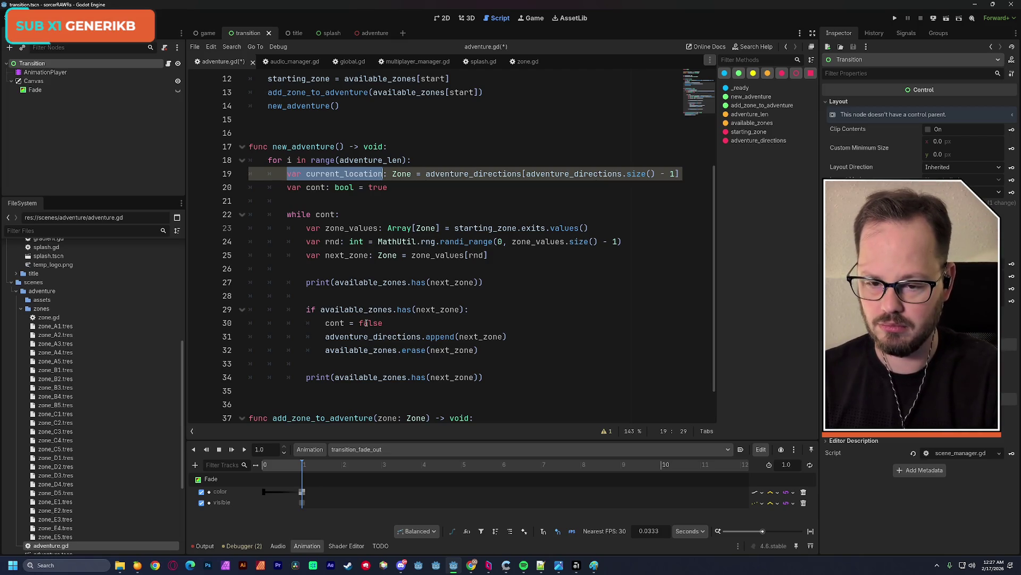
Delete the trailing print(available_zones.has(next_zone)) line plus leftover indentation and blank lines.
{"action": "triple_click", "coordinate": [502, 377]}
{"action": "key", "text": "BackSpace"}
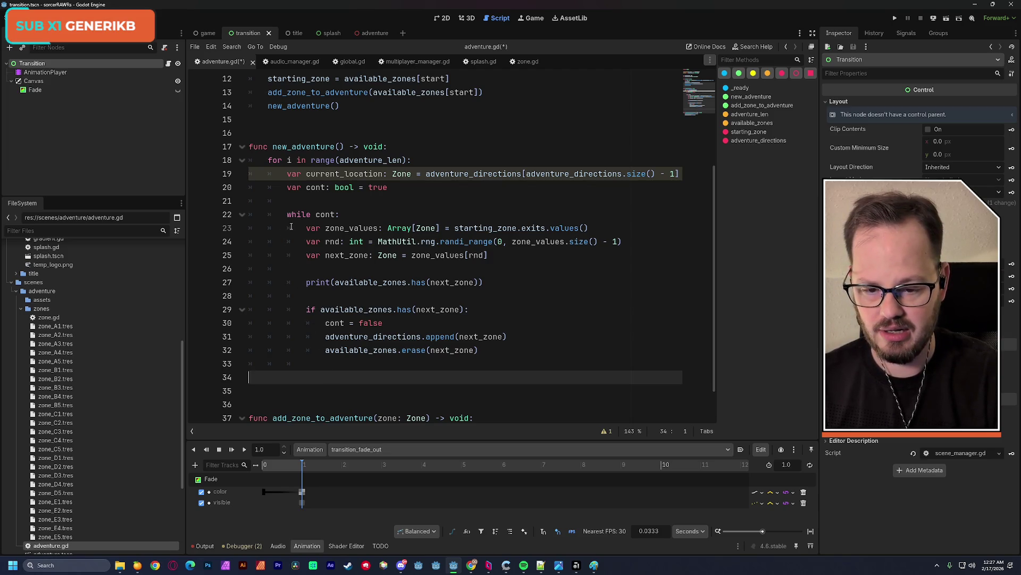
{"action": "left_click", "coordinate": [305, 364]}
{"action": "key", "text": "shift+Home"}
{"action": "key", "text": "BackSpace"}
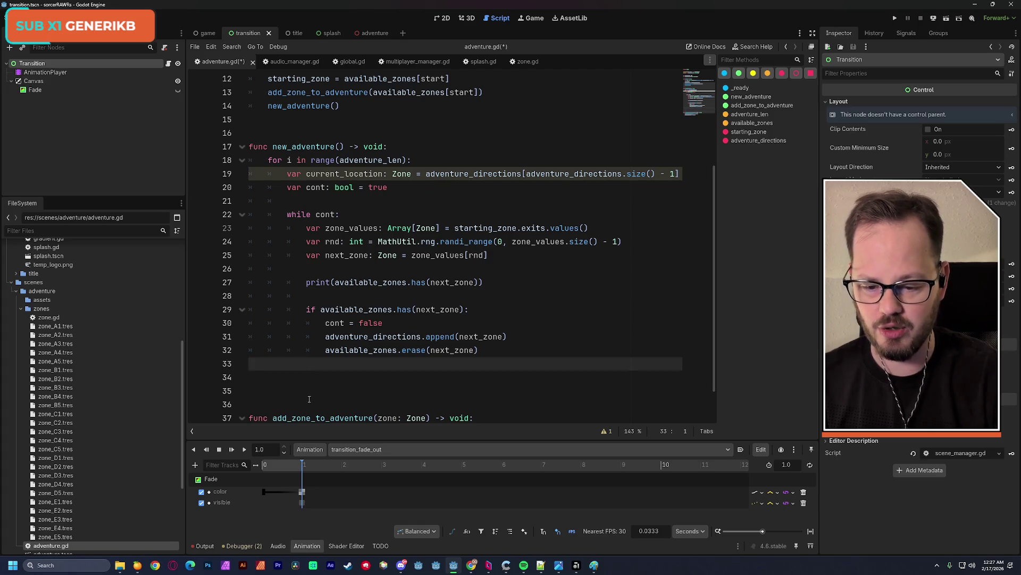
{"action": "left_click", "coordinate": [309, 399]}
{"action": "key", "text": "BackSpace"}
{"action": "key", "text": "BackSpace"}
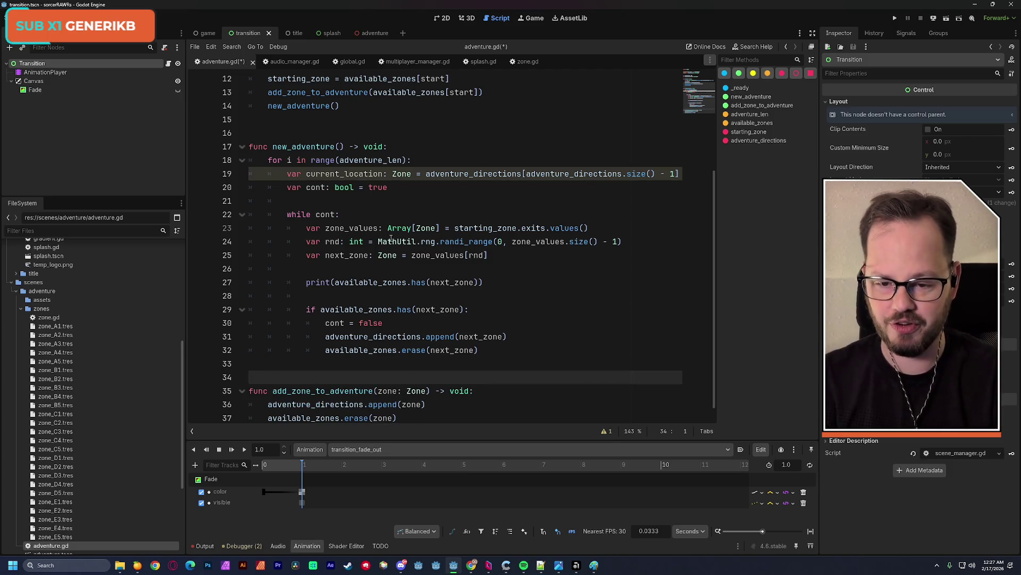
{"action": "left_click", "coordinate": [397, 207]}
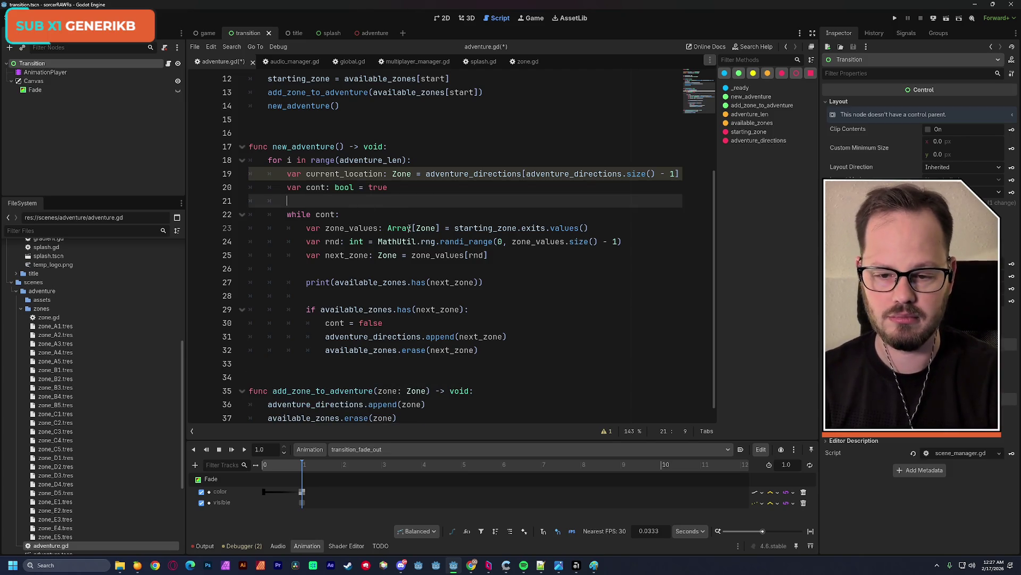
{"action": "double_click", "coordinate": [343, 174]}
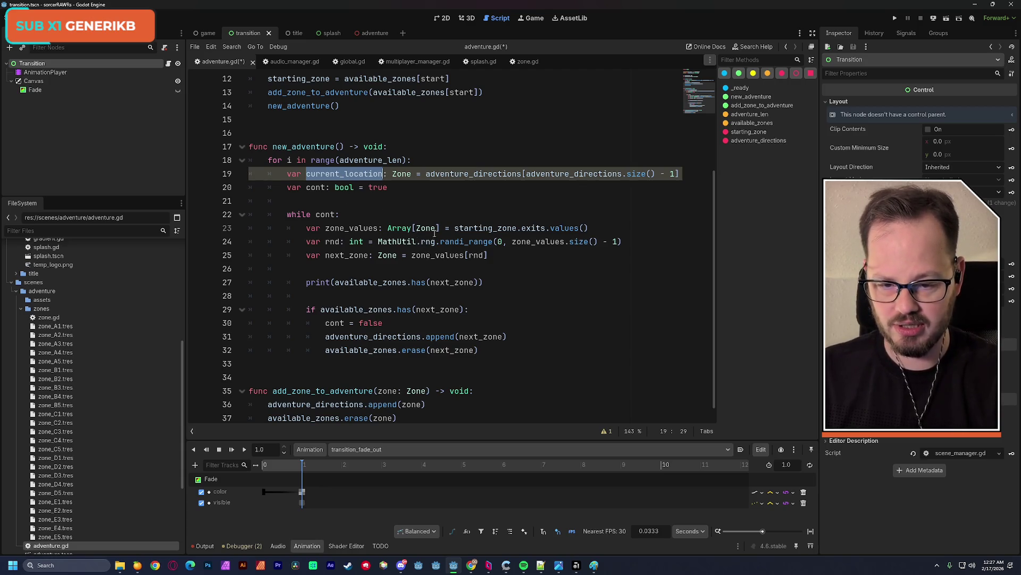
{"action": "double_click", "coordinate": [465, 229]}
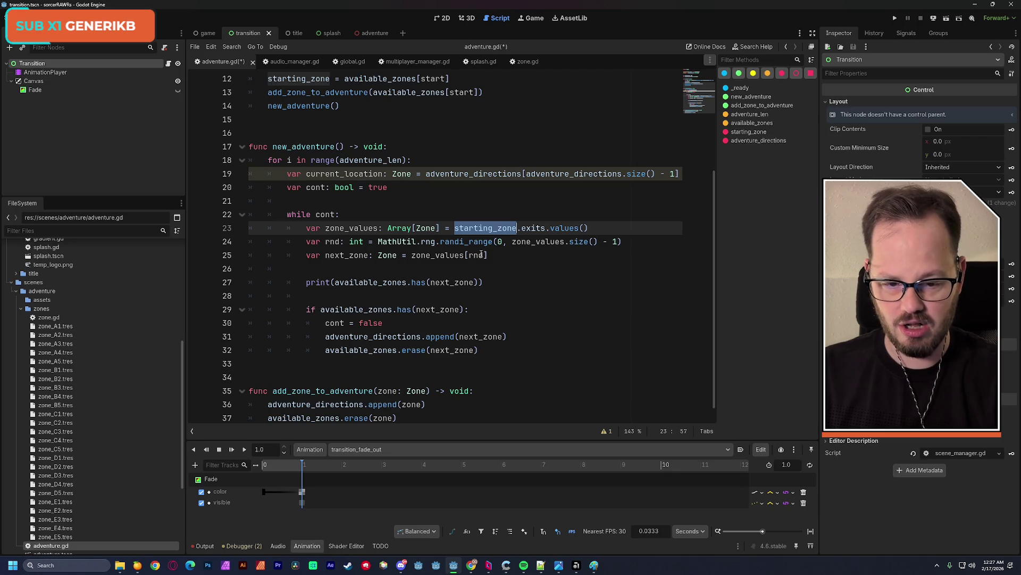
Swap starting_zone for current_location in the zone_values line and save adventure.gd.
{"action": "key", "text": "ctrl+v"}
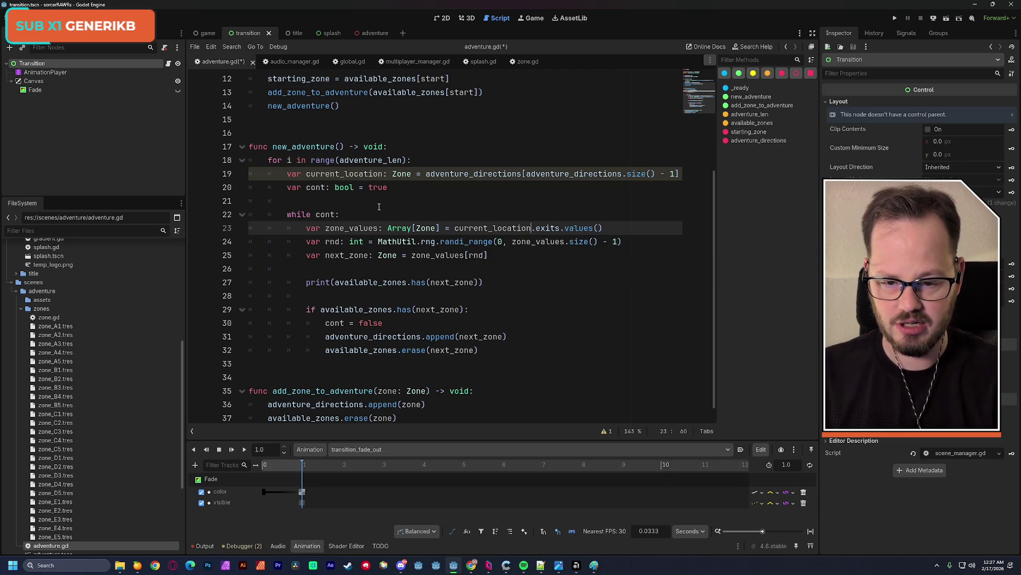
{"action": "left_click", "coordinate": [379, 206]}
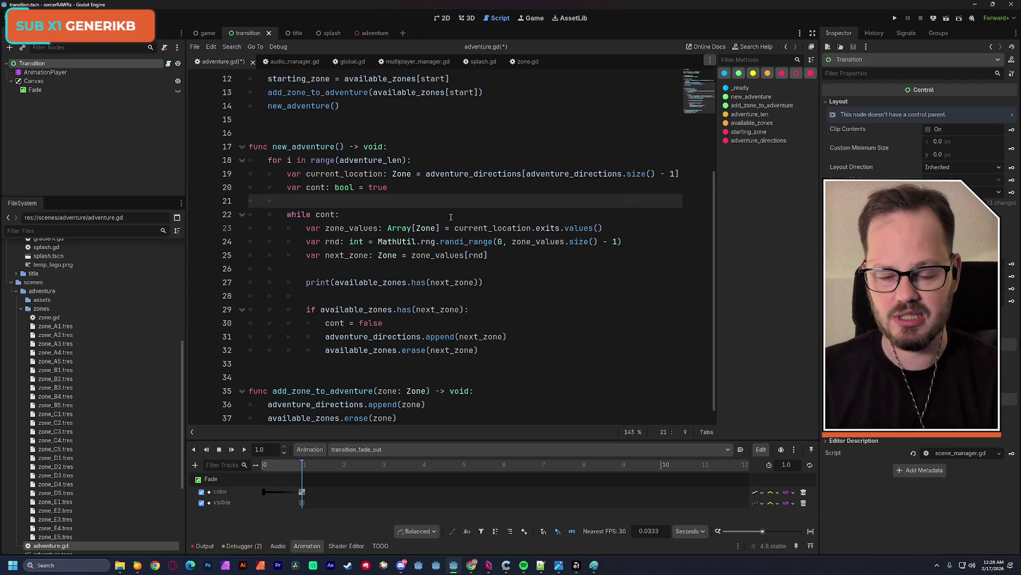
{"action": "key", "text": "ctrl+s"}
{"action": "left_click", "coordinate": [518, 242], "text": "ctrl"}
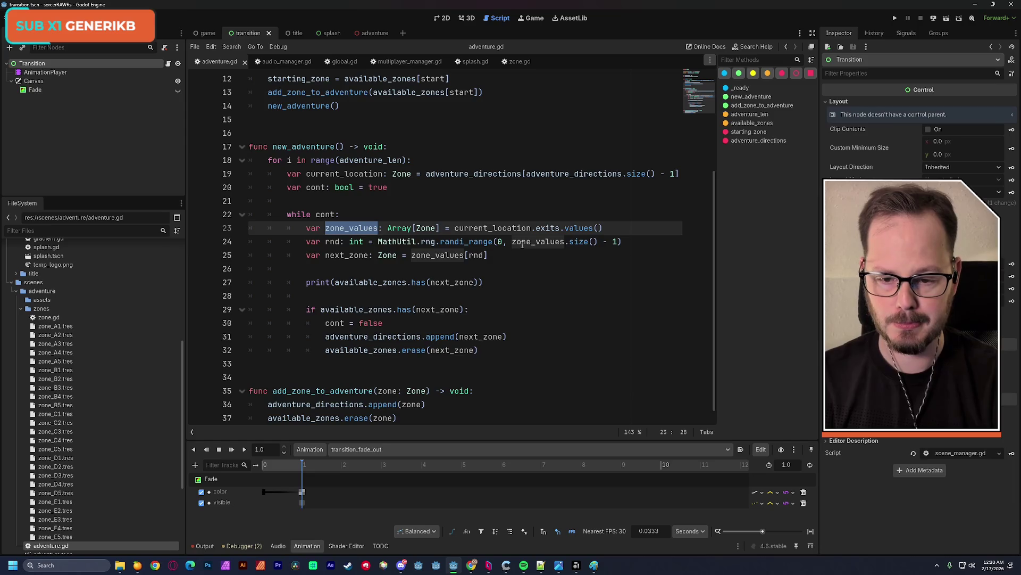
{"action": "mouse_move", "coordinate": [524, 243]}
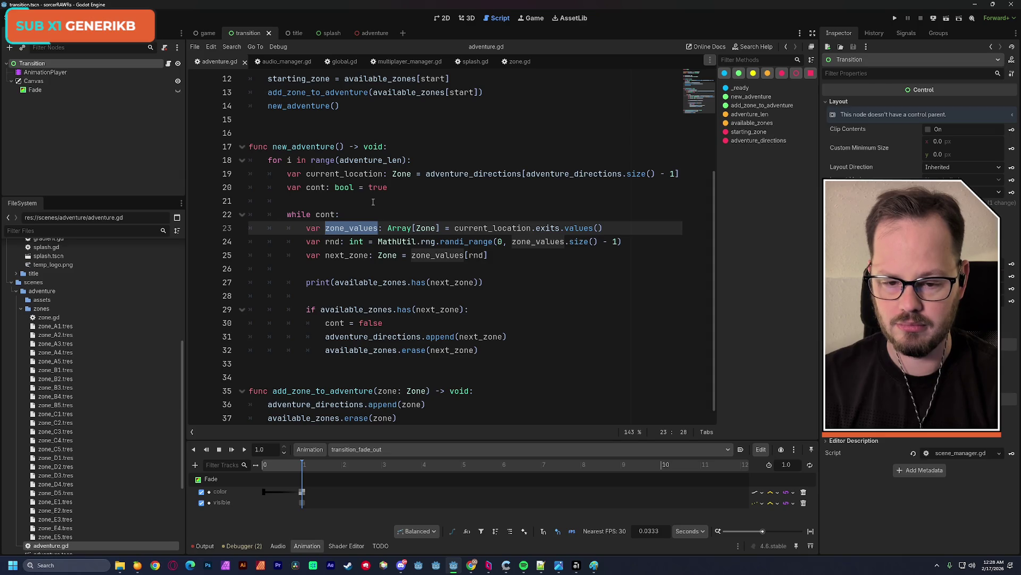
{"action": "left_click_drag", "start_coordinate": [307, 227], "coordinate": [604, 227]}
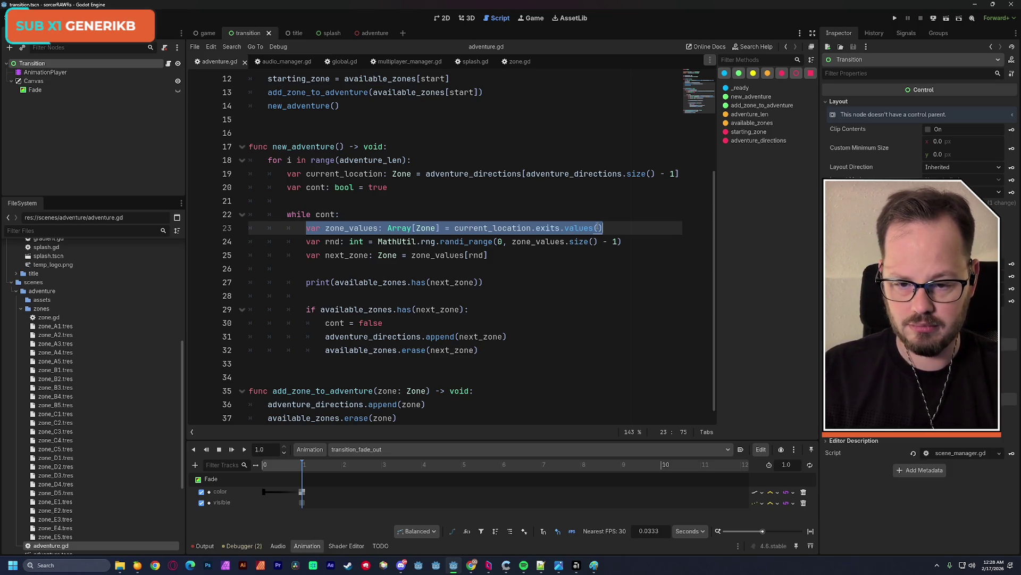
Cut the zone_values declaration to a new line after current_location, removing the leftover empty line.
{"action": "key", "text": "ctrl+x"}
{"action": "left_click", "coordinate": [287, 187]}
{"action": "key", "text": "Return"}
{"action": "left_click", "coordinate": [293, 188]}
{"action": "key", "text": "ctrl+v"}
{"action": "left_click", "coordinate": [406, 247]}
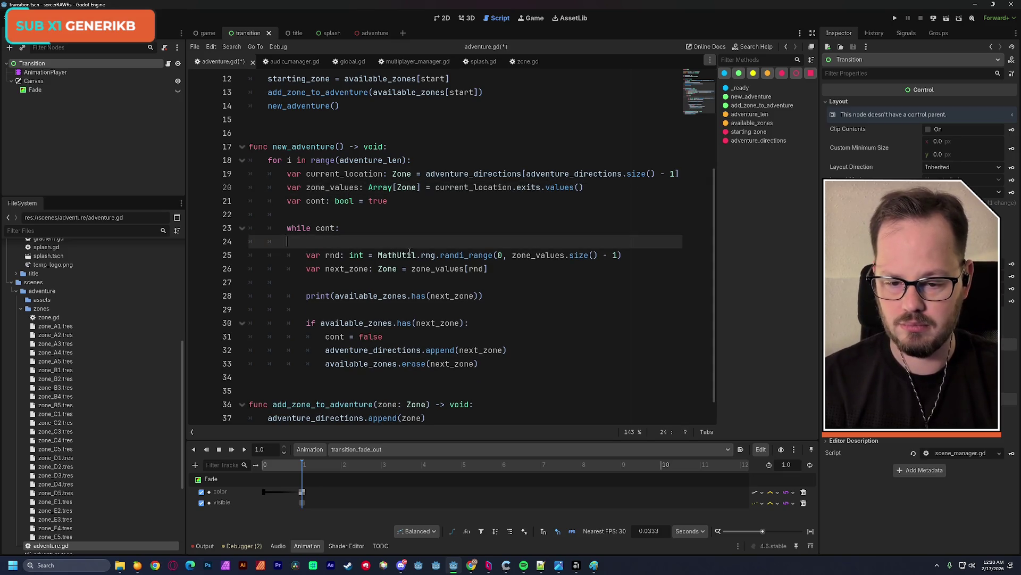
{"action": "key", "text": "BackSpace"}
{"action": "key", "text": "BackSpace"}
{"action": "key", "text": "BackSpace"}
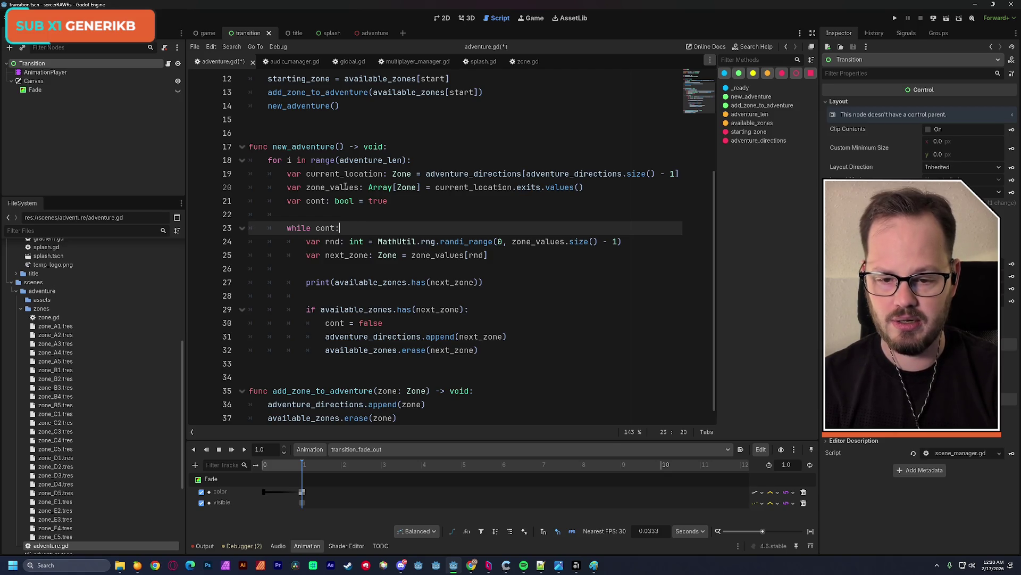
{"action": "double_click", "coordinate": [346, 187]}
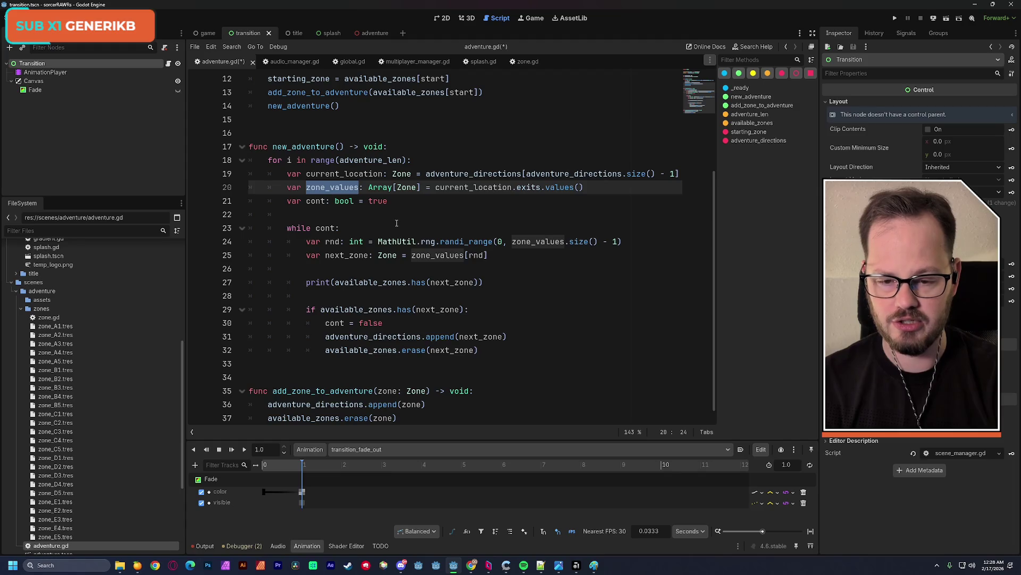
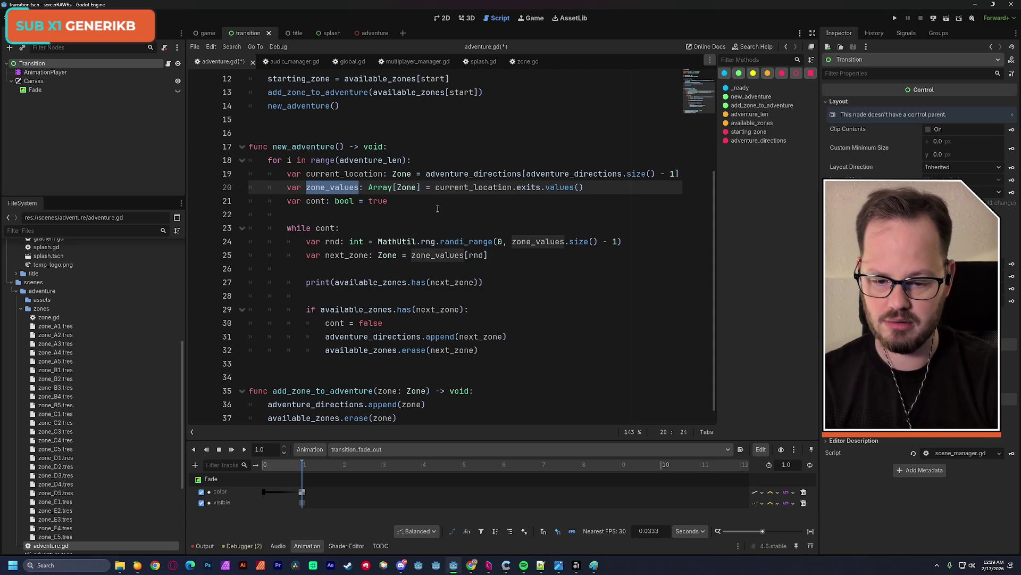
Move cont = false below available_zones.erase(next_zone) and remove the leftover blank line.
{"action": "left_click_drag", "start_coordinate": [325, 323], "coordinate": [376, 323]}
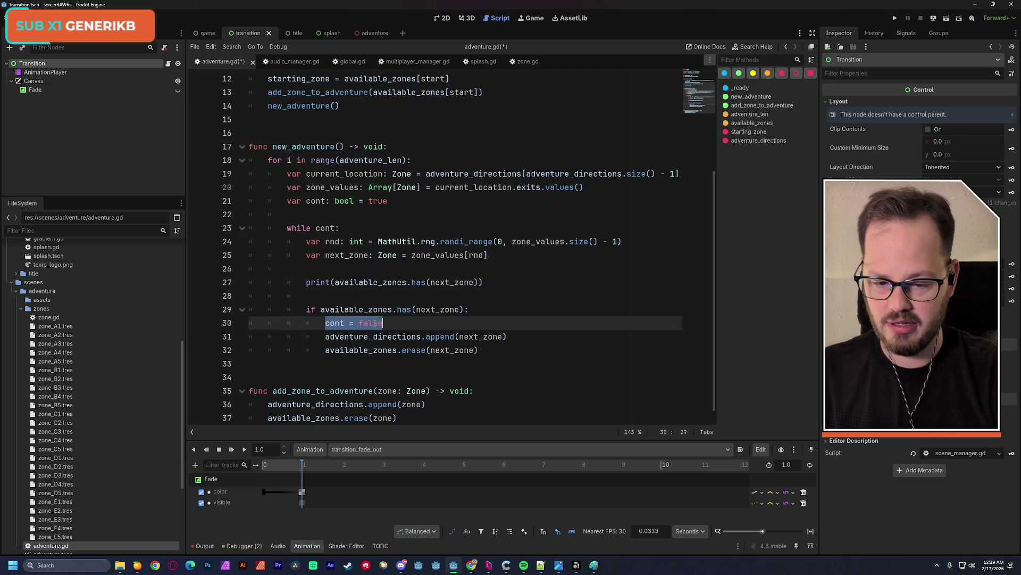
{"action": "key", "text": "ctrl+x"}
{"action": "key", "text": "Down"}
{"action": "key", "text": "Down"}
{"action": "key", "text": "End"}
{"action": "key", "text": "Return"}
{"action": "key", "text": "ctrl+v"}
{"action": "left_click", "coordinate": [368, 323]}
{"action": "key", "text": "BackSpace"}
{"action": "key", "text": "BackSpace"}
{"action": "key", "text": "BackSpace"}
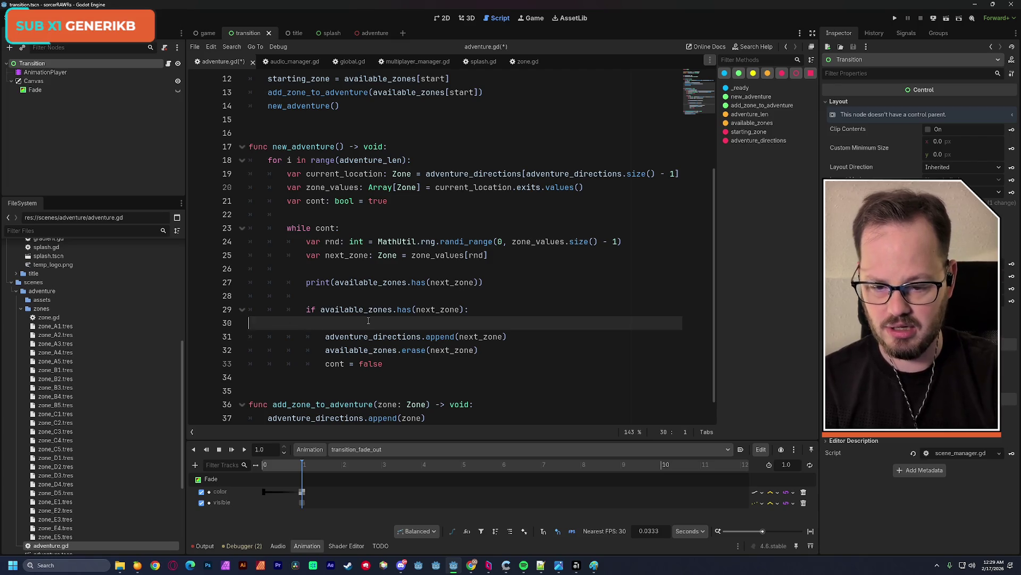
Delete the debug print of available_zones.has(next_zone) and save adventure.gd.
{"action": "left_click", "coordinate": [486, 282]}
{"action": "mouse_move", "coordinate": [485, 282]}
{"action": "left_mouse_down"}
{"action": "mouse_move", "coordinate": [242, 282]}
{"action": "mouse_move", "coordinate": [241, 271]}
{"action": "left_mouse_up"}
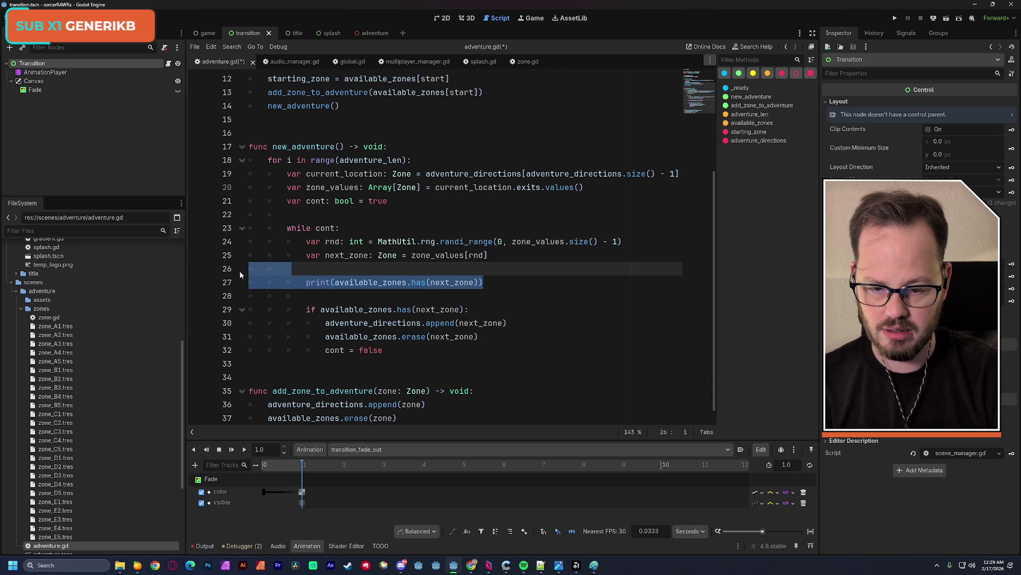
{"action": "key", "text": "BackSpace"}
{"action": "key", "text": "BackSpace"}
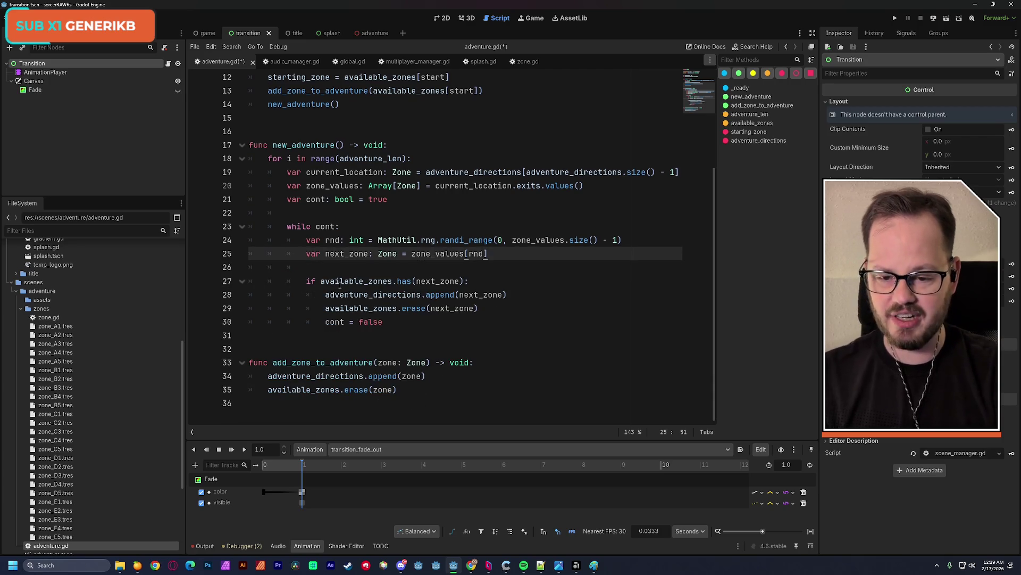
{"action": "key", "text": "ctrl+s"}
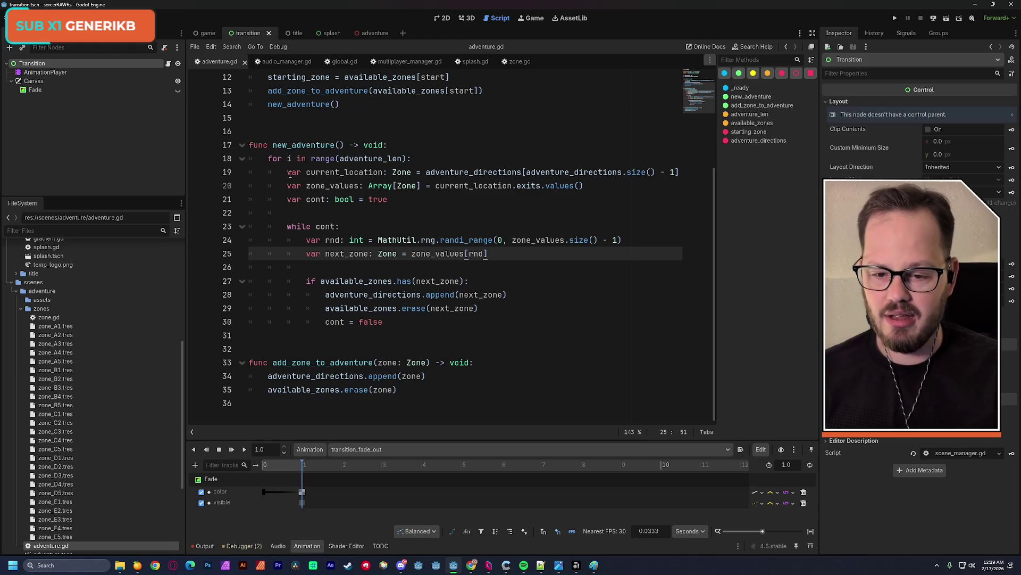
Trace uses of current_location and adventure_directions, including adventure_directions' last-index expression.
{"action": "double_click", "coordinate": [321, 172]}
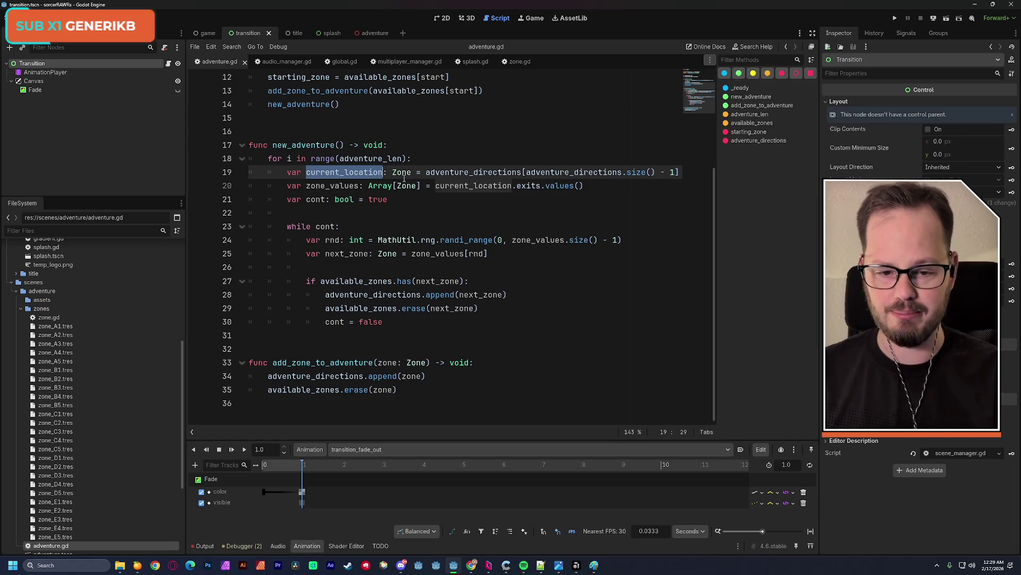
{"action": "double_click", "coordinate": [518, 171]}
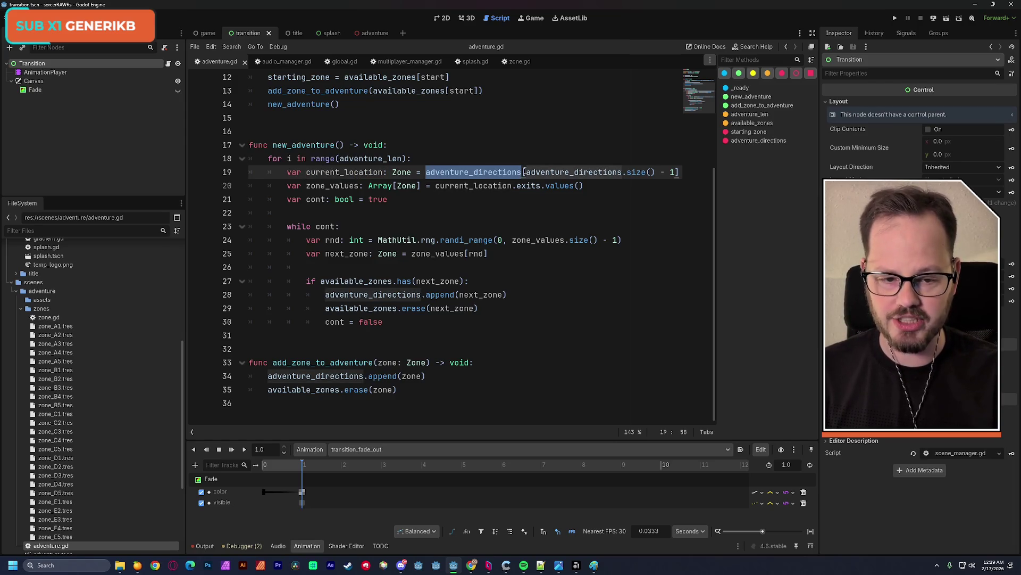
{"action": "mouse_move", "coordinate": [540, 171]}
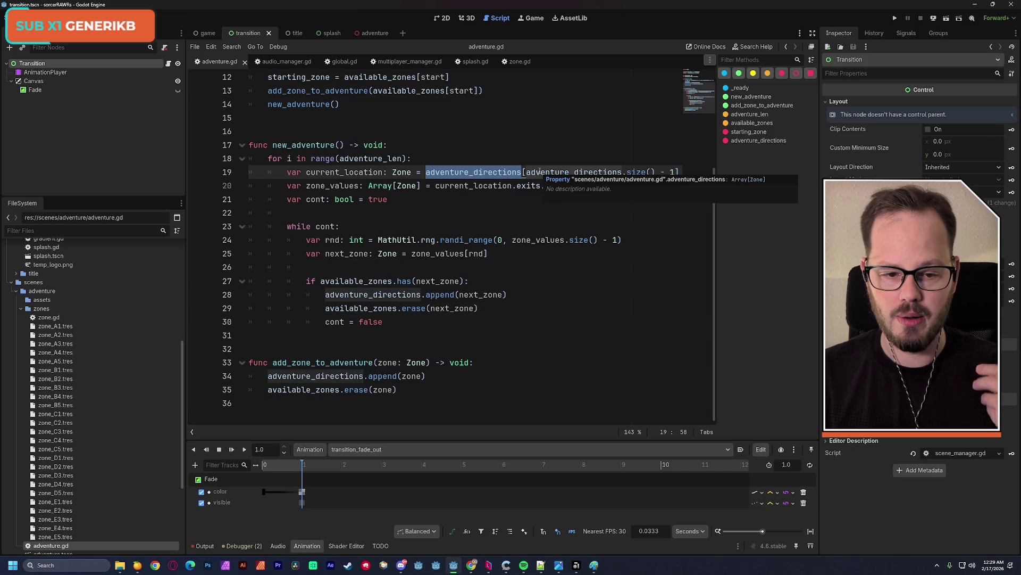
{"action": "left_click", "coordinate": [631, 213]}
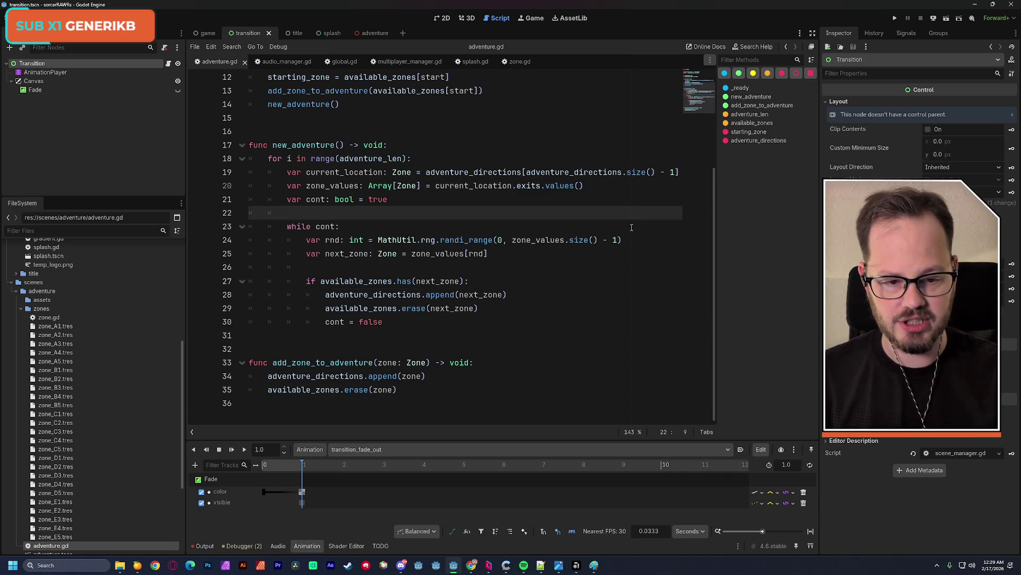
{"action": "left_click_drag", "start_coordinate": [526, 172], "coordinate": [676, 172]}
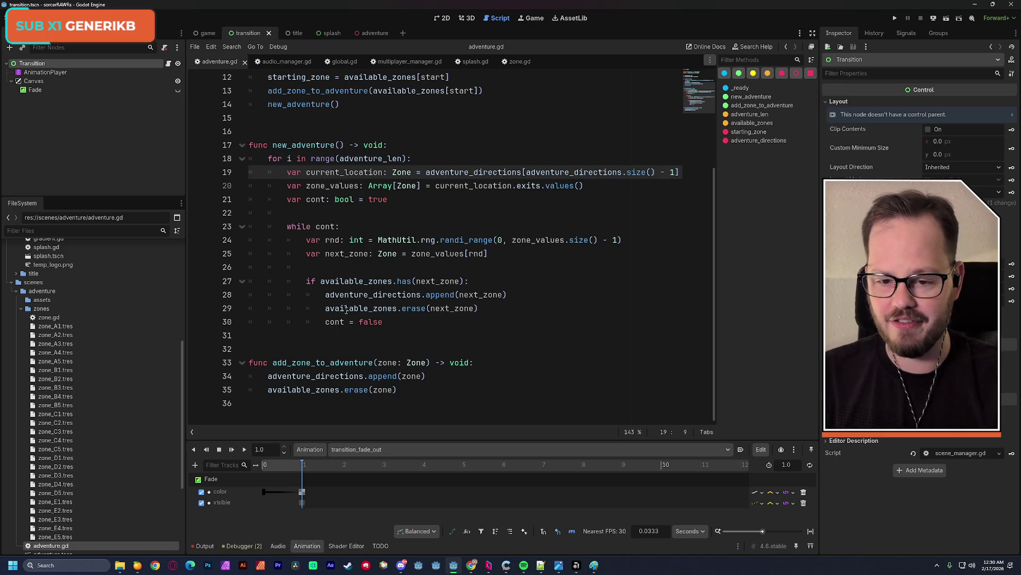
Find where new_adventure is called and inspect the add_zone_to_adventure call in _ready.
{"action": "double_click", "coordinate": [305, 145]}
{"action": "scroll", "coordinate": [334, 200], "scroll_direction": "up", "scroll_amount": 2}
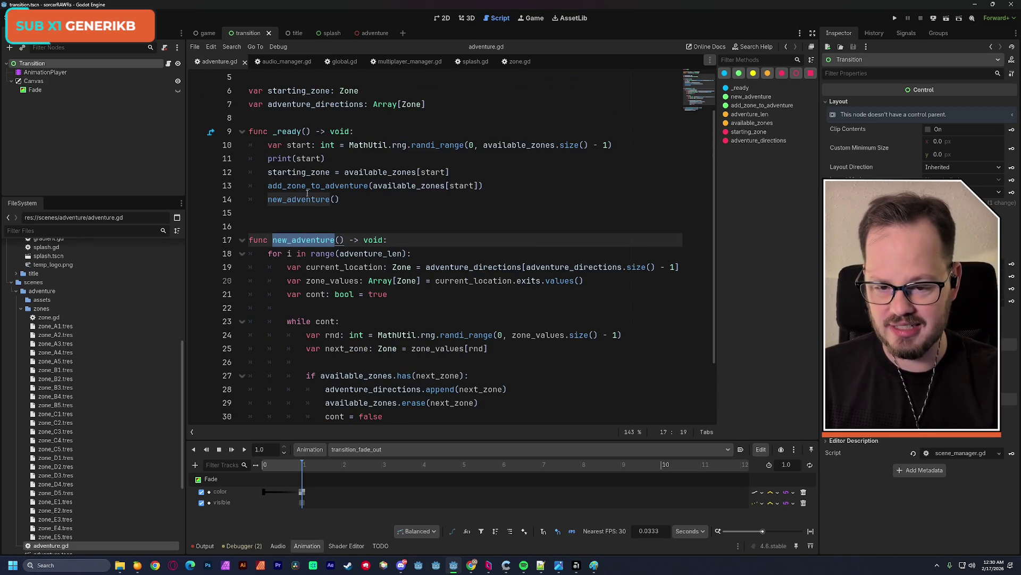
{"action": "mouse_move", "coordinate": [267, 186]}
{"action": "left_mouse_down"}
{"action": "mouse_move", "coordinate": [374, 186]}
{"action": "mouse_move", "coordinate": [341, 200]}
{"action": "mouse_move", "coordinate": [504, 186]}
{"action": "left_mouse_up"}
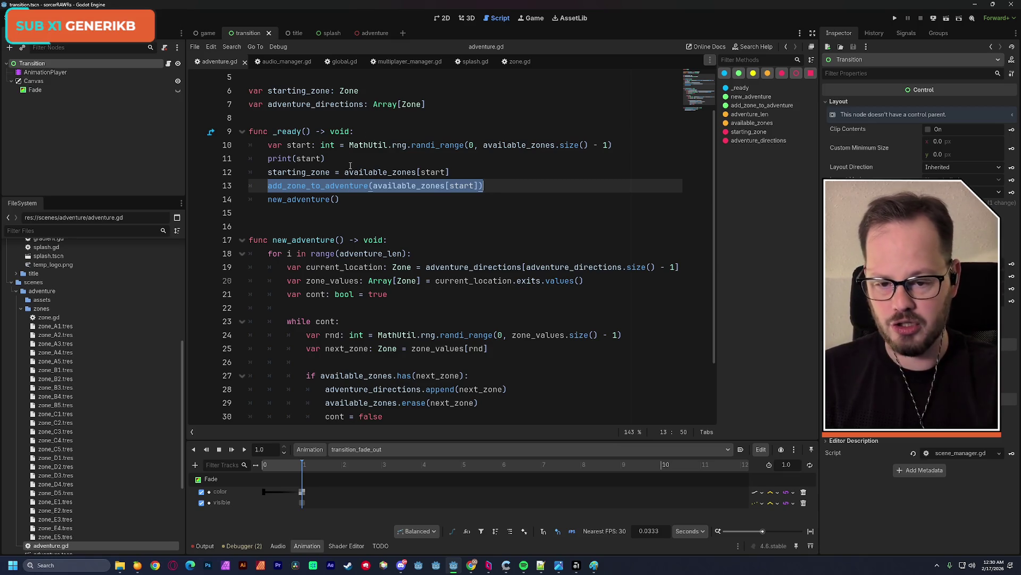
{"action": "left_click", "coordinate": [361, 198]}
{"action": "scroll", "coordinate": [368, 222], "scroll_direction": "down", "scroll_amount": 2}
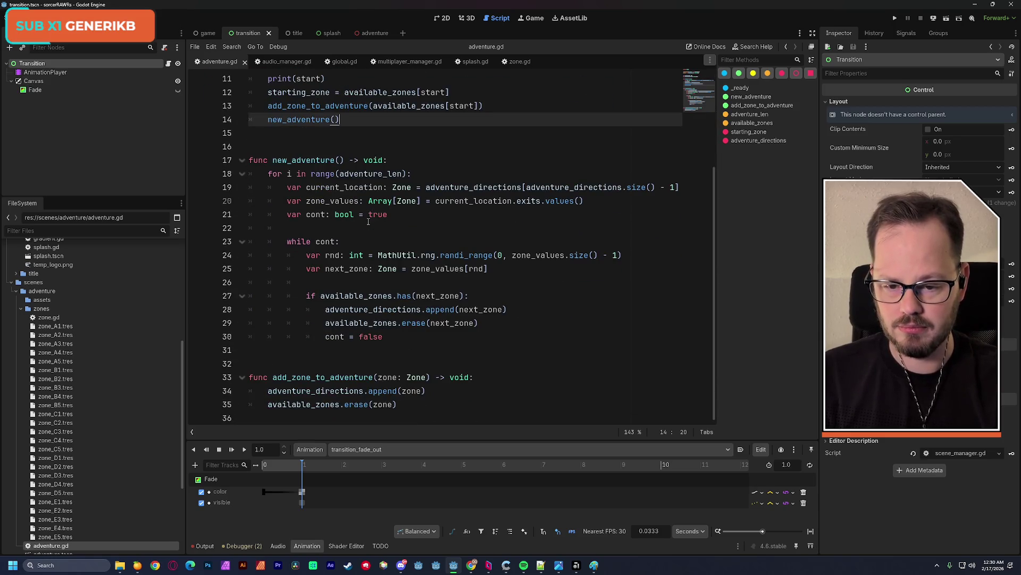
Review current_location, zone_values and current_location.exits.values(), then bring up zone_A1.tres.
{"action": "left_click_drag", "start_coordinate": [287, 187], "coordinate": [384, 187]}
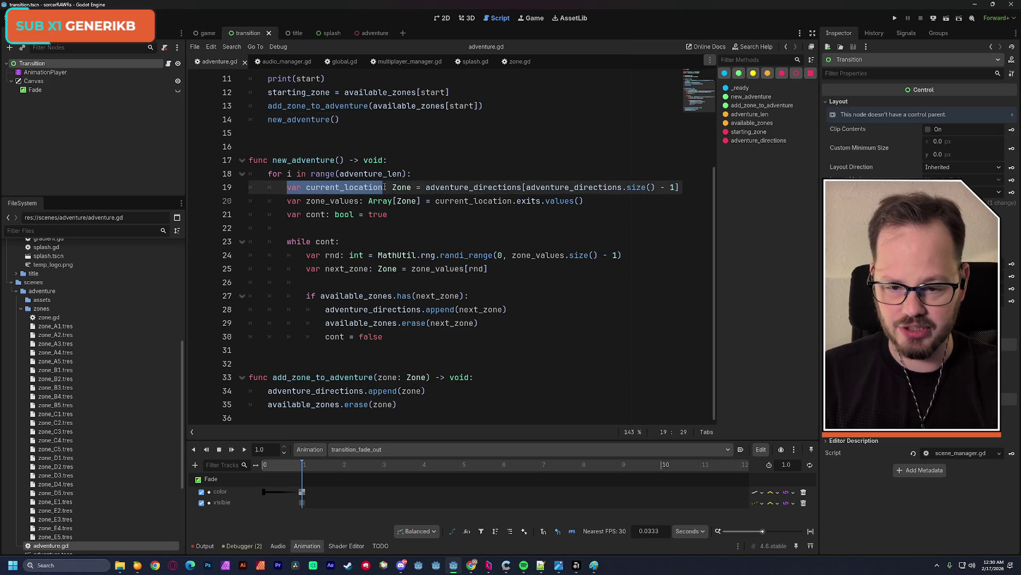
{"action": "double_click", "coordinate": [322, 200]}
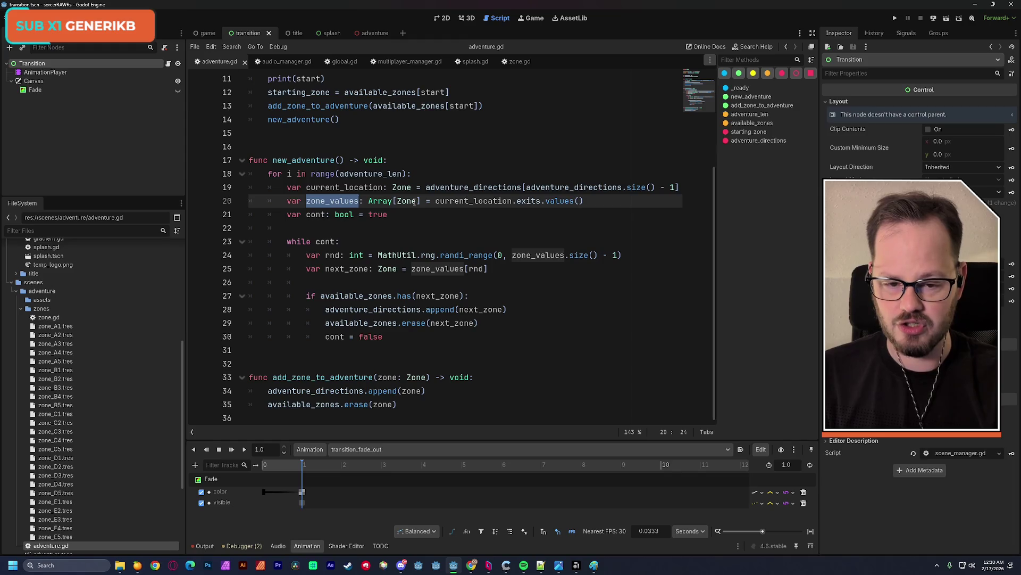
{"action": "left_click", "coordinate": [435, 201]}
{"action": "left_click_drag", "start_coordinate": [435, 201], "coordinate": [584, 201]}
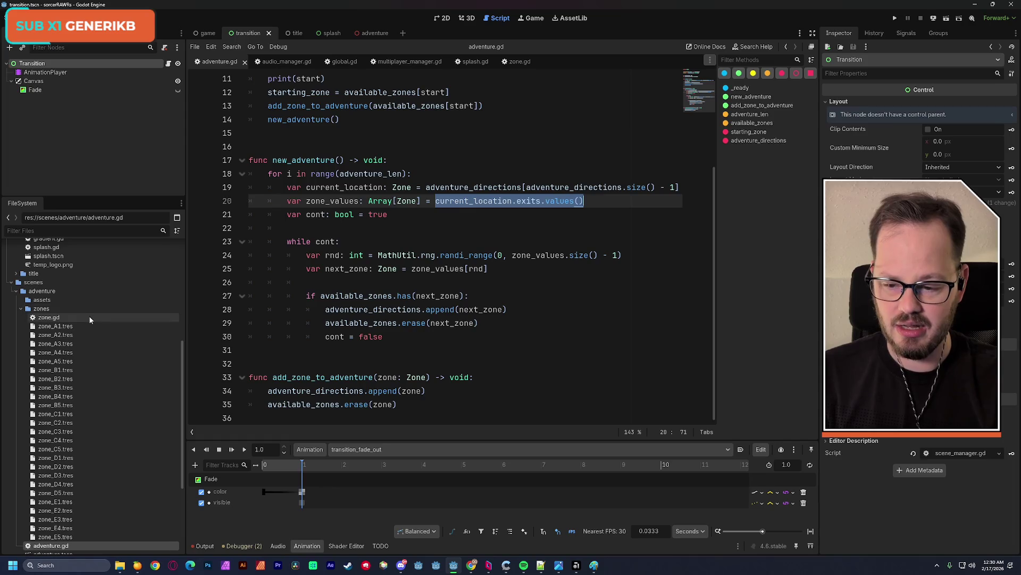
{"action": "left_click", "coordinate": [76, 325]}
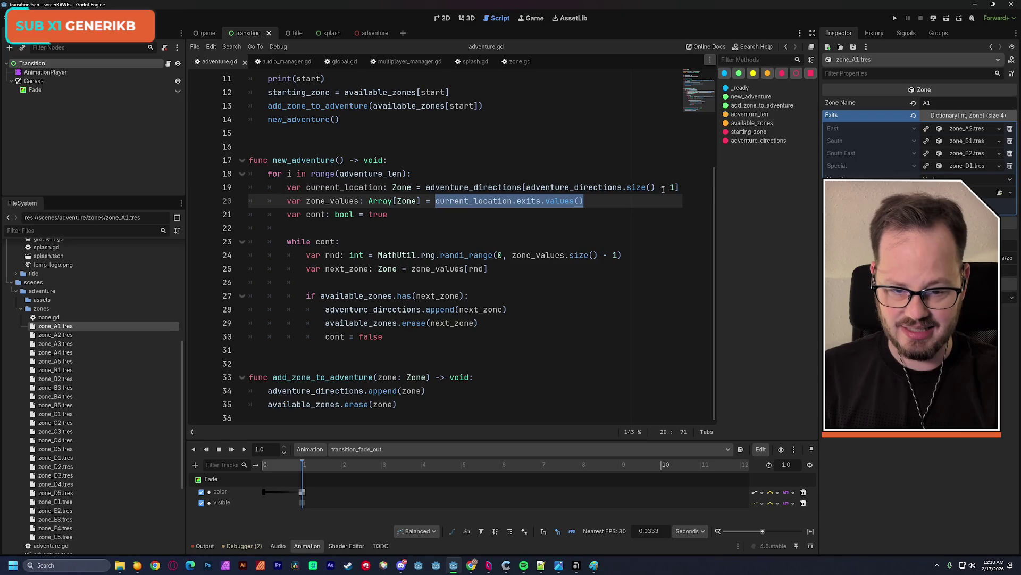
Trace the cont flag from its line 21 declaration to the while cont loop header.
{"action": "mouse_move", "coordinate": [566, 201]}
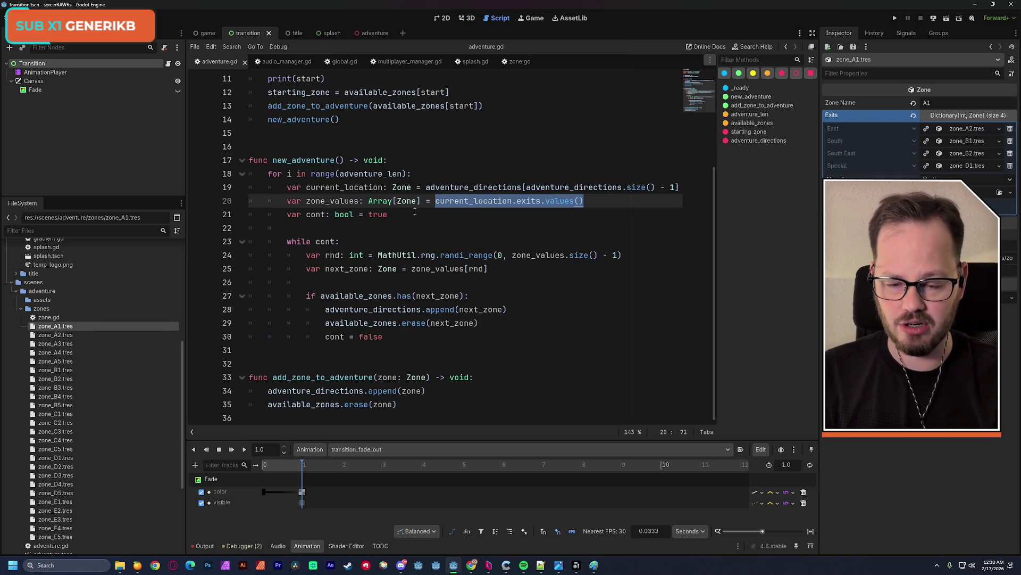
{"action": "double_click", "coordinate": [294, 215]}
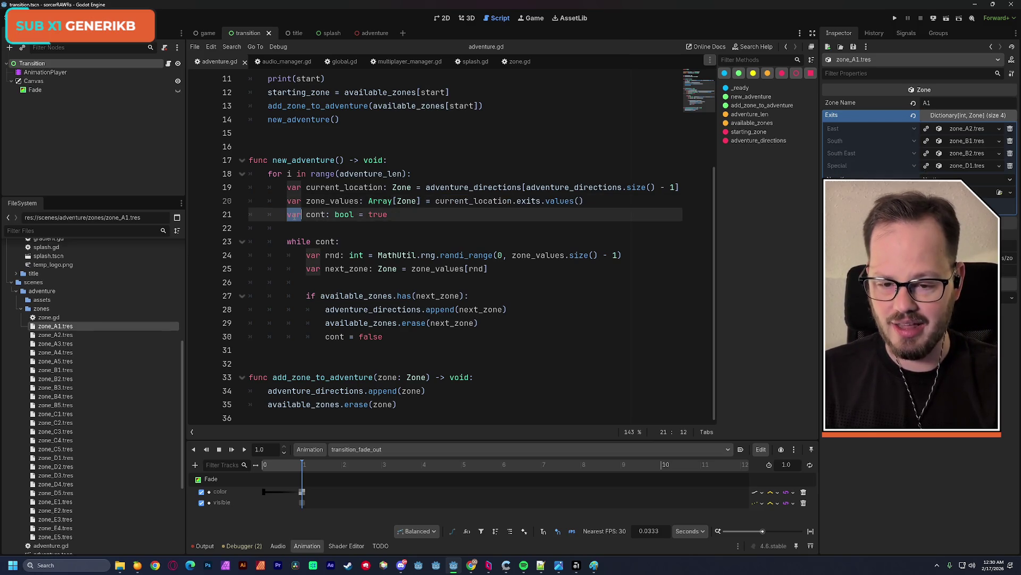
{"action": "double_click", "coordinate": [316, 215]}
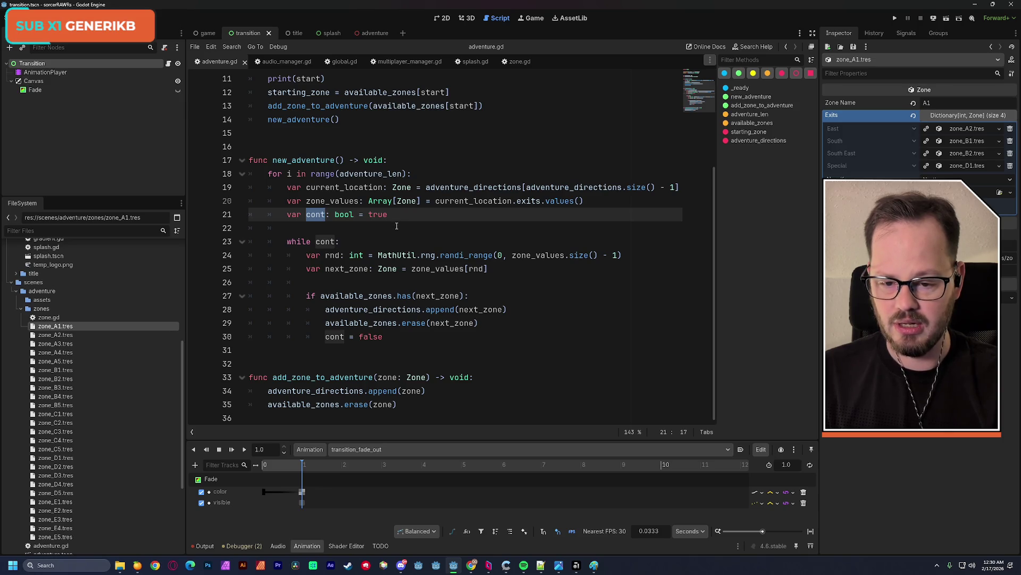
{"action": "left_click_drag", "start_coordinate": [287, 241], "coordinate": [335, 241]}
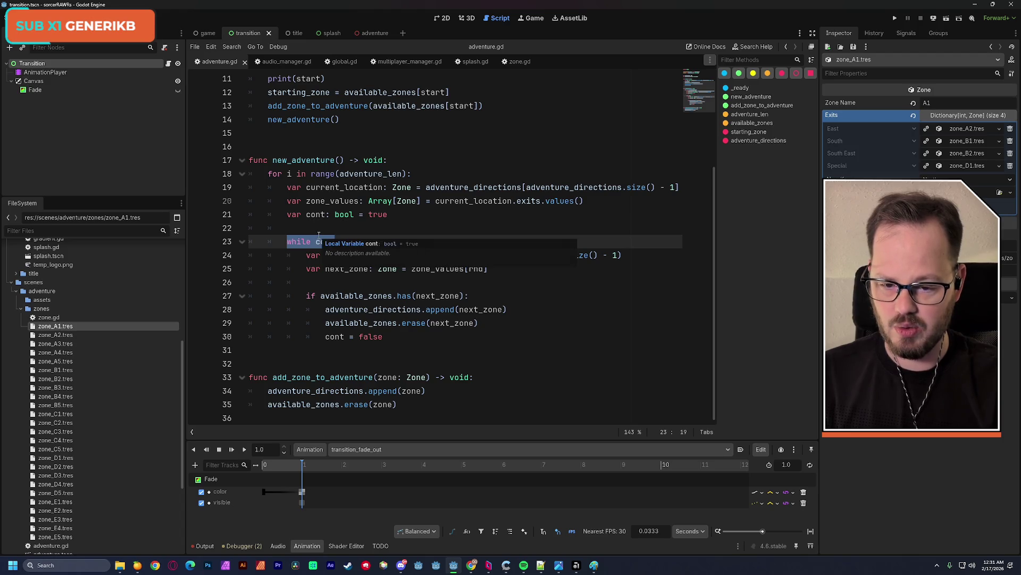
{"action": "left_click", "coordinate": [332, 230]}
Review the random index line and uses of zone_values, next_zone and available_zones.
{"action": "double_click", "coordinate": [326, 244]}
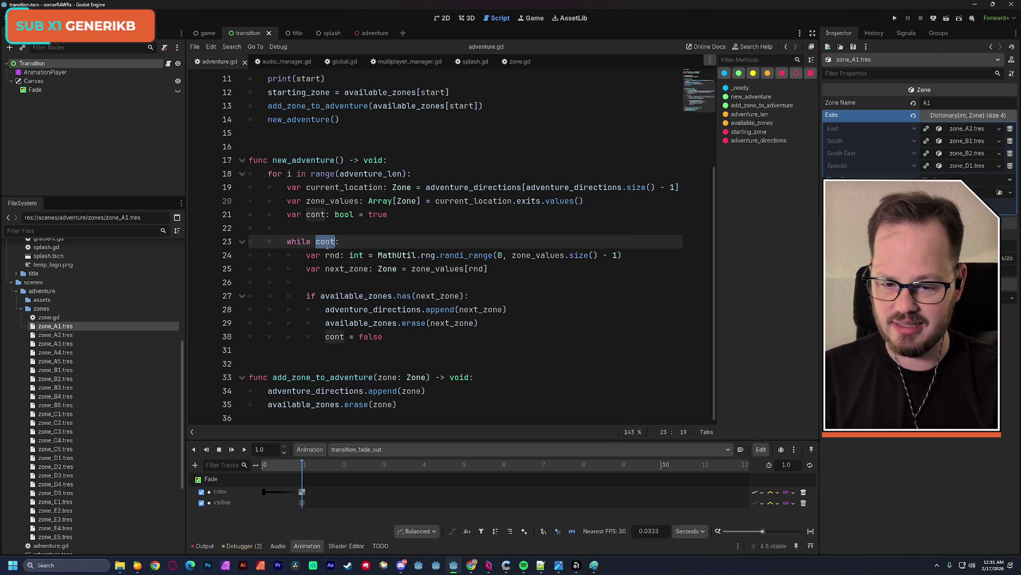
{"action": "left_click_drag", "start_coordinate": [307, 256], "coordinate": [643, 256]}
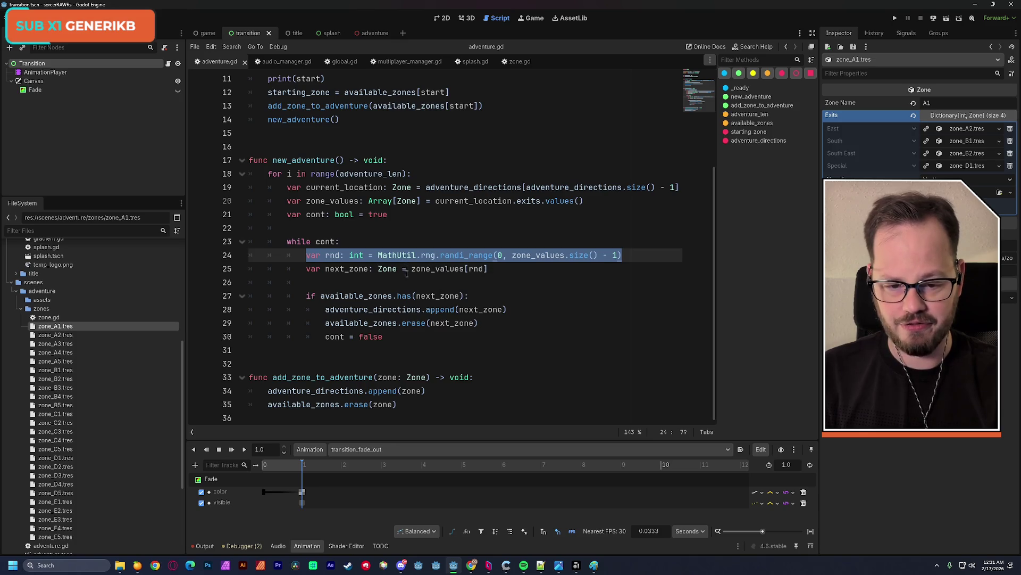
{"action": "double_click", "coordinate": [532, 256]}
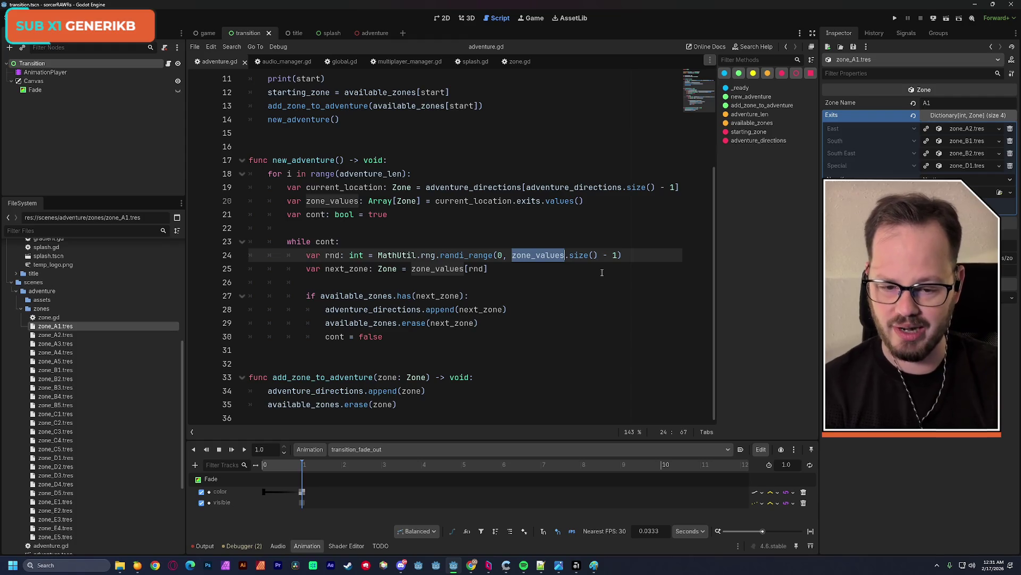
{"action": "double_click", "coordinate": [339, 270]}
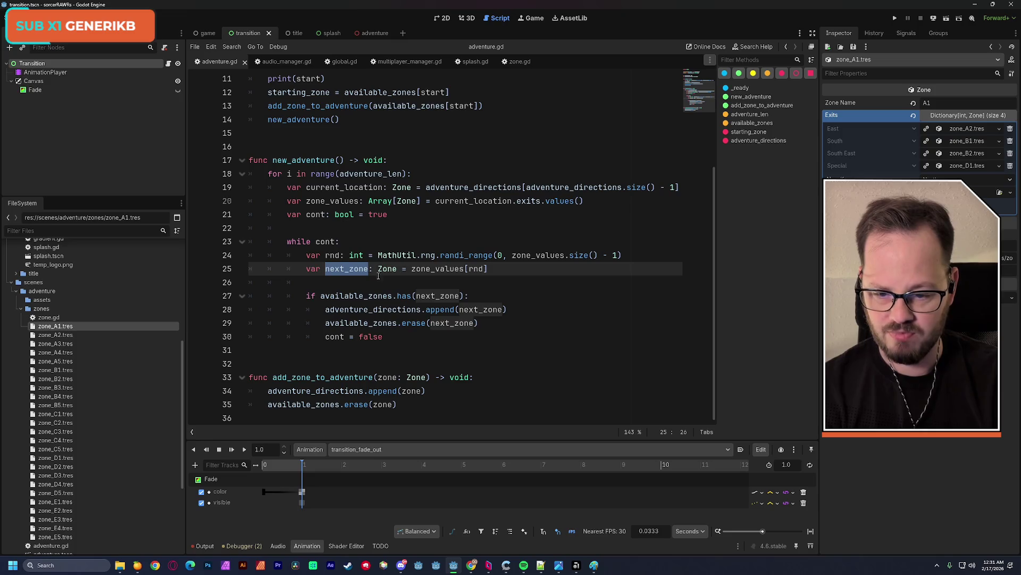
{"action": "double_click", "coordinate": [342, 296]}
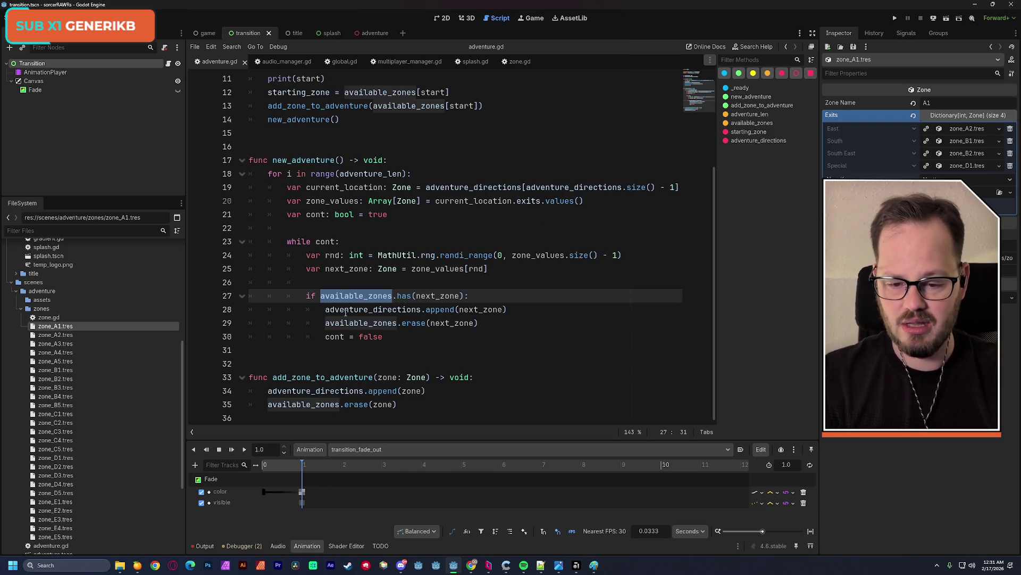
Replace the append and erase lines with add_zone_to_adventure(next_zone) under the if, and save.
{"action": "double_click", "coordinate": [373, 309]}
{"action": "left_click", "coordinate": [478, 322], "text": "shift"}
{"action": "key", "text": "BackSpace"}
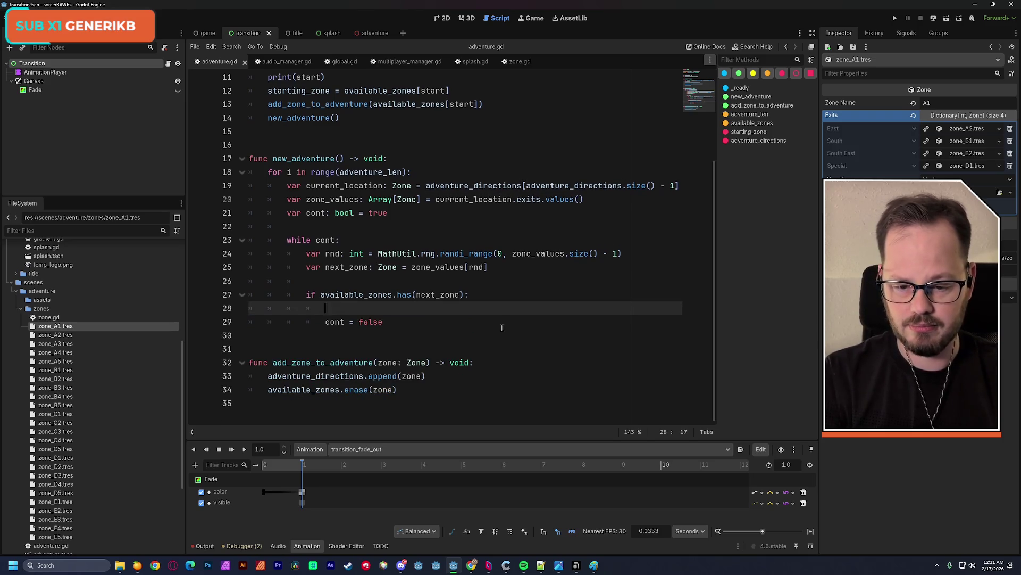
{"action": "left_click_drag", "start_coordinate": [267, 104], "coordinate": [483, 104]}
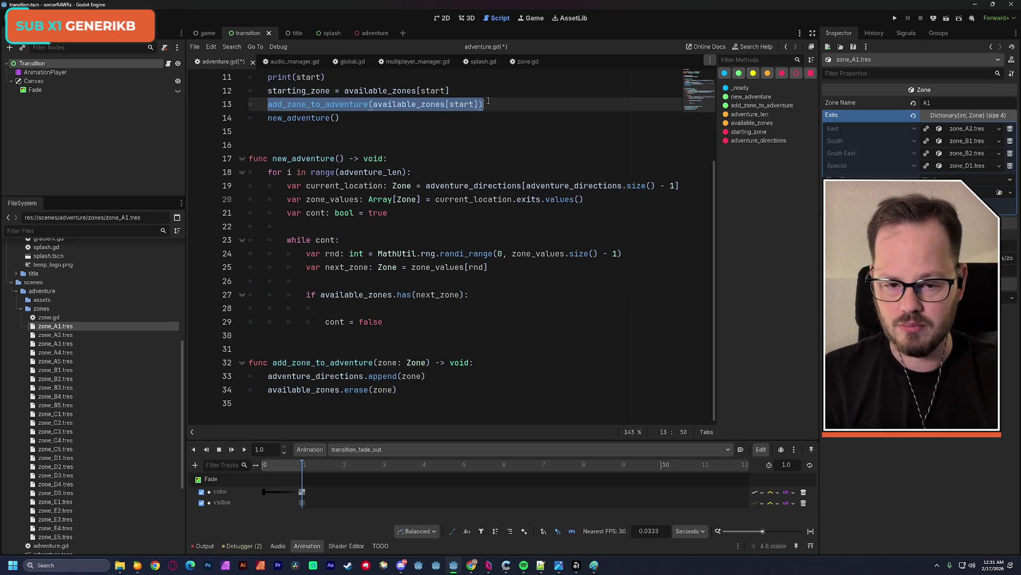
{"action": "key", "text": "ctrl+c"}
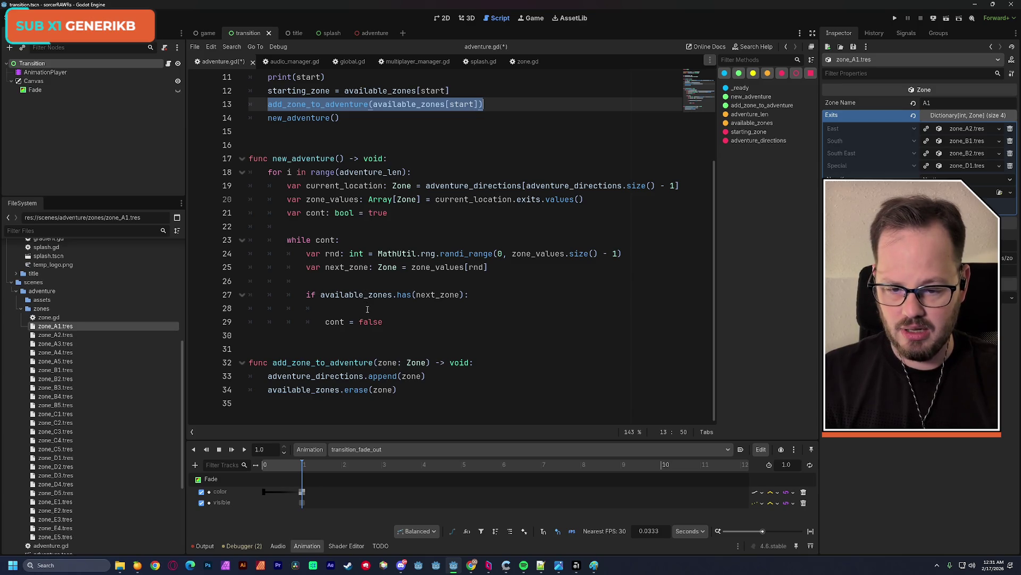
{"action": "left_click", "coordinate": [366, 308]}
{"action": "key", "text": "ctrl+v"}
{"action": "left_click", "coordinate": [435, 294]}
{"action": "mouse_move", "coordinate": [434, 294]}
{"action": "left_mouse_down"}
{"action": "mouse_move", "coordinate": [440, 309]}
{"action": "mouse_move", "coordinate": [539, 319]}
{"action": "left_mouse_up"}
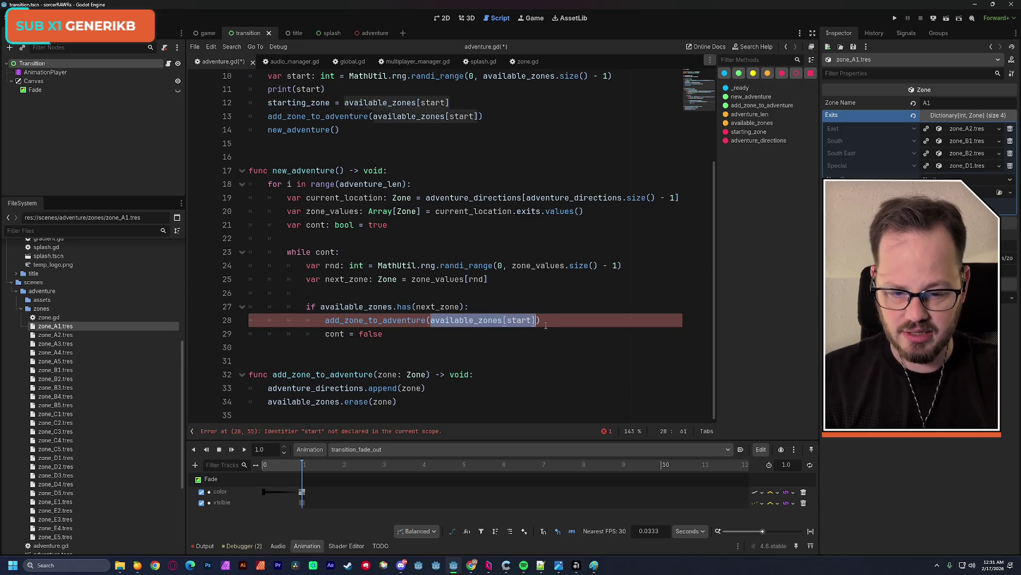
{"action": "key", "text": "ctrl+v"}
{"action": "left_click", "coordinate": [504, 302]}
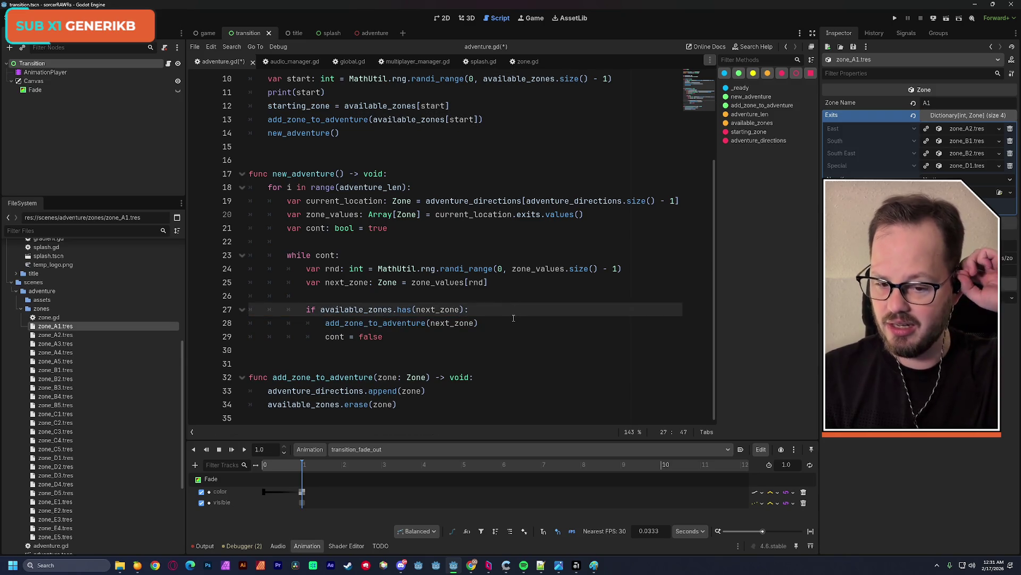
{"action": "key", "text": "ctrl+s"}
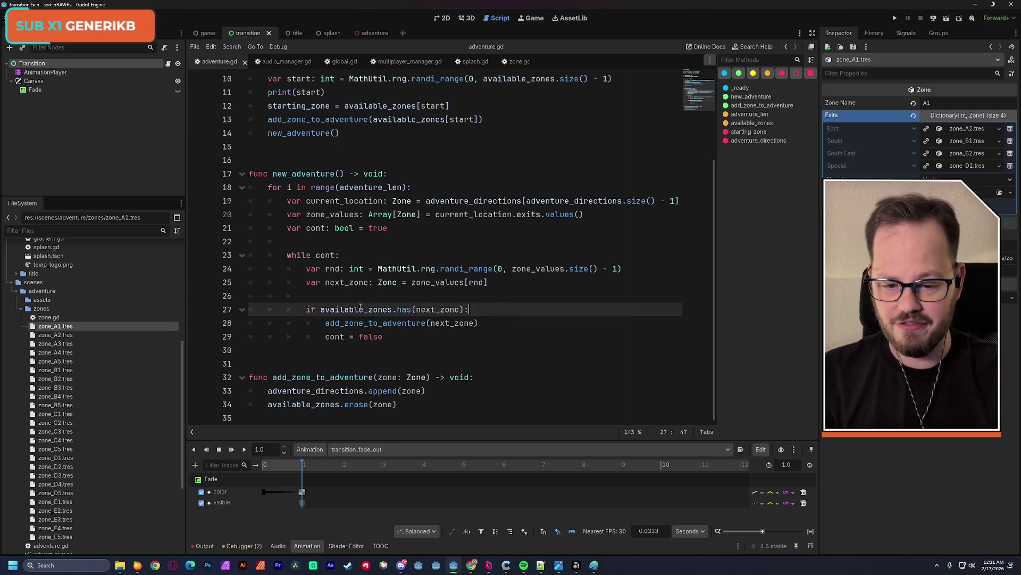
Review every use of available_zones and the whole while loop block.
{"action": "scroll", "coordinate": [382, 104], "scroll_direction": "up", "scroll_amount": 3}
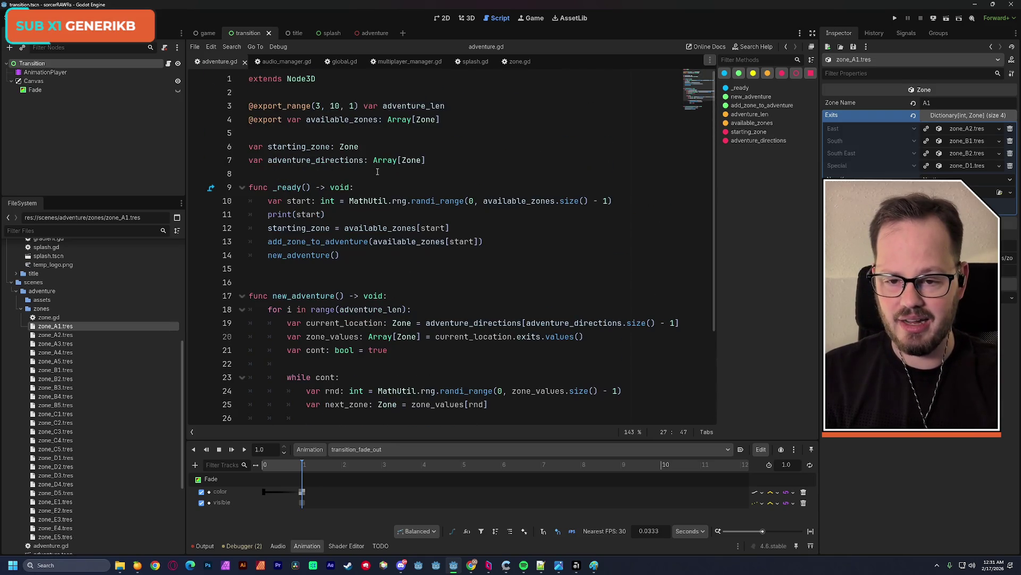
{"action": "double_click", "coordinate": [360, 122]}
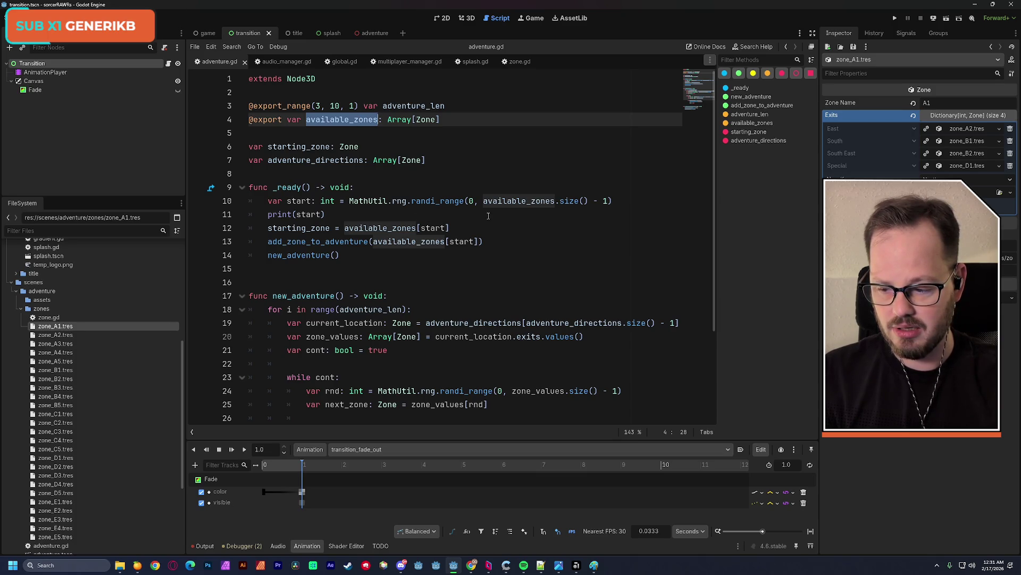
{"action": "scroll", "coordinate": [488, 215], "scroll_direction": "down", "scroll_amount": 3}
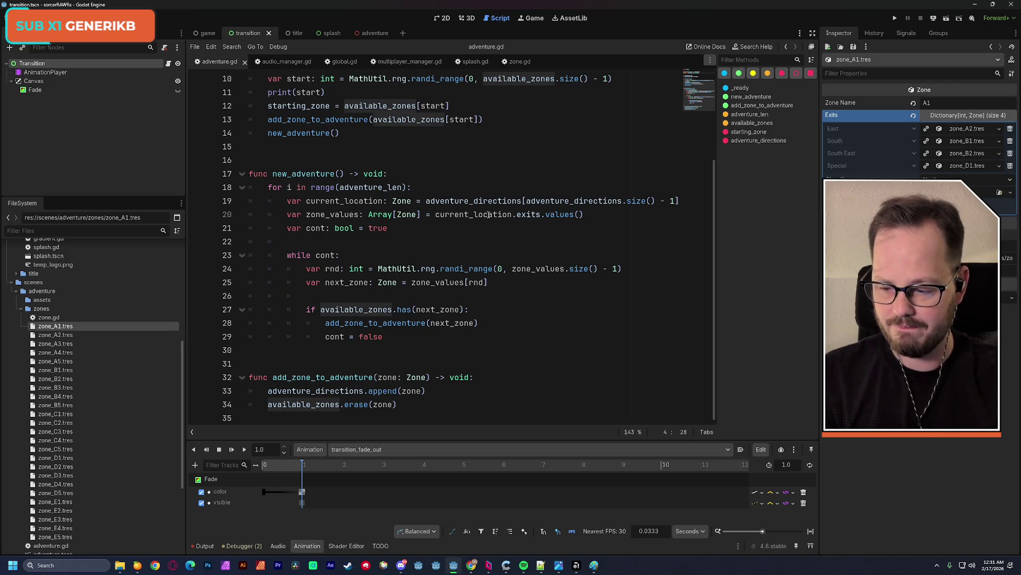
{"action": "mouse_move", "coordinate": [488, 215]}
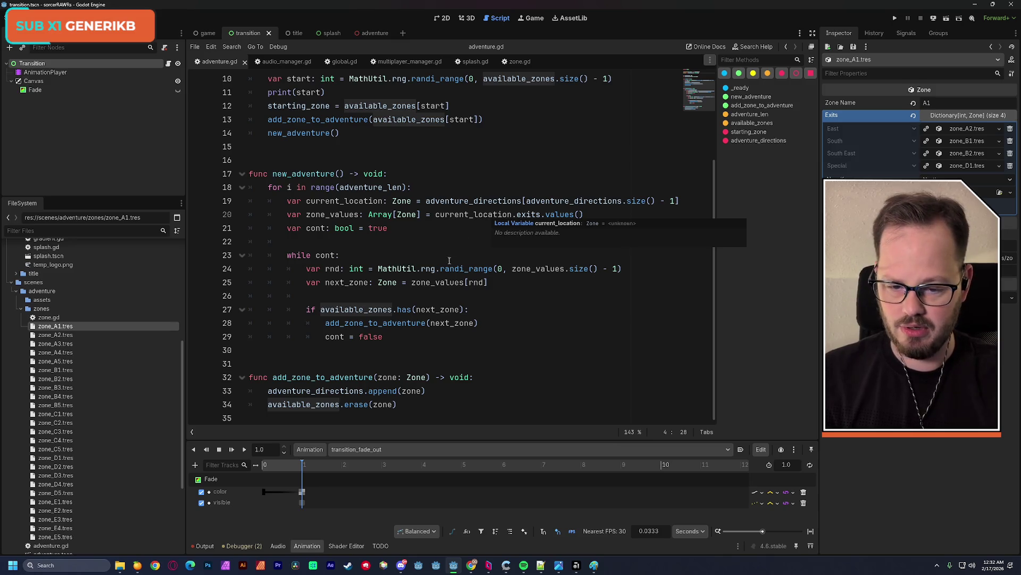
{"action": "left_click", "coordinate": [489, 310]}
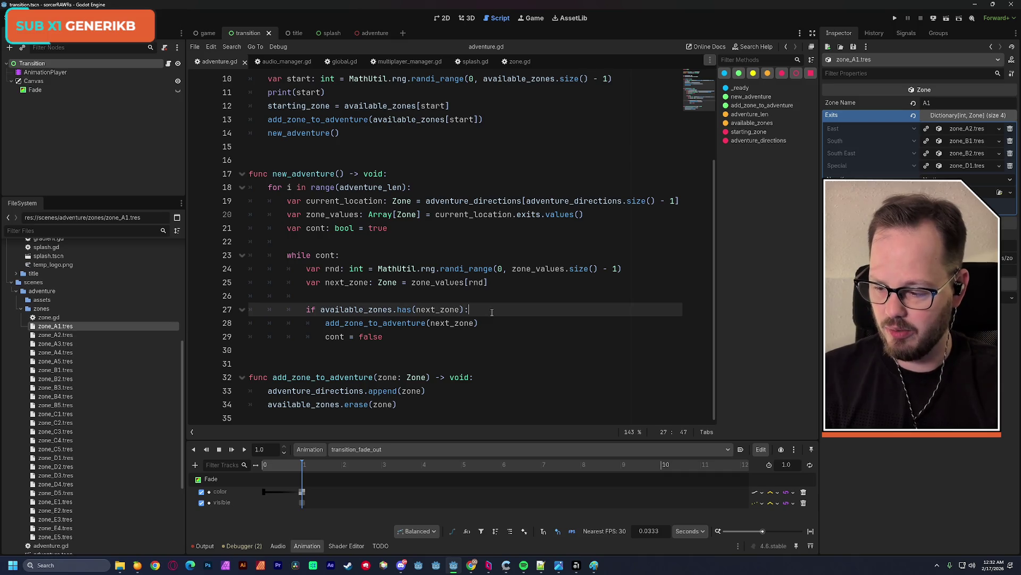
{"action": "left_click_drag", "start_coordinate": [288, 256], "coordinate": [423, 335]}
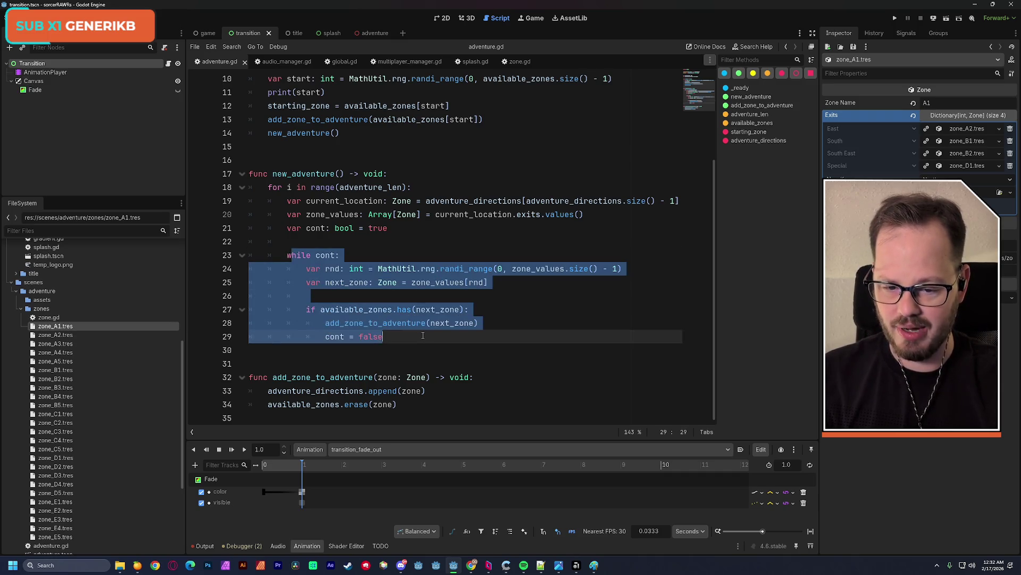
{"action": "left_click", "coordinate": [538, 324]}
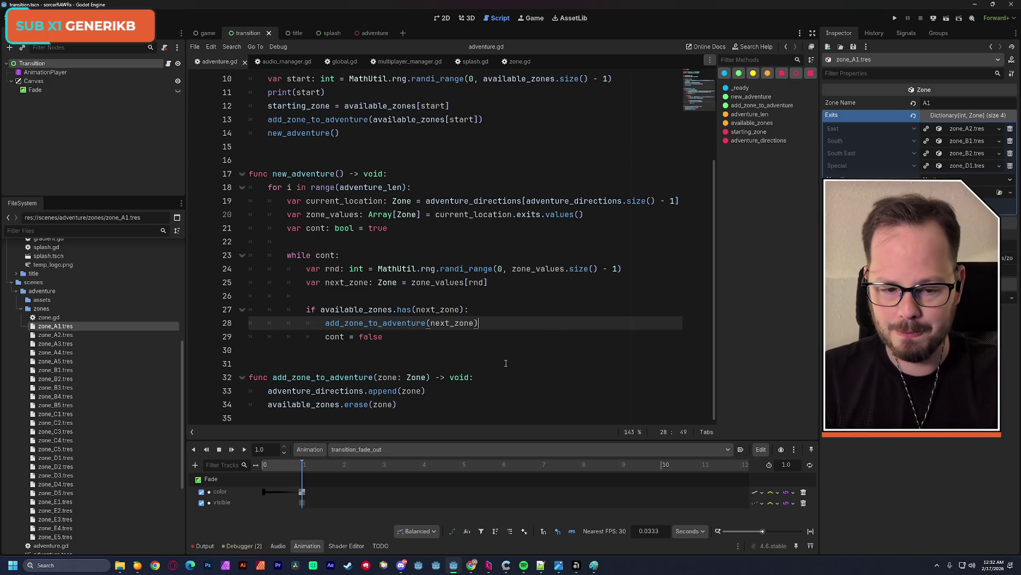
Check the size() - 1 part on line 24 and trim the end of line 29.
{"action": "left_click", "coordinate": [615, 269]}
{"action": "left_click_drag", "start_coordinate": [617, 268], "coordinate": [568, 269]}
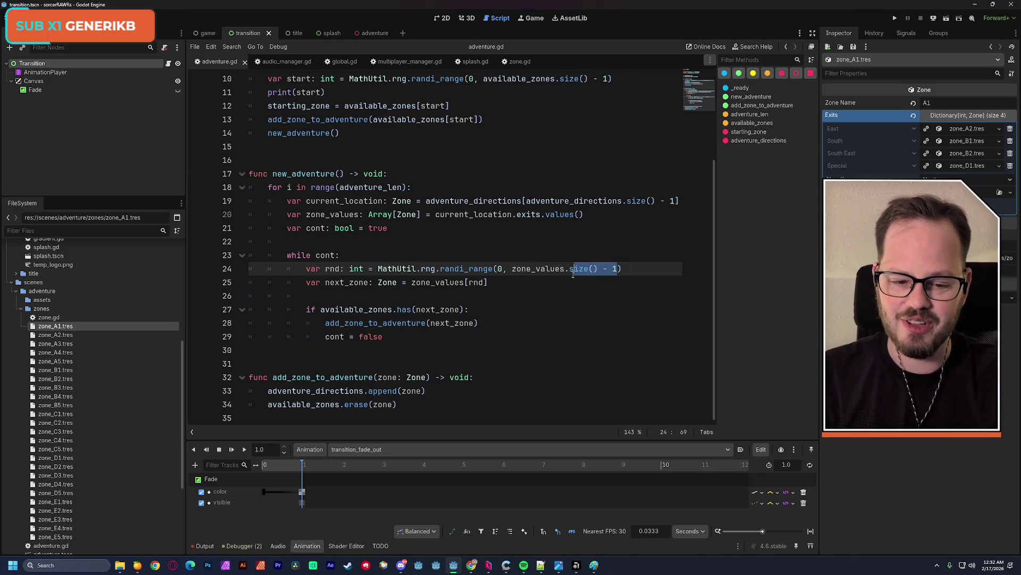
{"action": "left_click", "coordinate": [583, 309]}
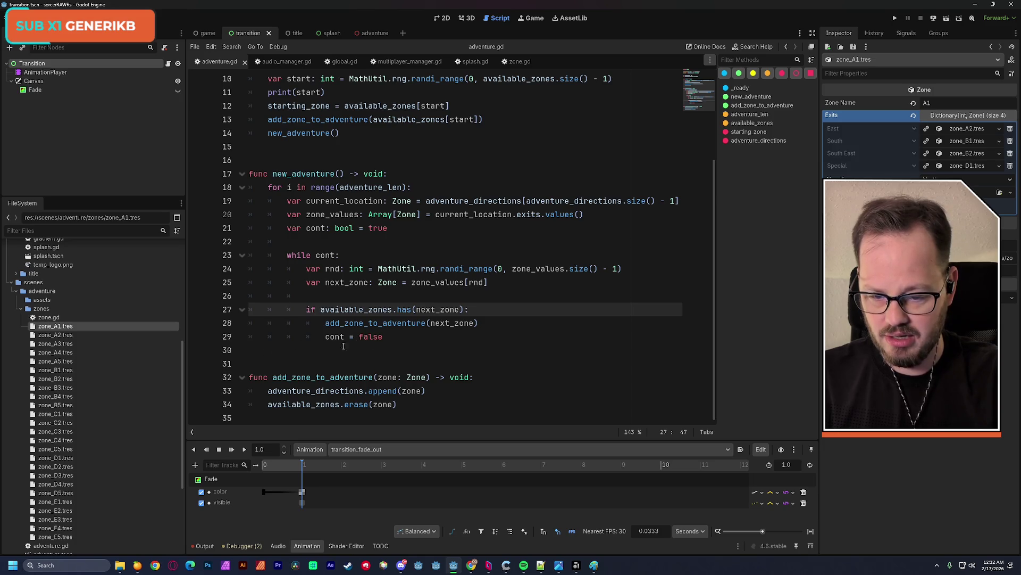
{"action": "left_click", "coordinate": [389, 341]}
{"action": "key", "text": "BackSpace"}
Add print(adventure_directions) after the while loop at the for-loop level and save.
{"action": "type", "text": "e"}
{"action": "key", "text": "Return"}
{"action": "key", "text": "BackSpace"}
{"action": "key", "text": "BackSpace"}
{"action": "key", "text": "BackSpace"}
{"action": "key", "text": "Return"}
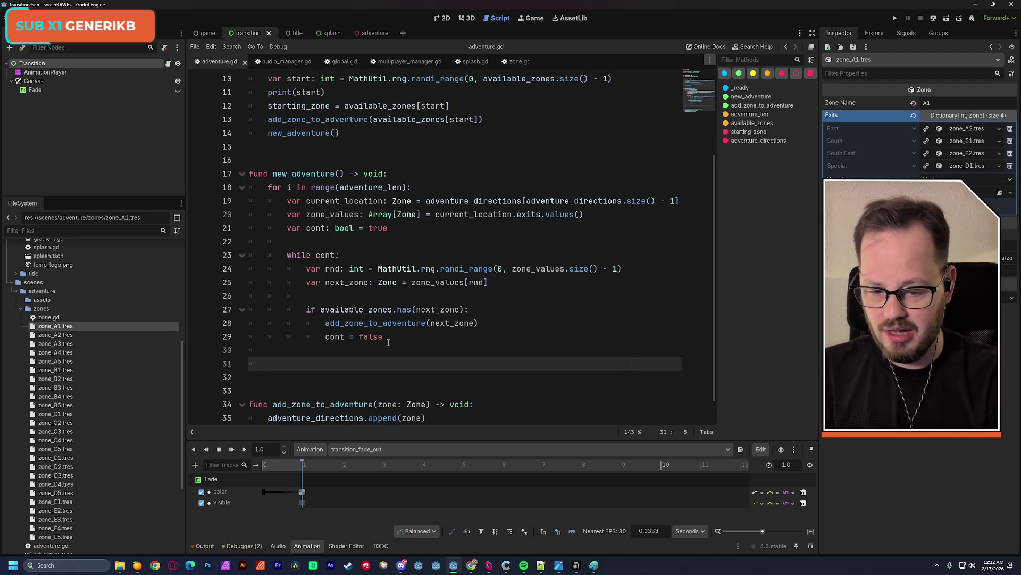
{"action": "type", "text": "p"}
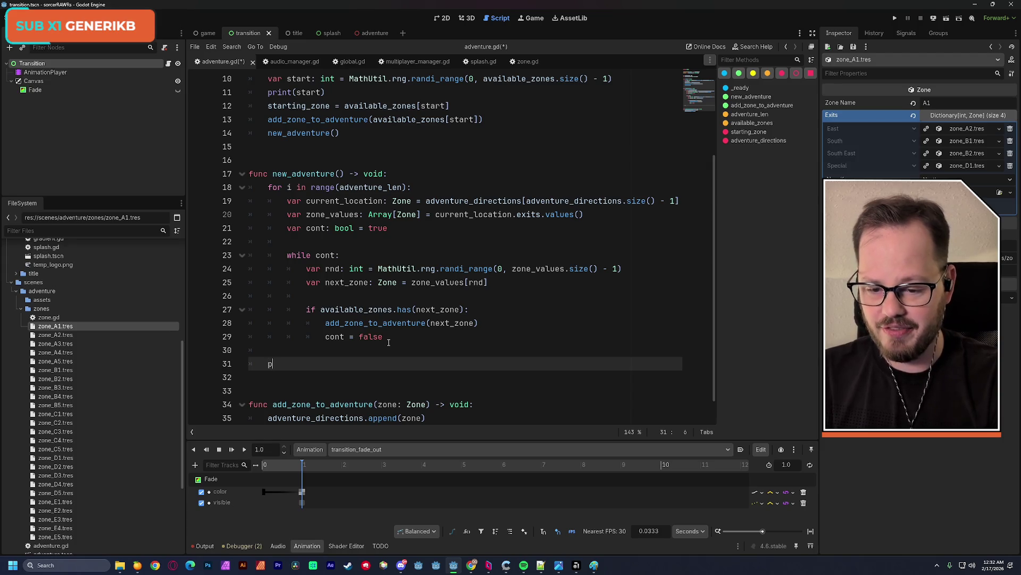
{"action": "type", "text": "rint"}
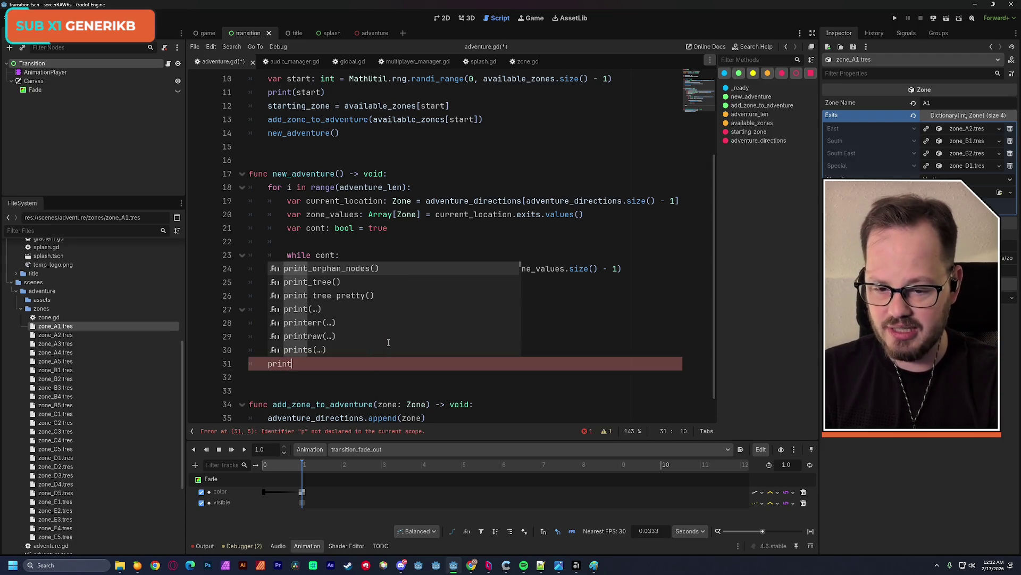
{"action": "type", "text": "("}
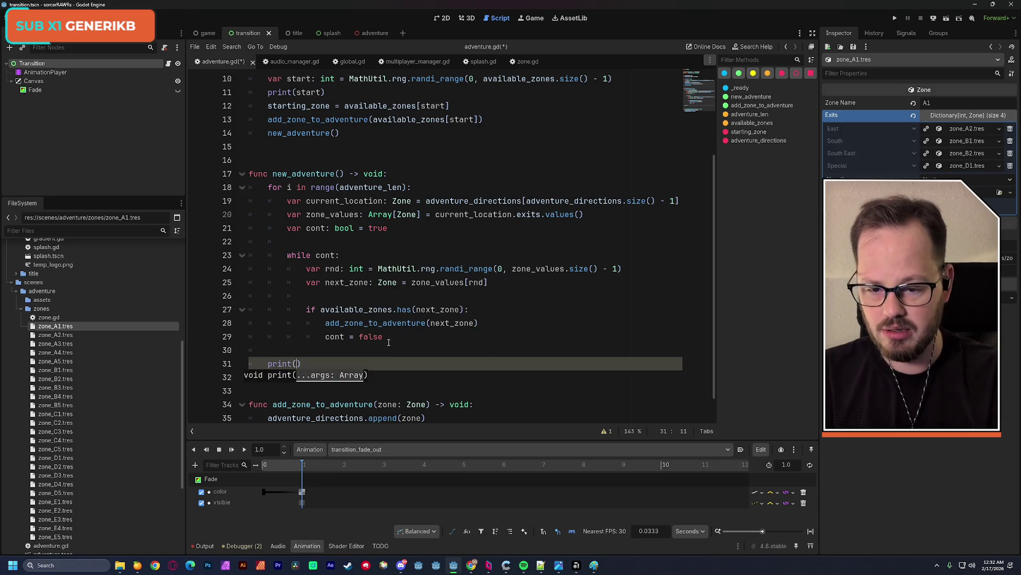
{"action": "scroll", "coordinate": [433, 174], "scroll_direction": "up", "scroll_amount": 3}
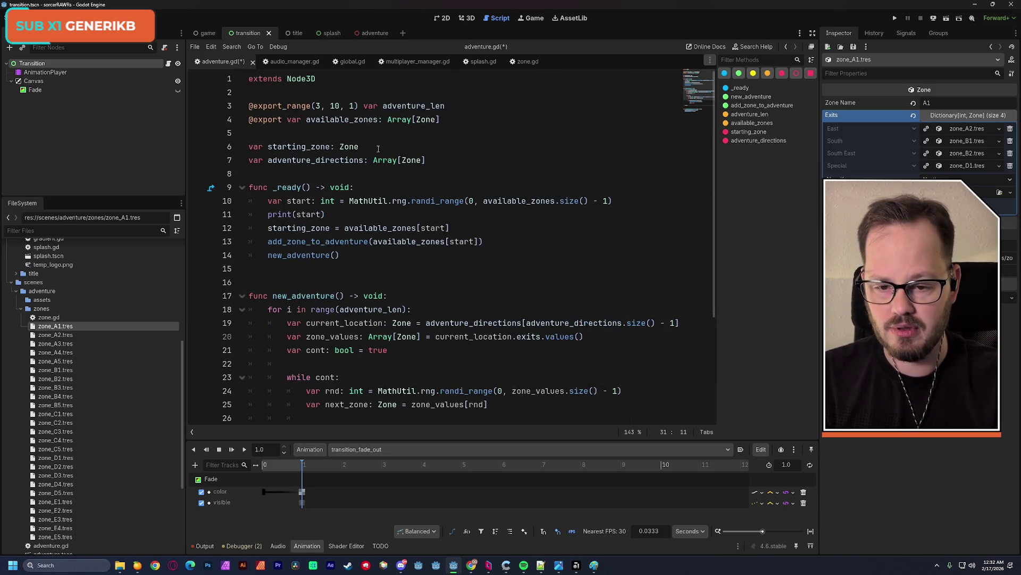
{"action": "double_click", "coordinate": [319, 161]}
{"action": "key", "text": "ctrl+c"}
{"action": "scroll", "coordinate": [397, 246], "scroll_direction": "down", "scroll_amount": 4}
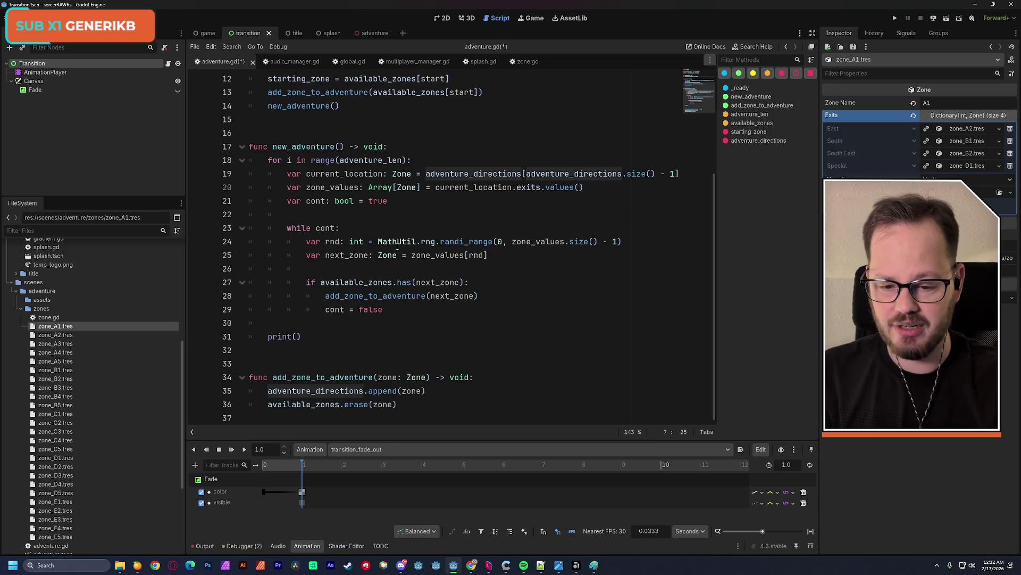
{"action": "left_click", "coordinate": [299, 336]}
{"action": "key", "text": "ctrl+v"}
{"action": "left_click", "coordinate": [432, 335]}
{"action": "key", "text": "ctrl+s"}
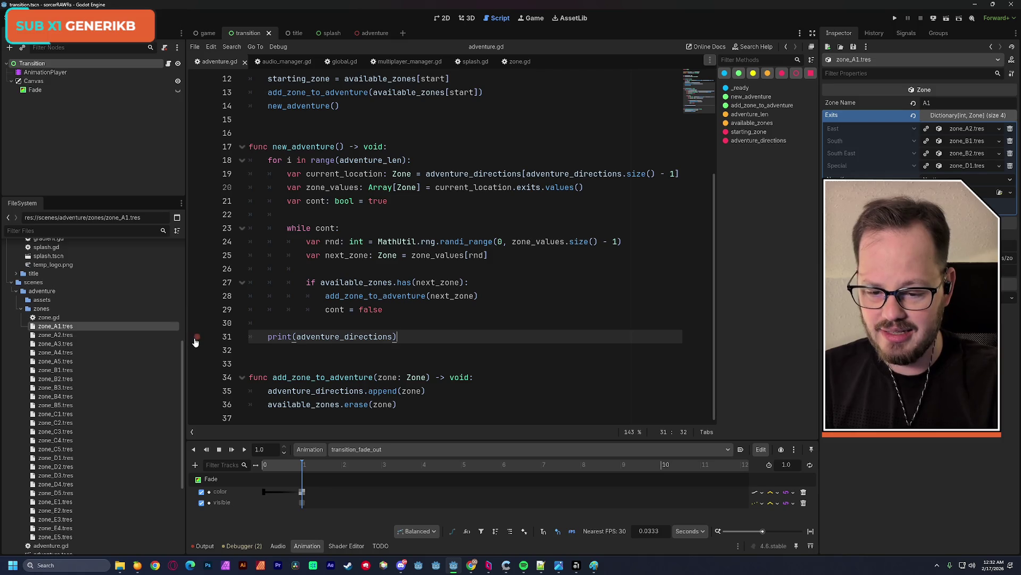
Add print("done") on line 32, save, and set a breakpoint on that line.
{"action": "key", "text": "Return"}
{"action": "type", "text": "print("}
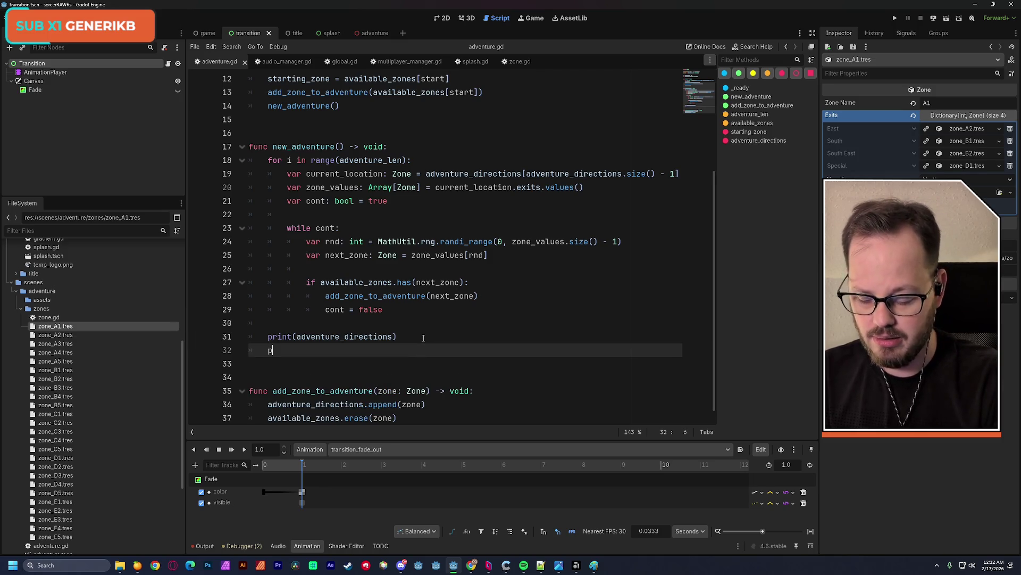
{"action": "type", "text": "\"d"}
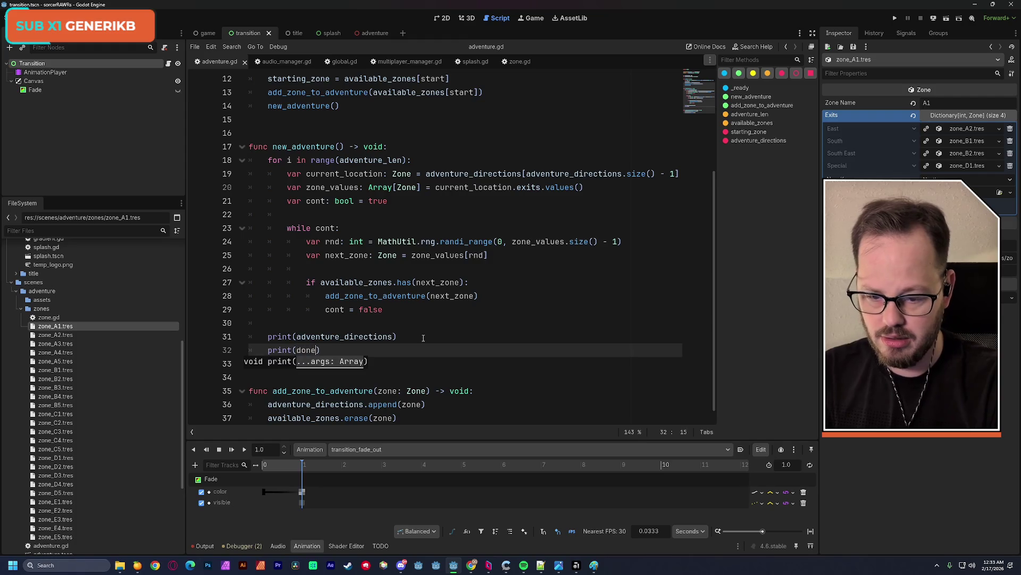
{"action": "type", "text": "one"}
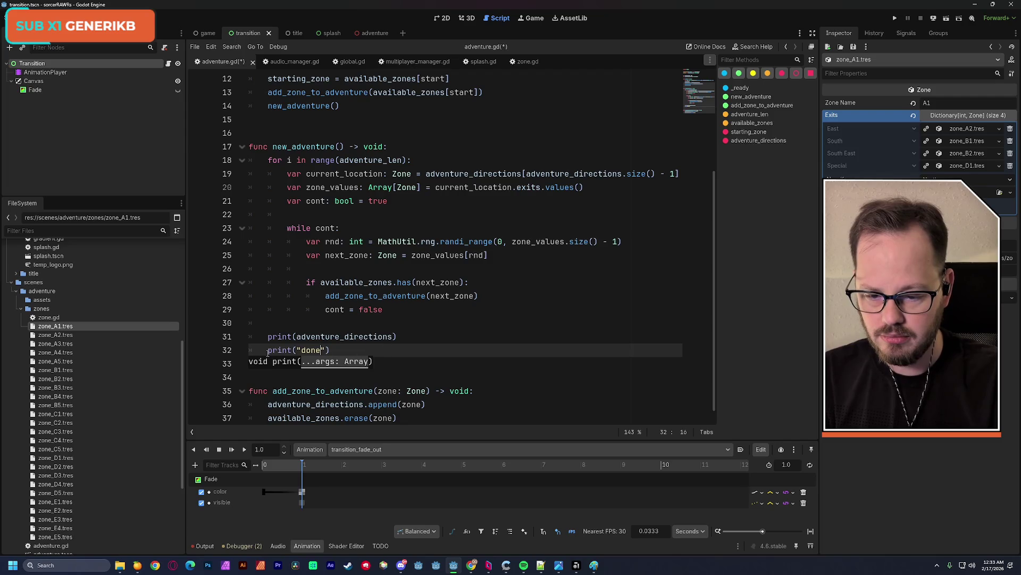
{"action": "key", "text": "ctrl+s"}
{"action": "left_click", "coordinate": [197, 350]}
{"action": "left_click", "coordinate": [474, 319]}
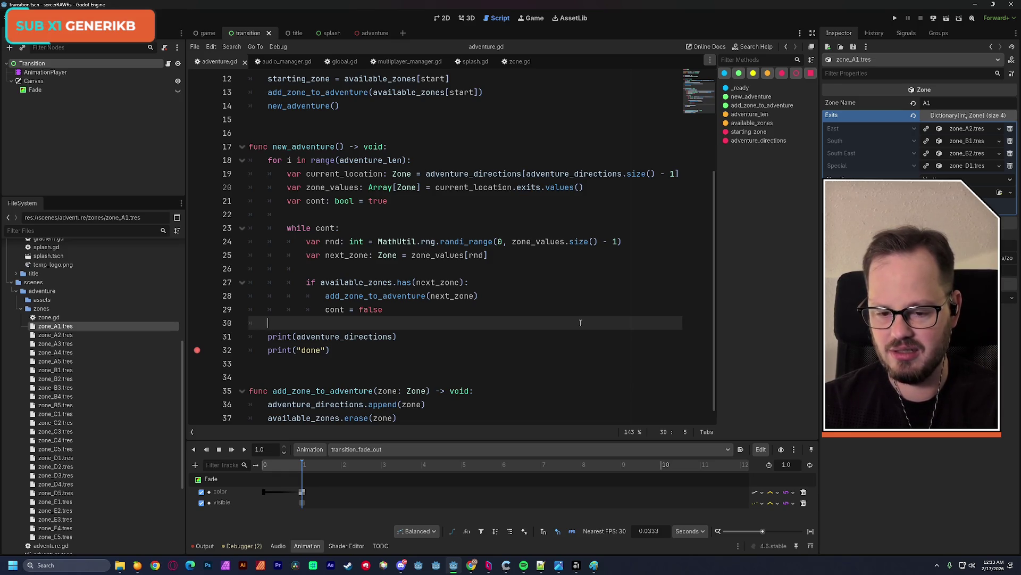
Clear the line 32 breakpoint, move Notepad++ aside, and view zone_A2.tres in a widened Inspector.
{"action": "left_click", "coordinate": [197, 350]}
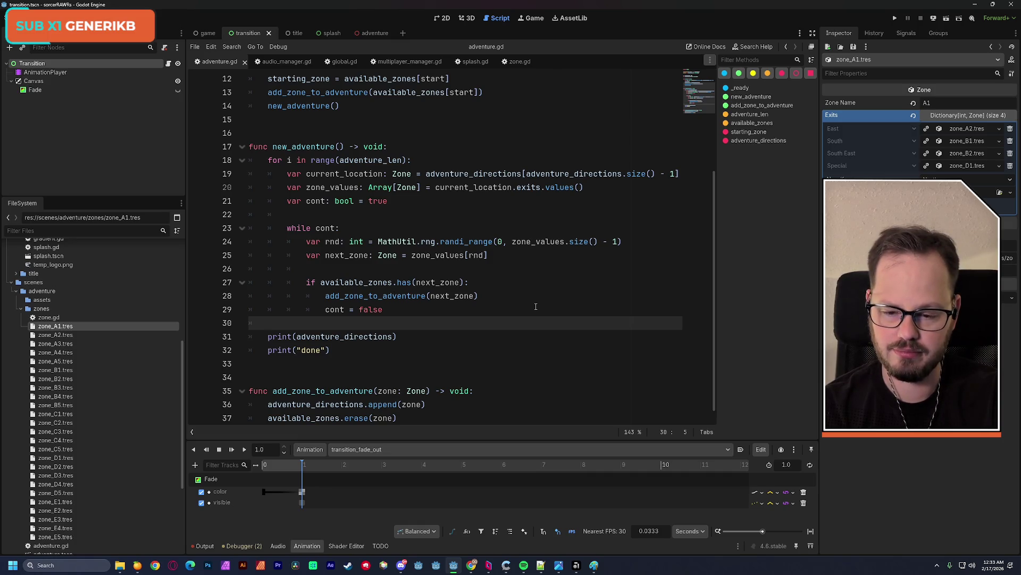
{"action": "left_click", "coordinate": [540, 565]}
{"action": "mouse_move", "coordinate": [846, 62]}
{"action": "left_mouse_down"}
{"action": "mouse_move", "coordinate": [8, 34]}
{"action": "mouse_move", "coordinate": [18, 34]}
{"action": "left_mouse_up"}
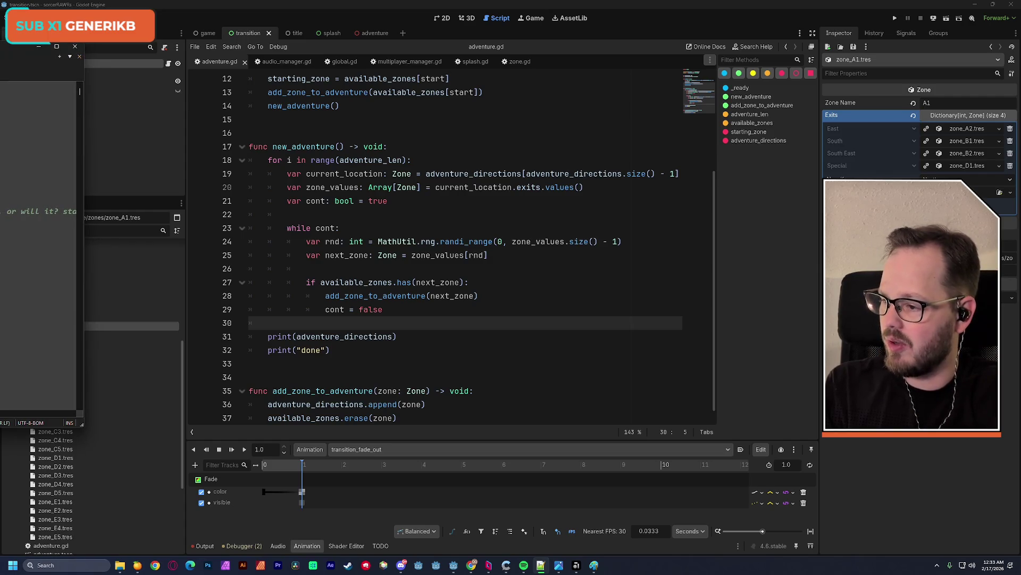
{"action": "key", "text": "alt+Tab"}
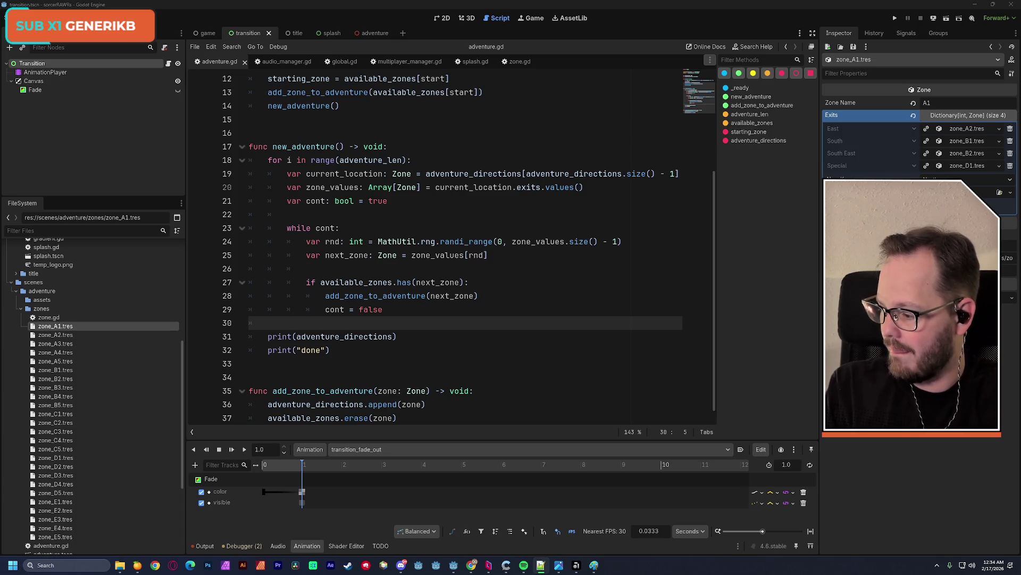
{"action": "left_click", "coordinate": [66, 335]}
{"action": "mouse_move", "coordinate": [819, 210]}
{"action": "left_mouse_down"}
{"action": "mouse_move", "coordinate": [433, 211]}
{"action": "mouse_move", "coordinate": [508, 210]}
{"action": "left_mouse_up"}
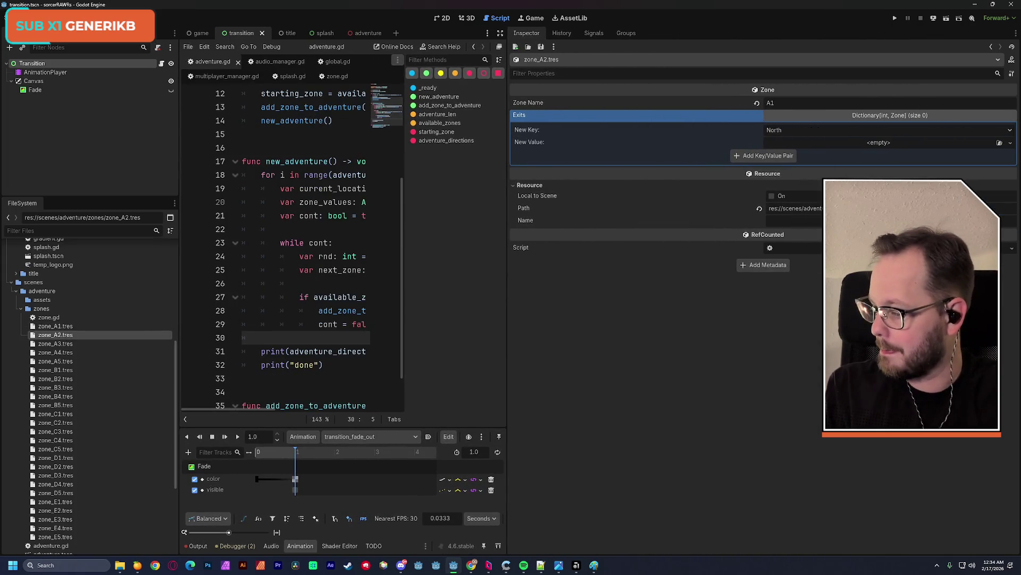
{"action": "key", "text": "alt+Tab"}
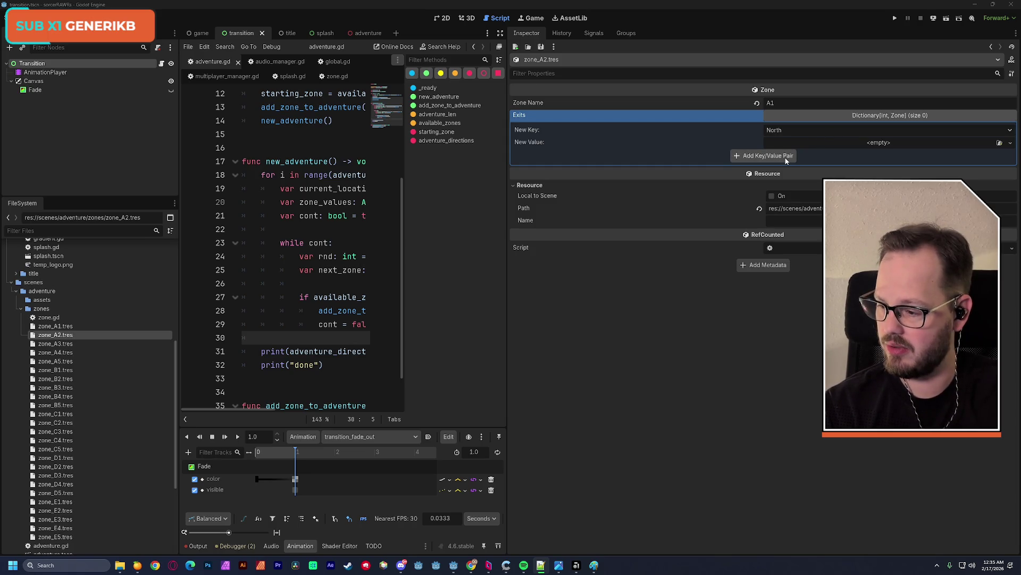
Add West, East and South West keys to zone_A2.tres's Exits dictionary.
{"action": "left_click", "coordinate": [789, 130]}
{"action": "left_click", "coordinate": [792, 199]}
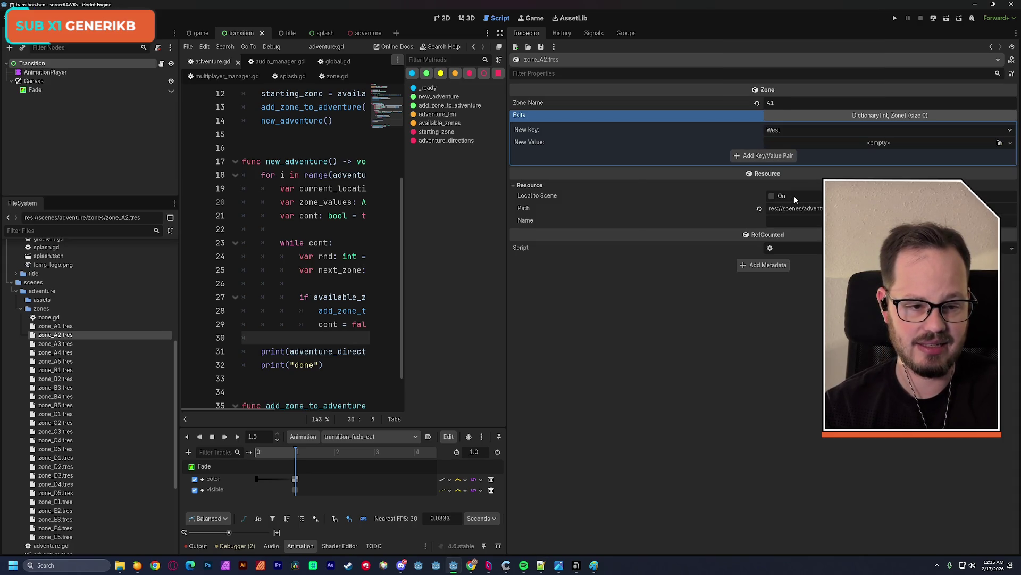
{"action": "left_click", "coordinate": [791, 155]}
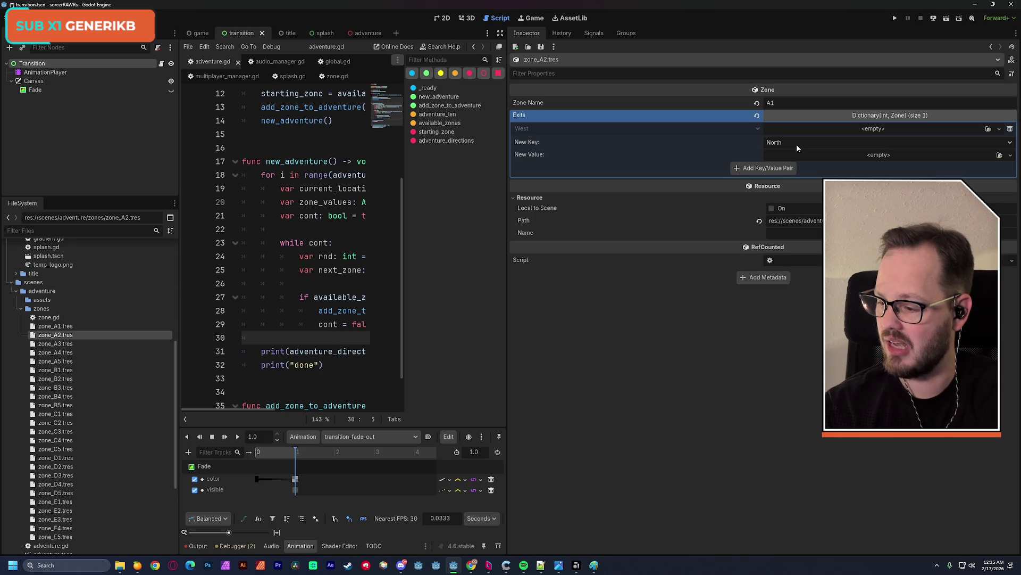
{"action": "left_click", "coordinate": [796, 143]}
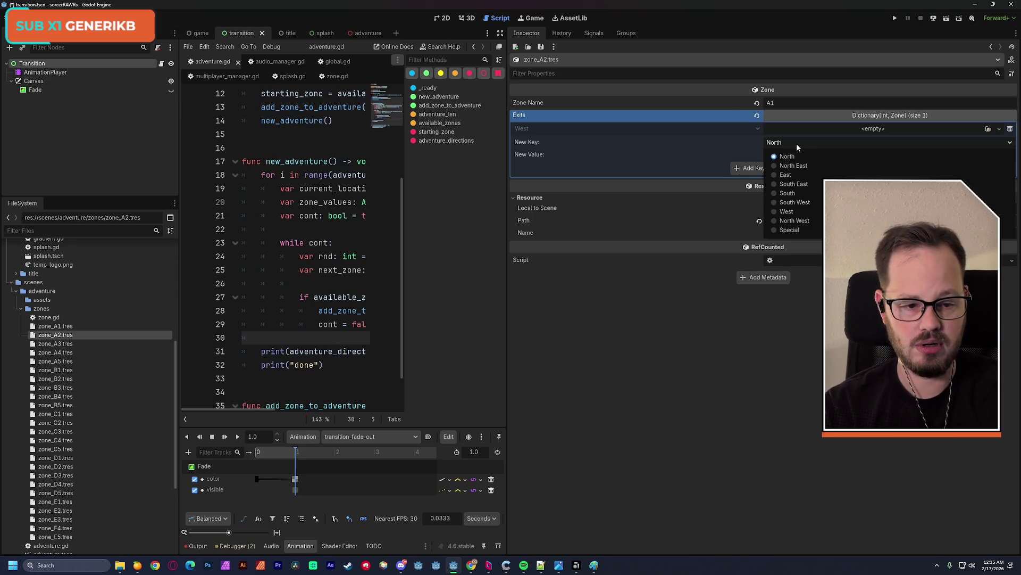
{"action": "left_click", "coordinate": [790, 174]}
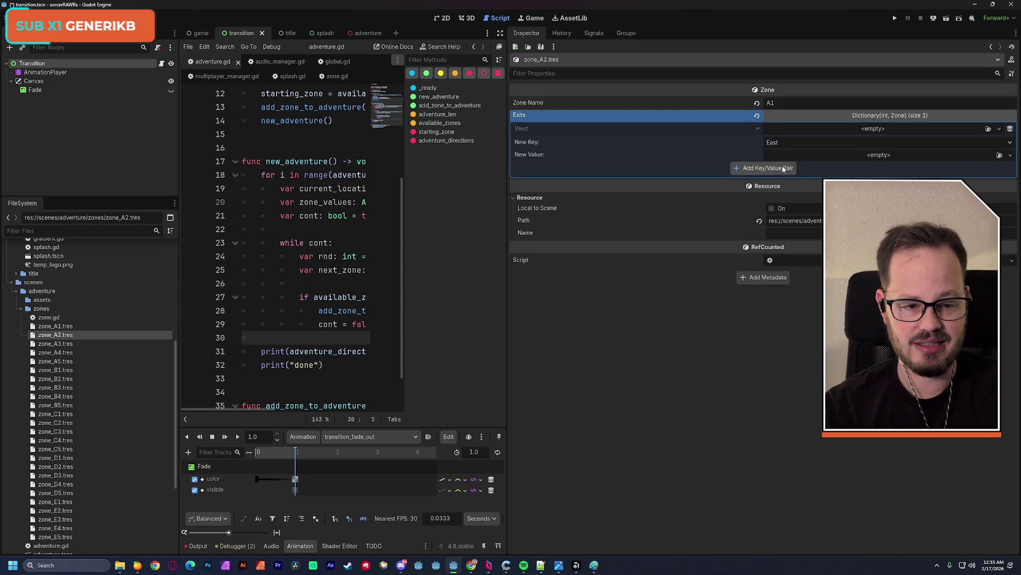
{"action": "left_click", "coordinate": [783, 168]}
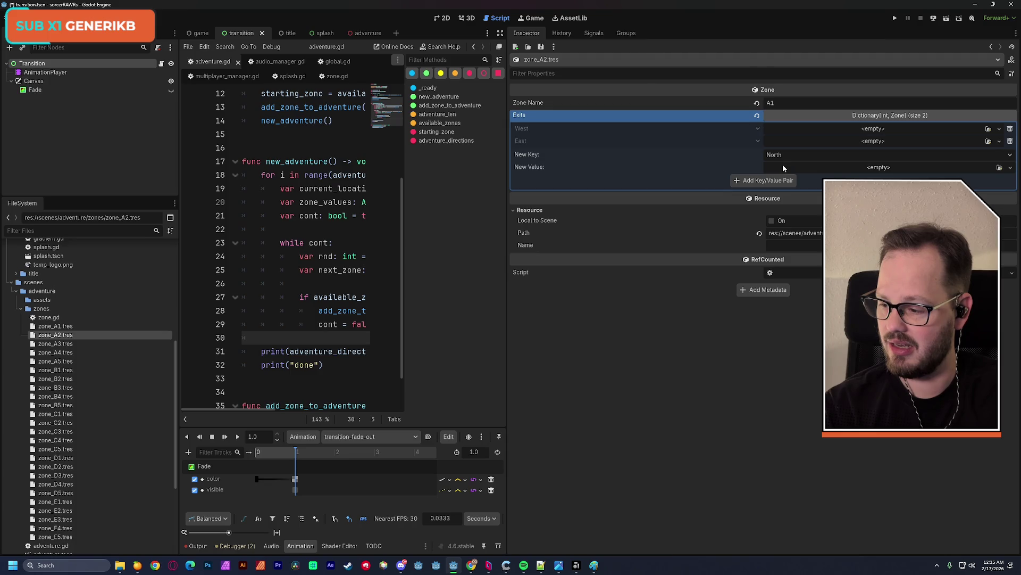
{"action": "left_click", "coordinate": [784, 156]}
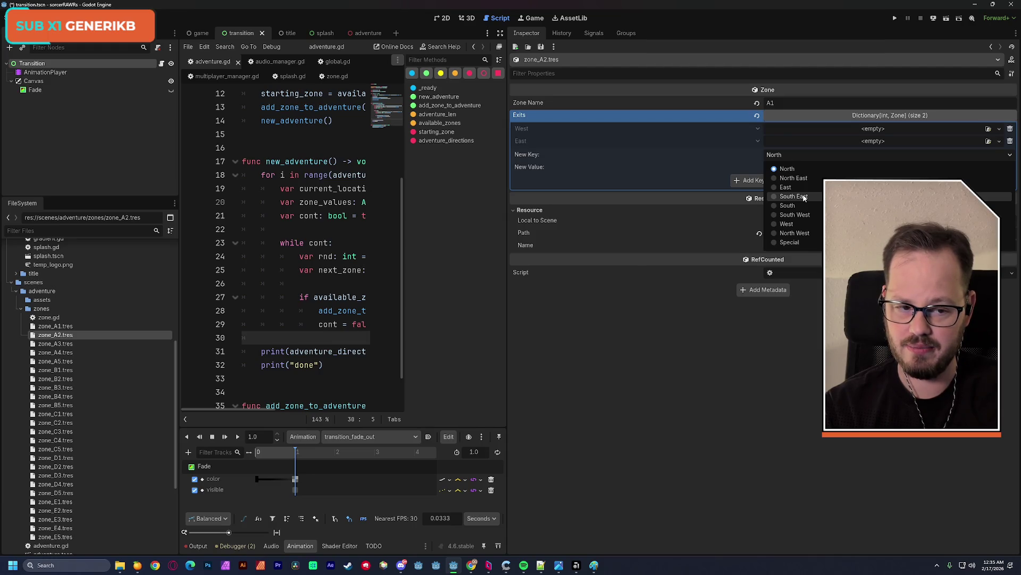
{"action": "left_click", "coordinate": [805, 215]}
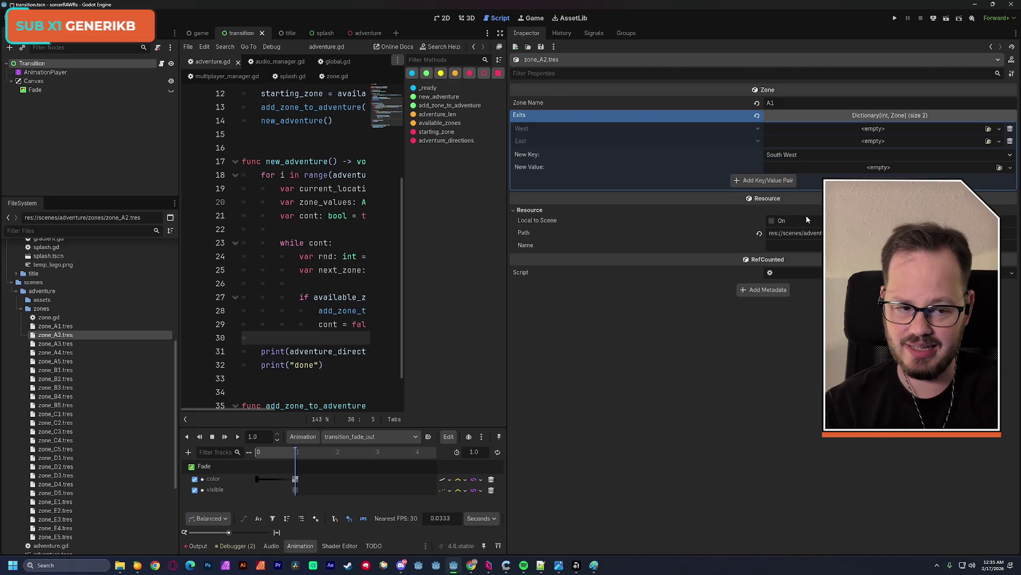
{"action": "left_click", "coordinate": [776, 182]}
Add South and South East keys, then save in the Godot editor.
{"action": "left_click", "coordinate": [784, 165]}
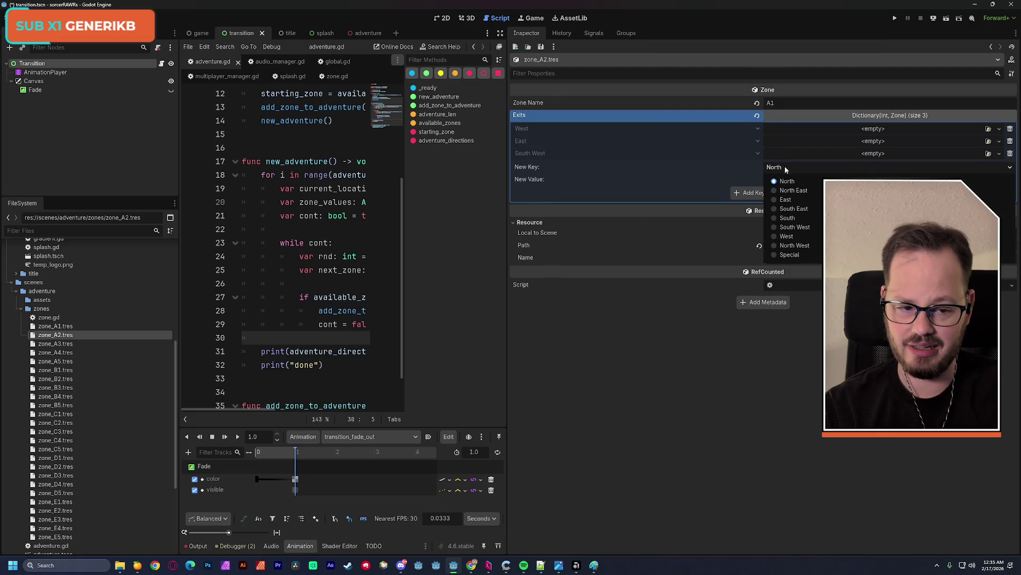
{"action": "left_click", "coordinate": [794, 219]}
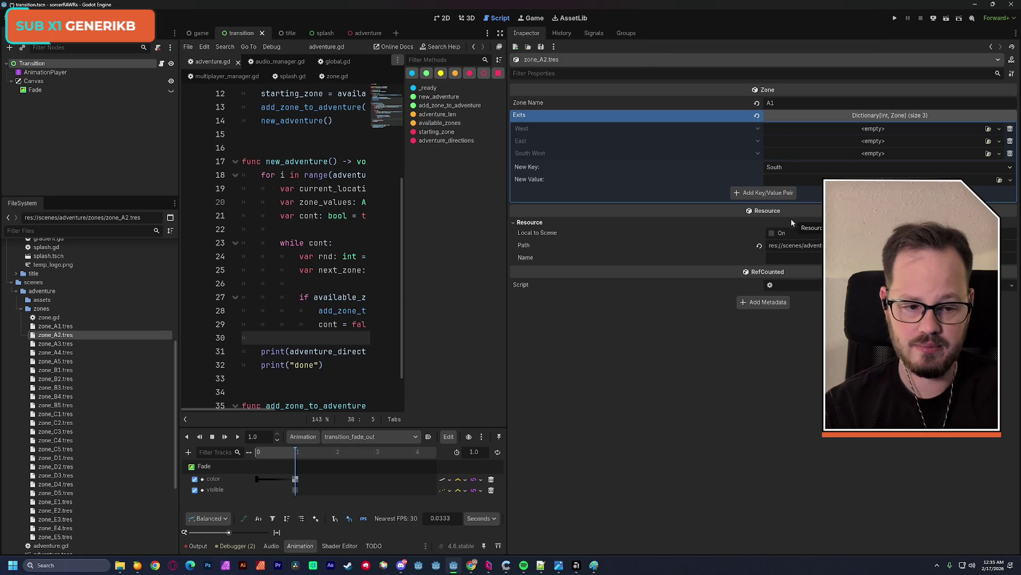
{"action": "left_click", "coordinate": [780, 194]}
{"action": "left_click", "coordinate": [782, 180]}
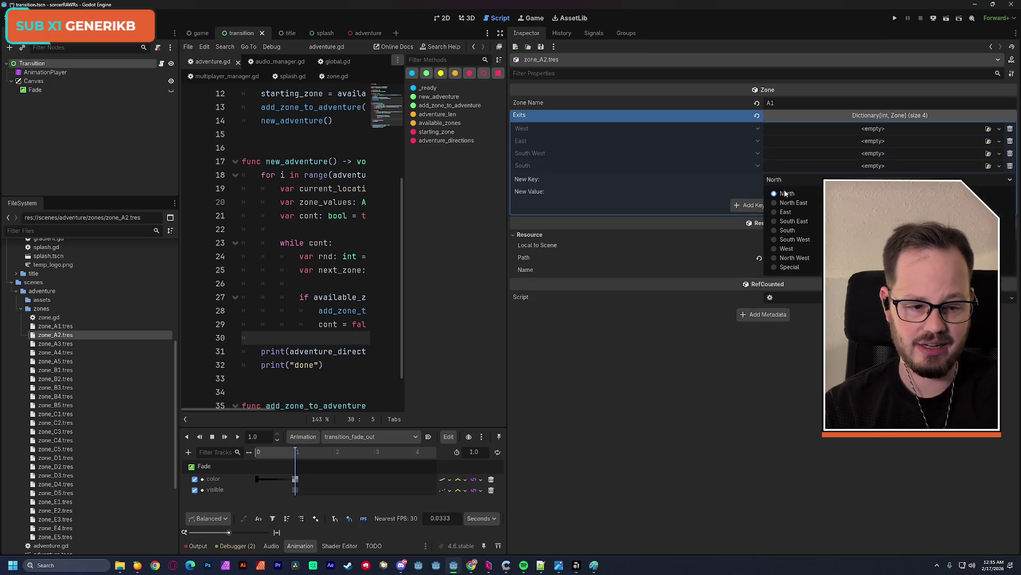
{"action": "left_click", "coordinate": [792, 221]}
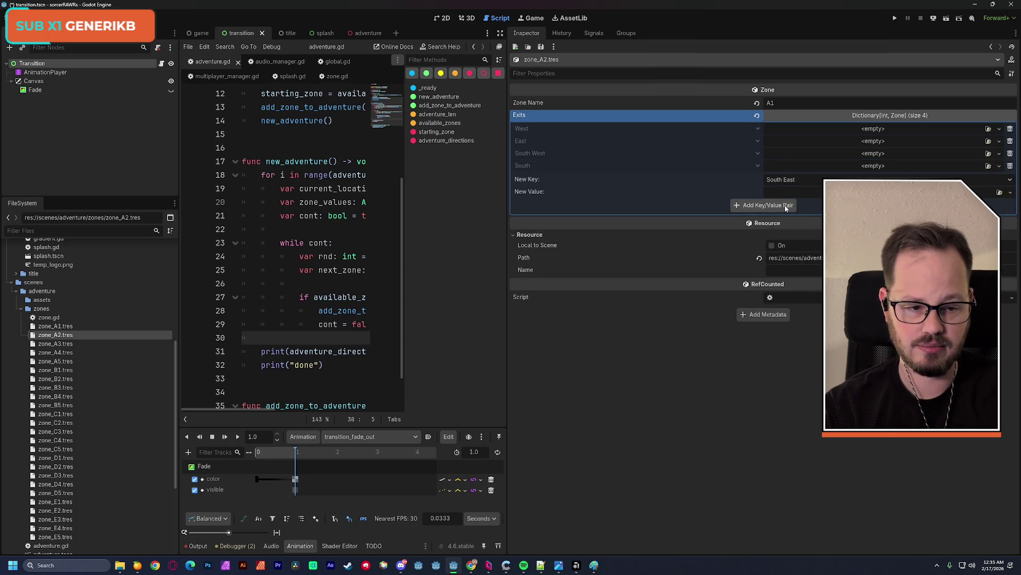
{"action": "left_click", "coordinate": [786, 207]}
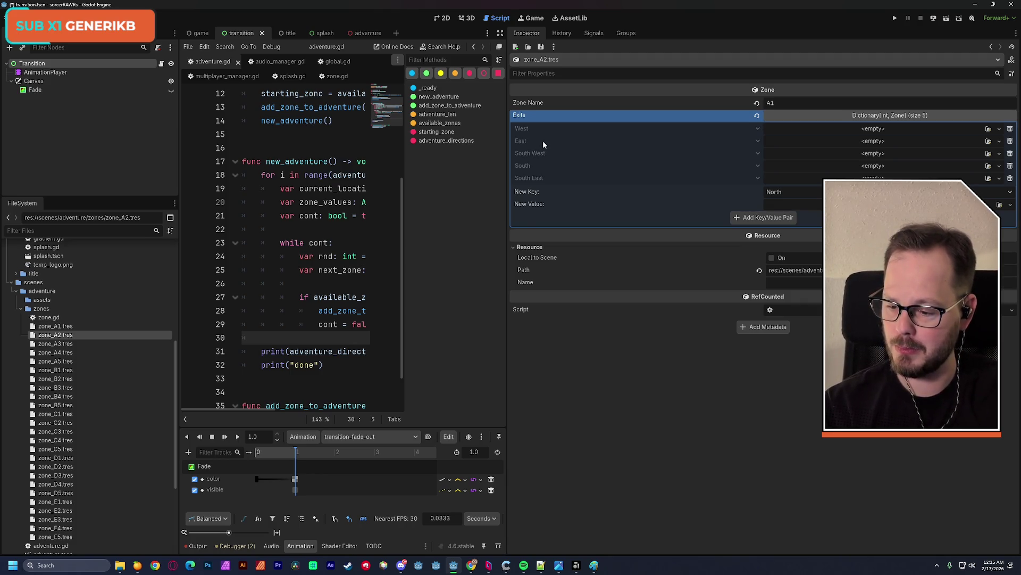
{"action": "key", "text": "alt+Tab"}
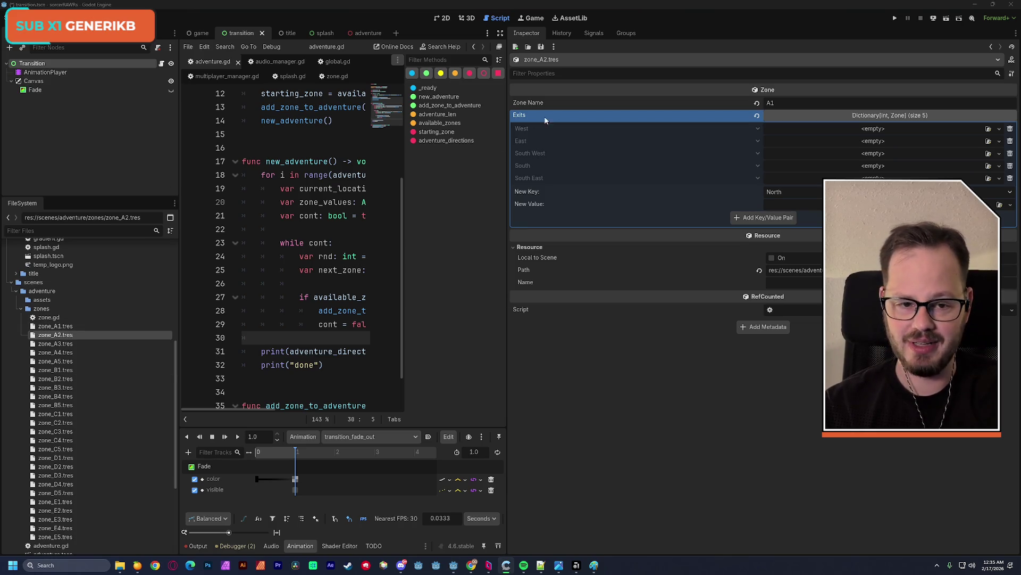
{"action": "left_click", "coordinate": [594, 9]}
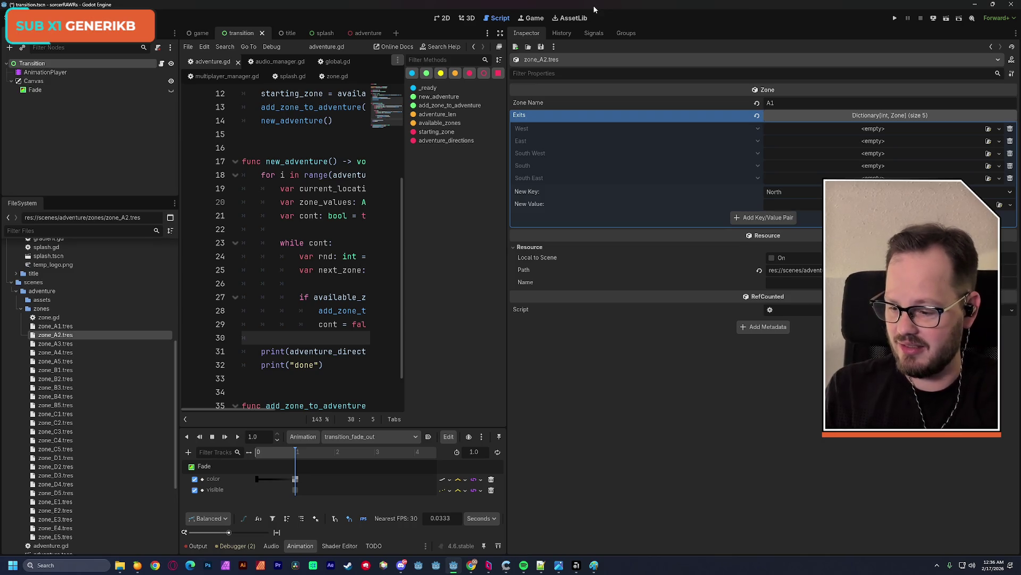
{"action": "key", "text": "ctrl+s"}
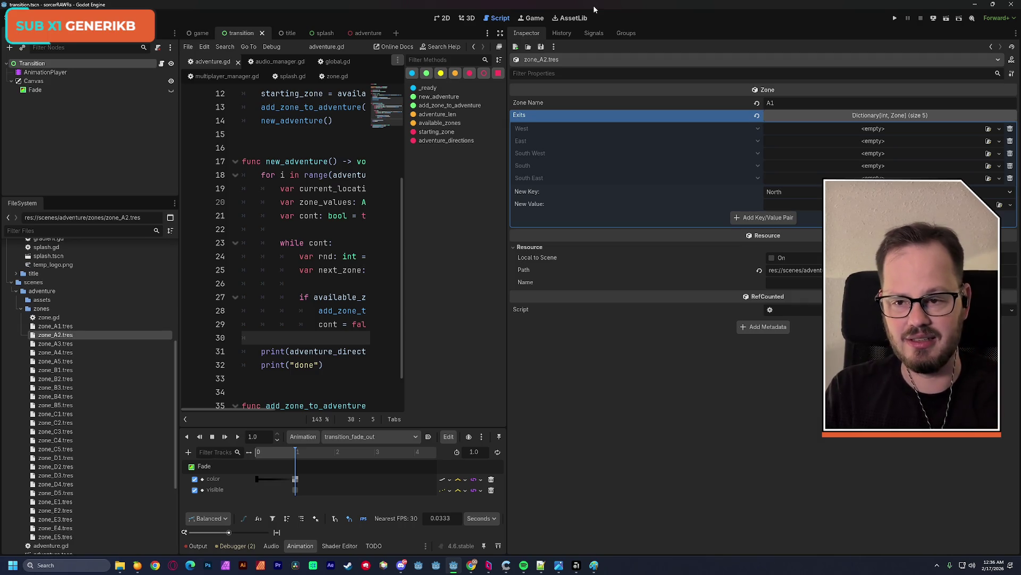
Assign zone_A1.tres to the West exit's value via Quick Load, searching 'a1'.
{"action": "left_click_drag", "start_coordinate": [508, 114], "coordinate": [543, 116]}
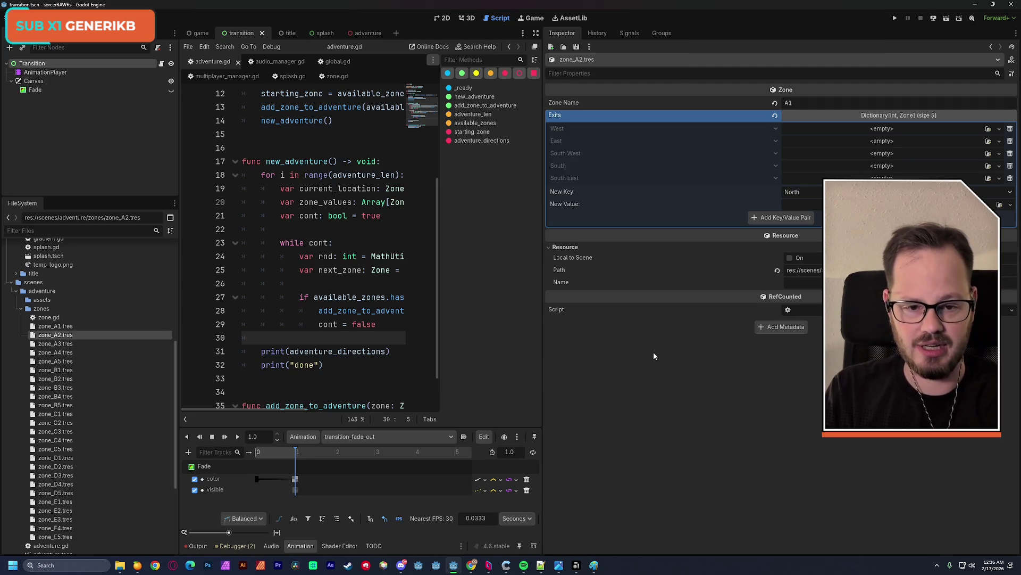
{"action": "left_click", "coordinate": [887, 130]}
{"action": "left_click", "coordinate": [972, 164]}
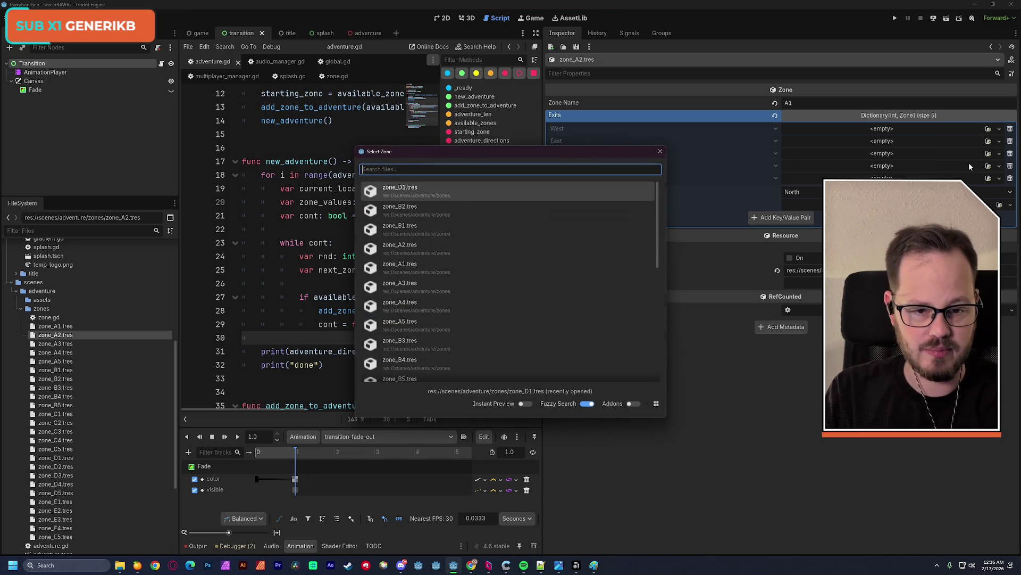
{"action": "type", "text": "a1"}
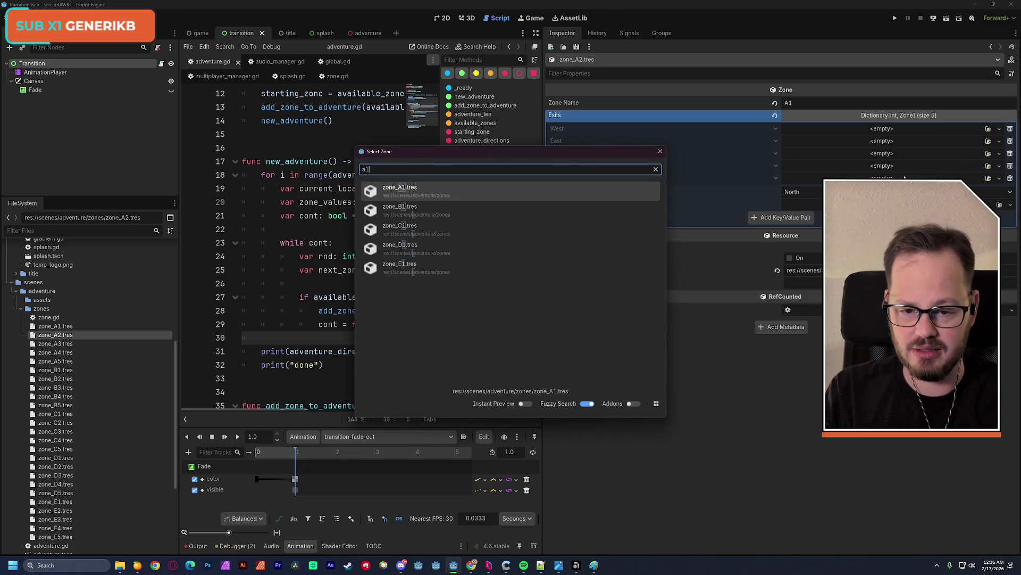
{"action": "double_click", "coordinate": [456, 191]}
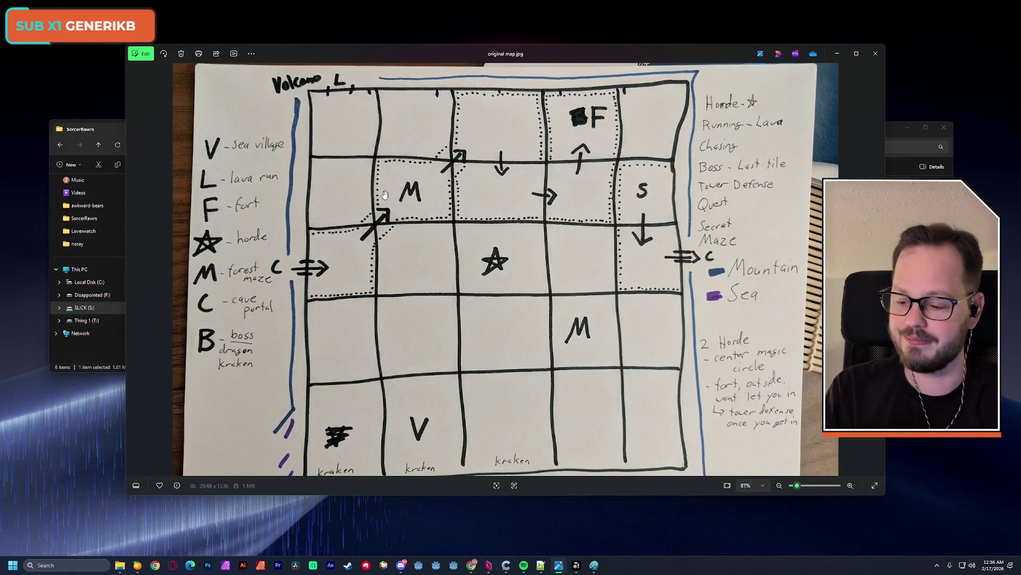
Relaunch Godot from the taskbar to bring up the Project Manager.
{"action": "left_click", "coordinate": [453, 565]}
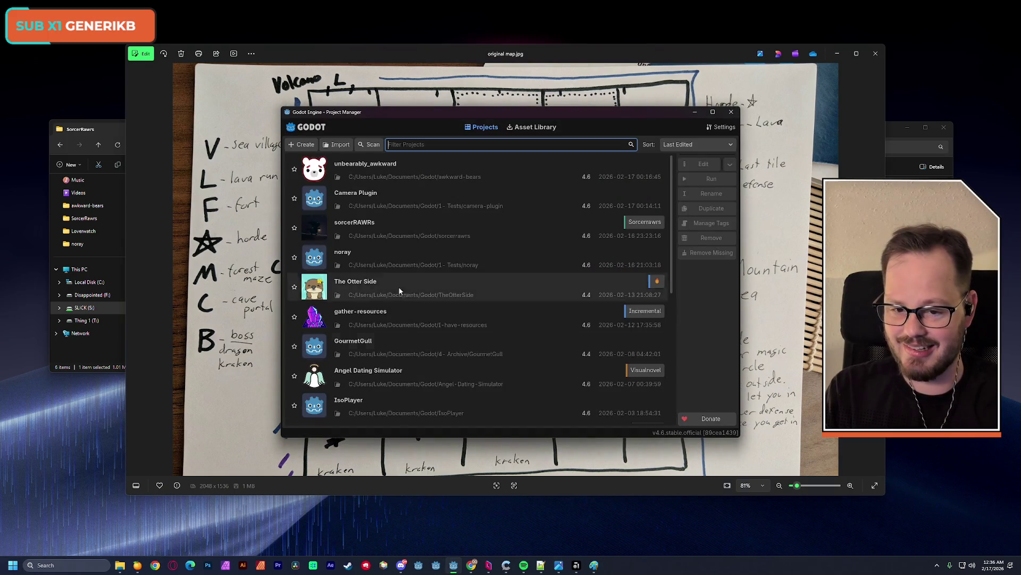
Open the sorcerRAWRs project from the Project Manager list.
{"action": "double_click", "coordinate": [411, 223]}
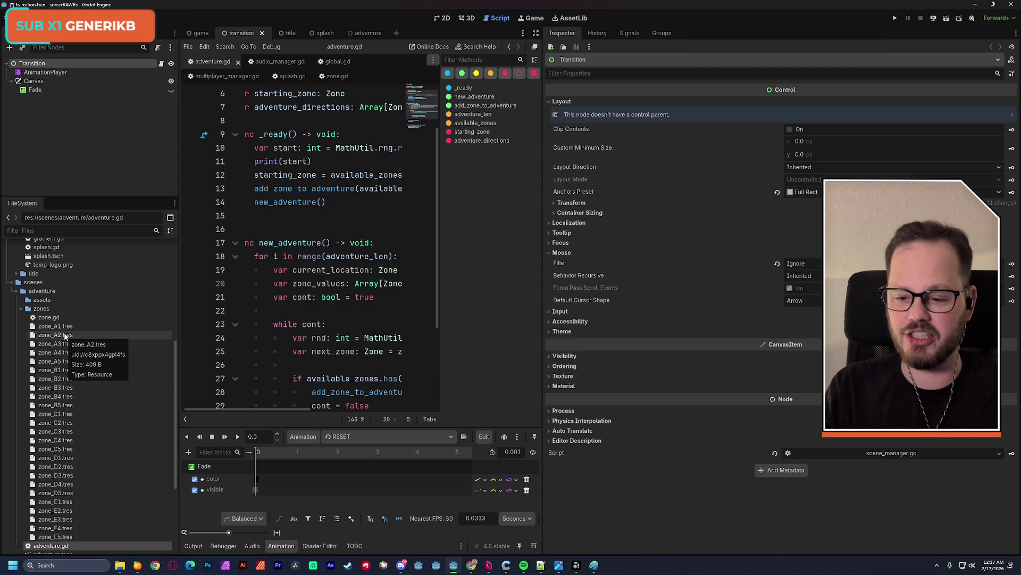
Display zone_A2.tres in the Inspector and pick Quick Load for the East exit value.
{"action": "left_click", "coordinate": [55, 334]}
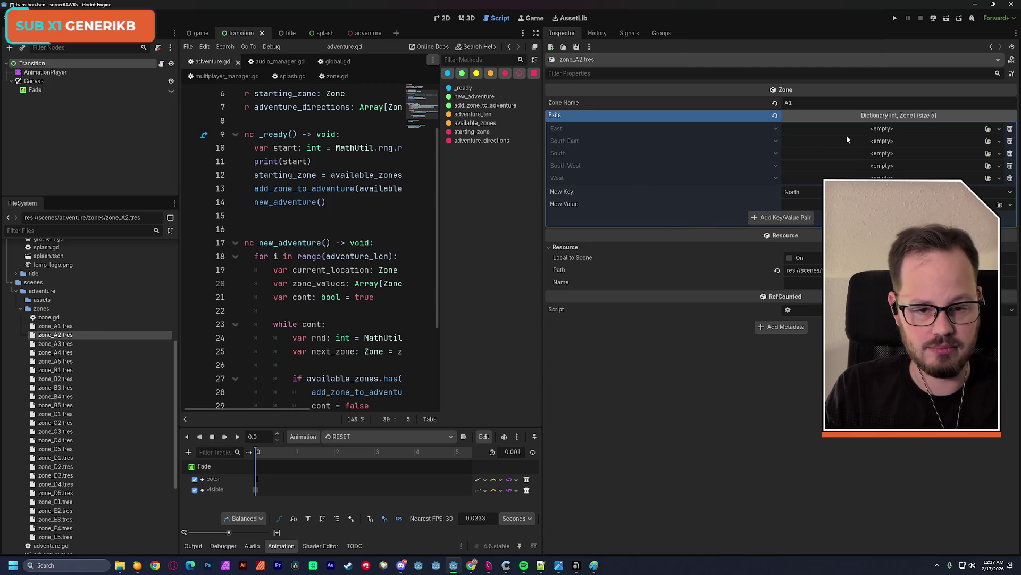
{"action": "left_click", "coordinate": [1000, 129]}
{"action": "left_click", "coordinate": [955, 167]}
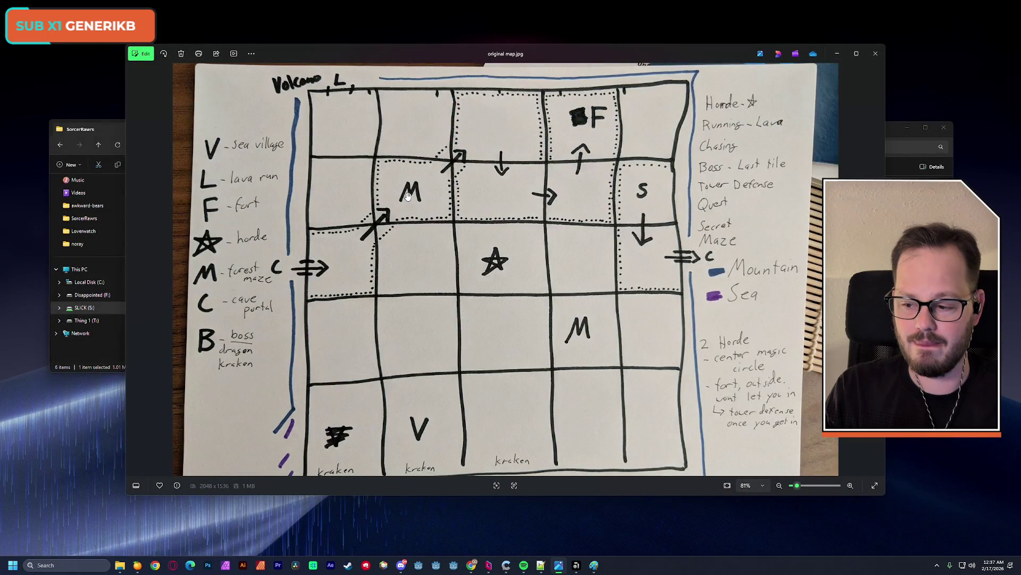
Close the map photo, the document app and Paint without saving, and relaunch Godot.
{"action": "left_click", "coordinate": [876, 53]}
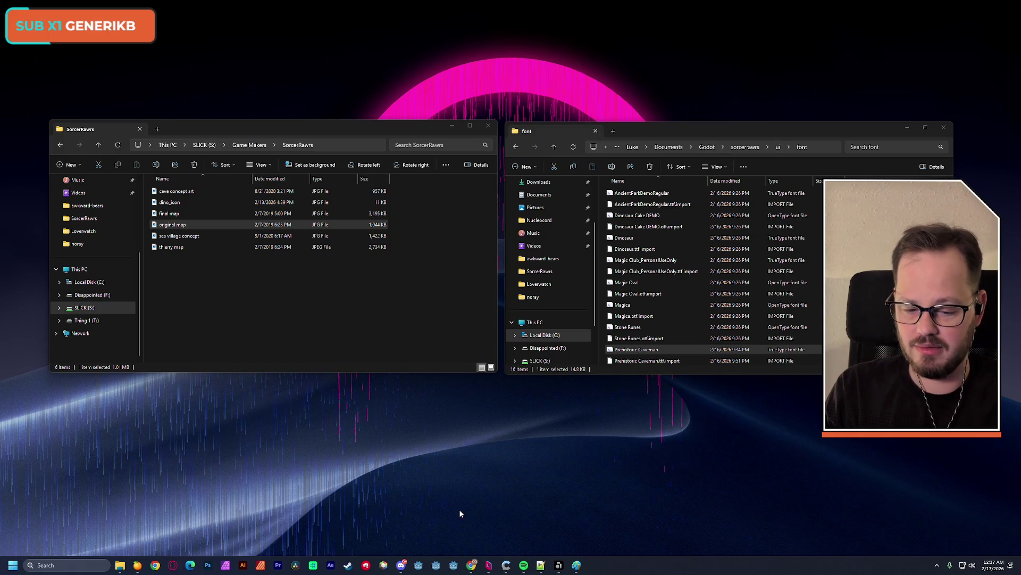
{"action": "left_click", "coordinate": [453, 565]}
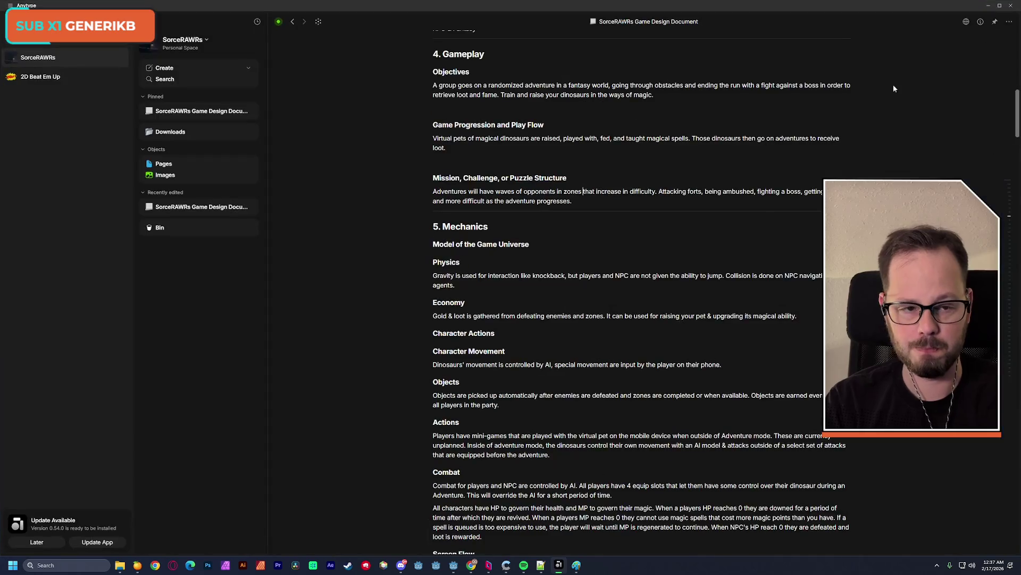
{"action": "left_click", "coordinate": [1013, 6]}
{"action": "left_click", "coordinate": [558, 565]}
{"action": "left_click", "coordinate": [1011, 4]}
{"action": "left_click", "coordinate": [506, 302]}
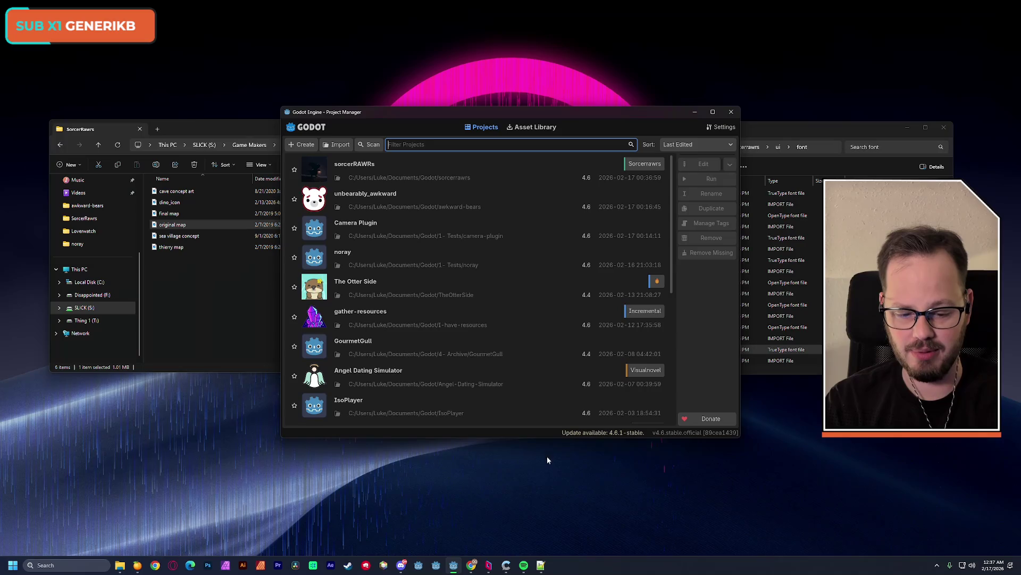
Open the sorcerRAWRs project from the Project Manager and select zone_A1.tres.
{"action": "mouse_move", "coordinate": [507, 572]}
{"action": "left_click", "coordinate": [490, 567]}
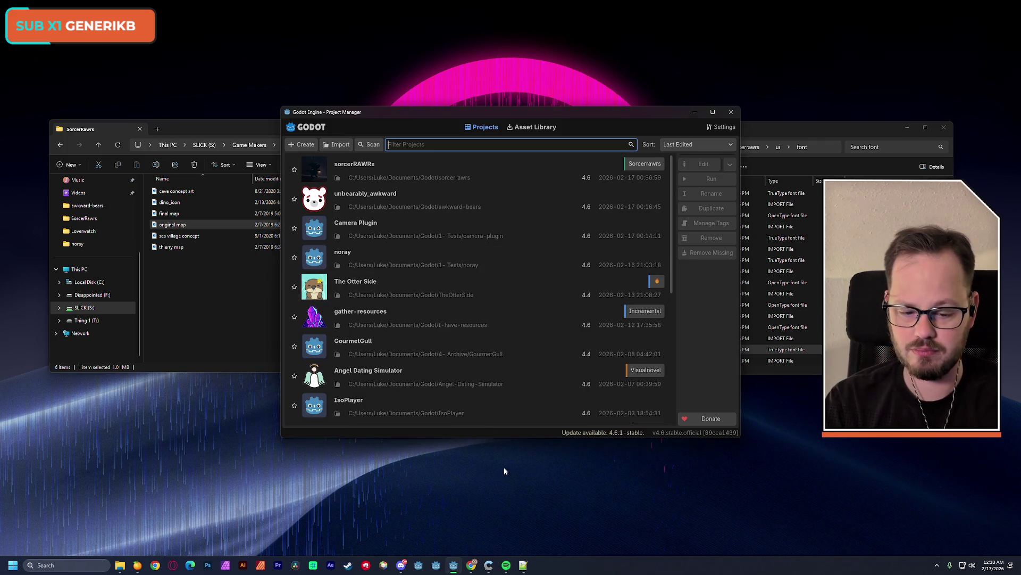
{"action": "left_click", "coordinate": [137, 565]}
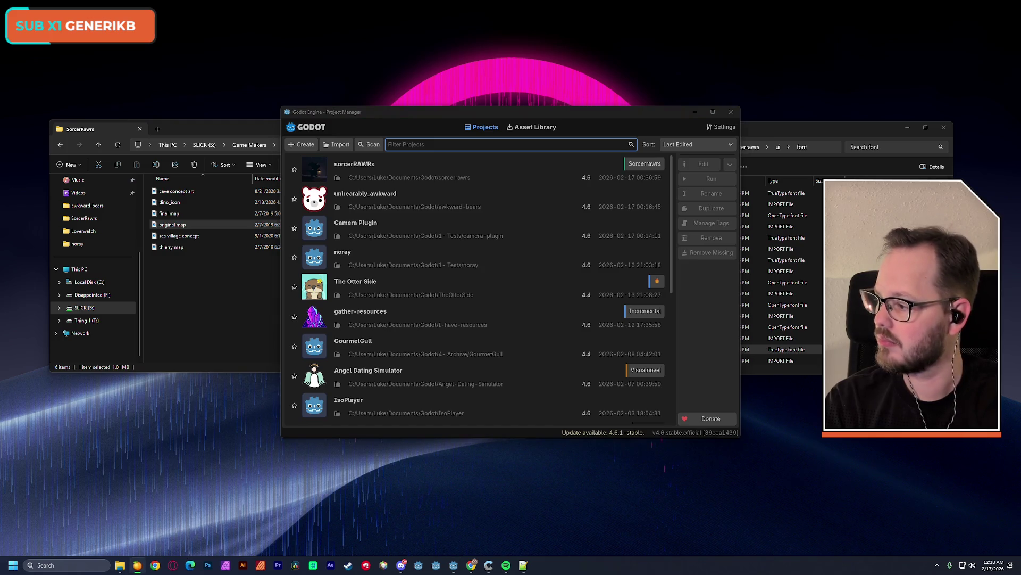
{"action": "double_click", "coordinate": [401, 165]}
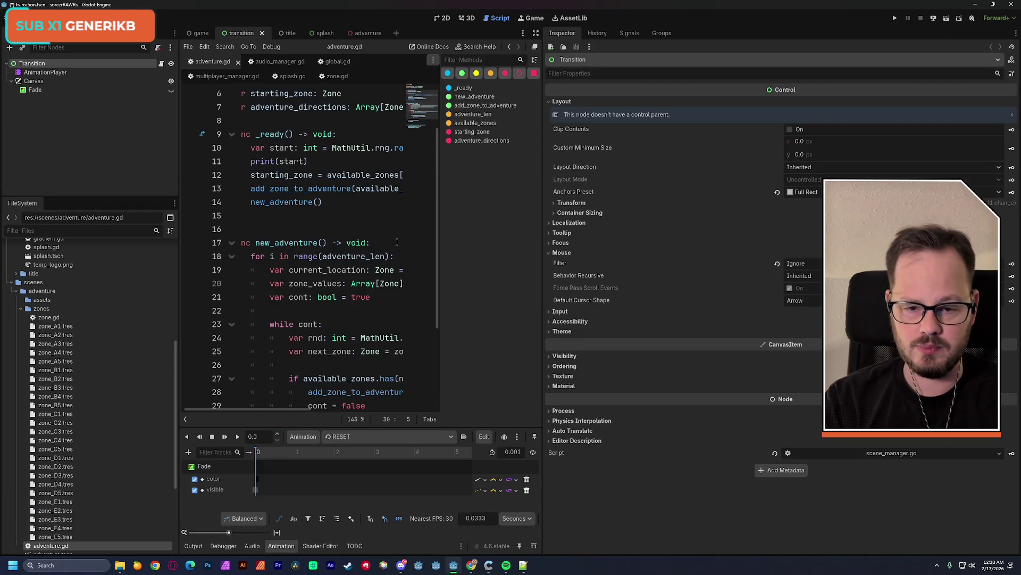
{"action": "left_click", "coordinate": [55, 327]}
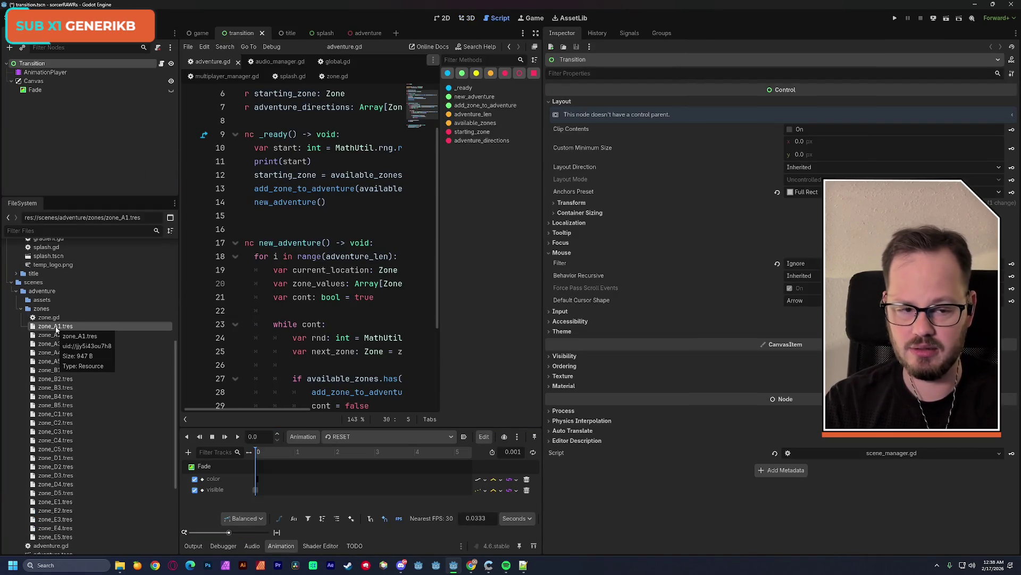
Set zone_A2's Zone Name to A2, save, and drag zone_A1.tres onto its East exit.
{"action": "double_click", "coordinate": [56, 327]}
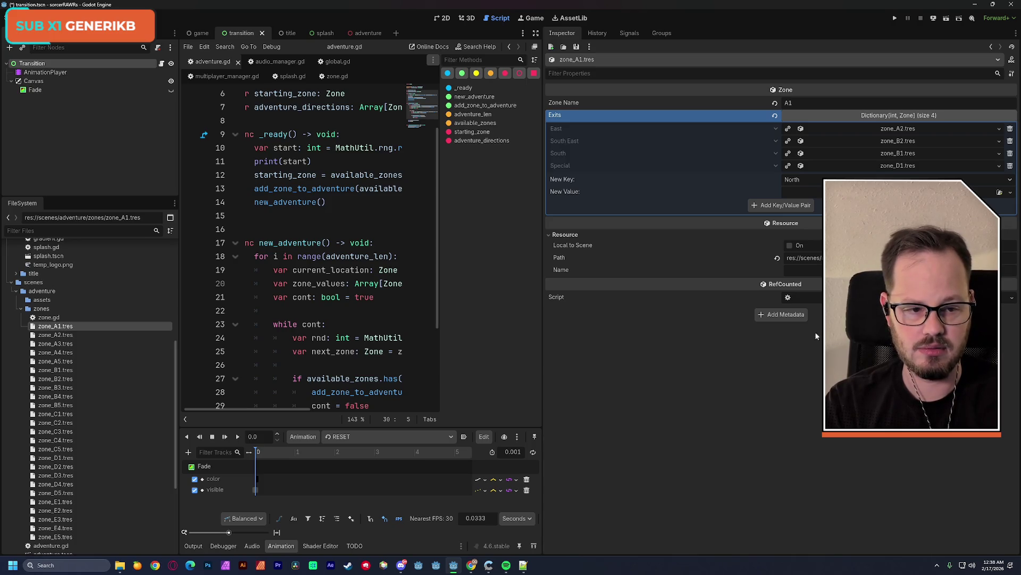
{"action": "left_click", "coordinate": [820, 103]}
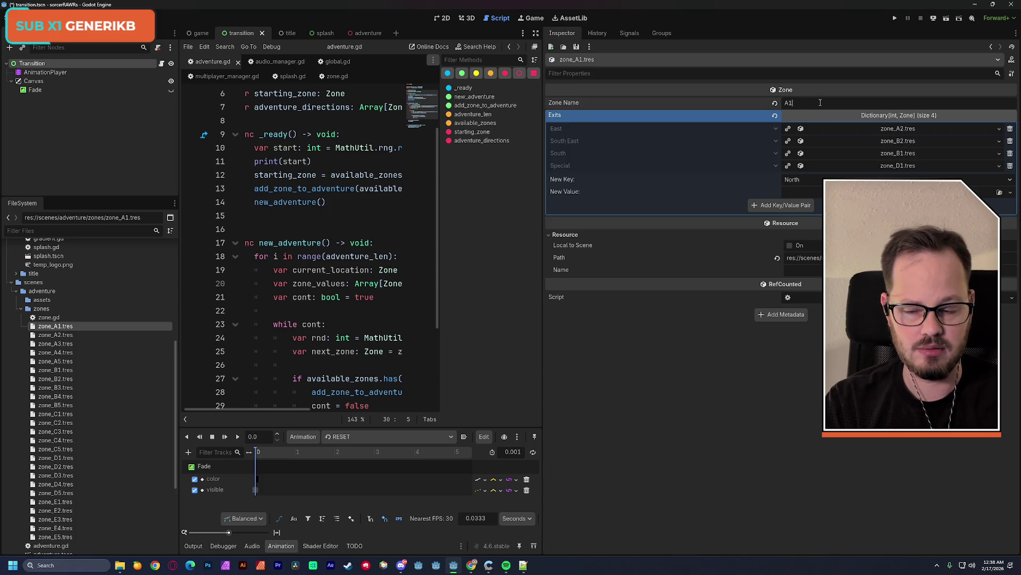
{"action": "double_click", "coordinate": [64, 335]}
{"action": "double_click", "coordinate": [798, 103]}
{"action": "type", "text": "A2"}
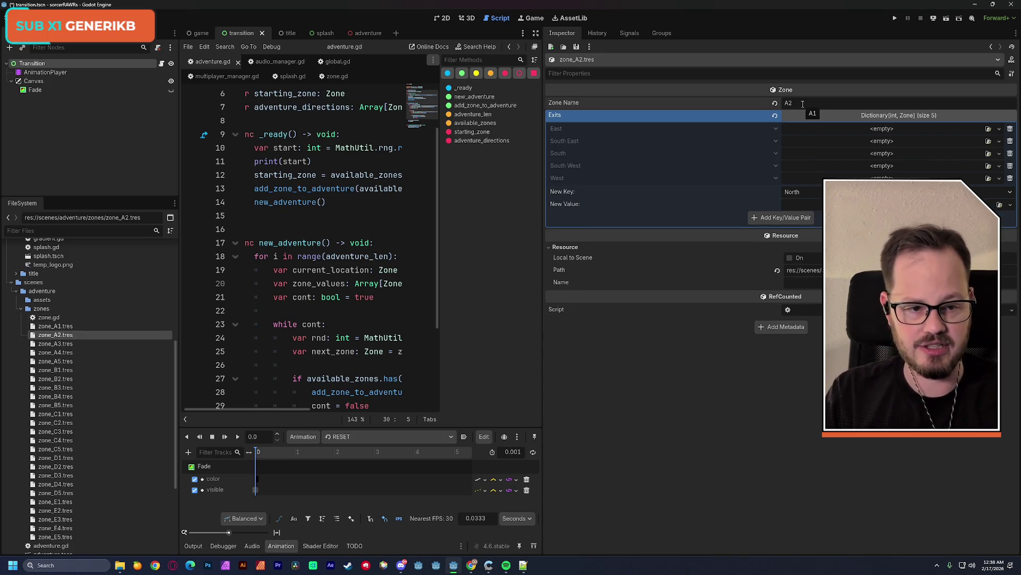
{"action": "key", "text": "ctrl+s"}
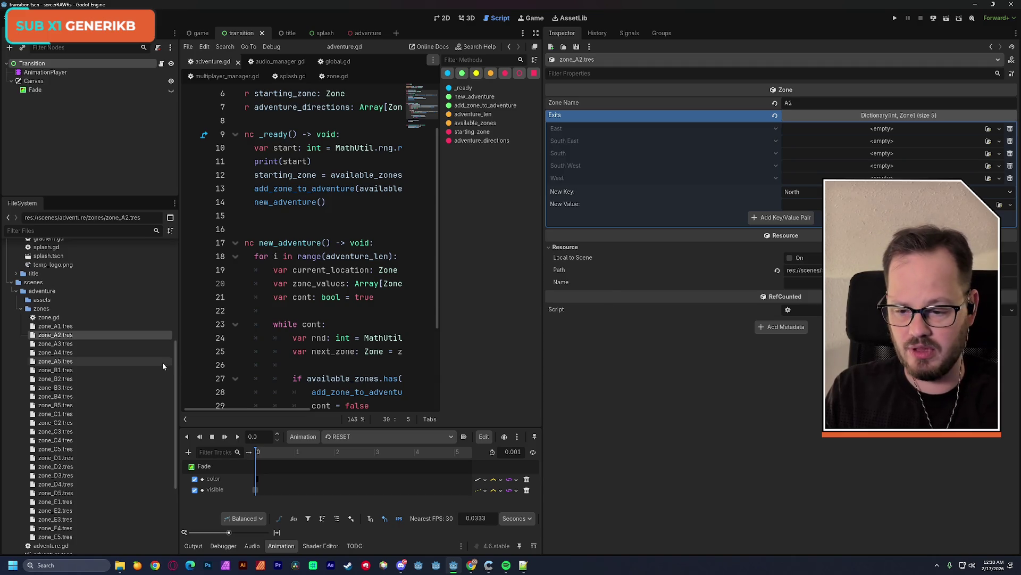
{"action": "left_click", "coordinate": [55, 327]}
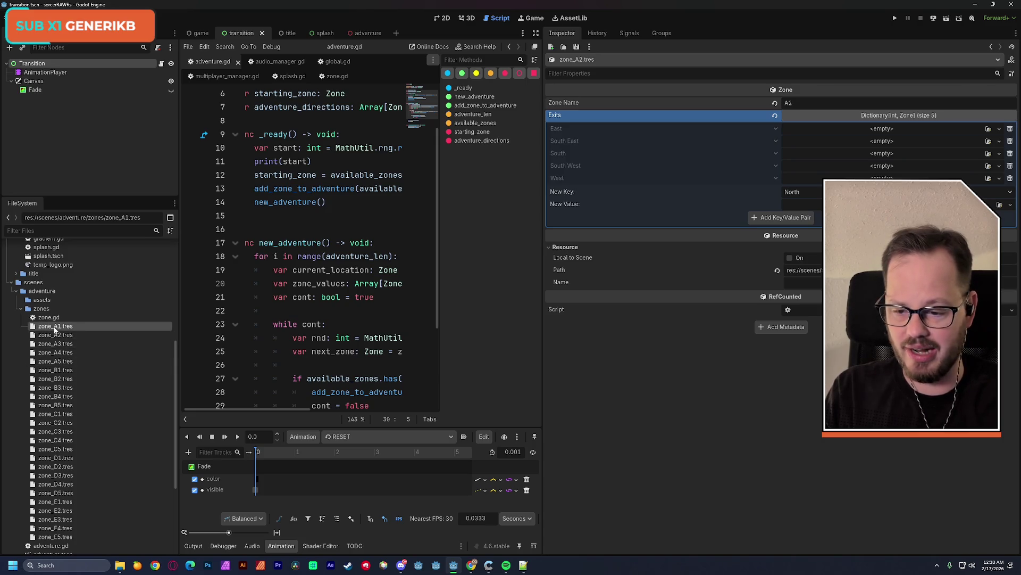
{"action": "left_click_drag", "start_coordinate": [54, 329], "coordinate": [885, 132]}
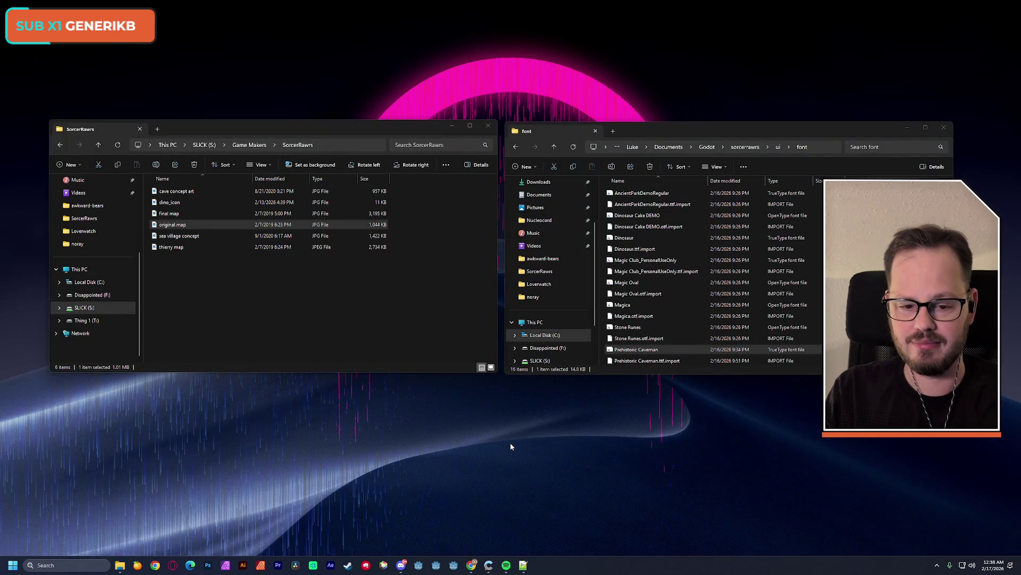
Relaunch Godot from the taskbar and open sorcerRAWRs from the Project Manager.
{"action": "left_click", "coordinate": [453, 564]}
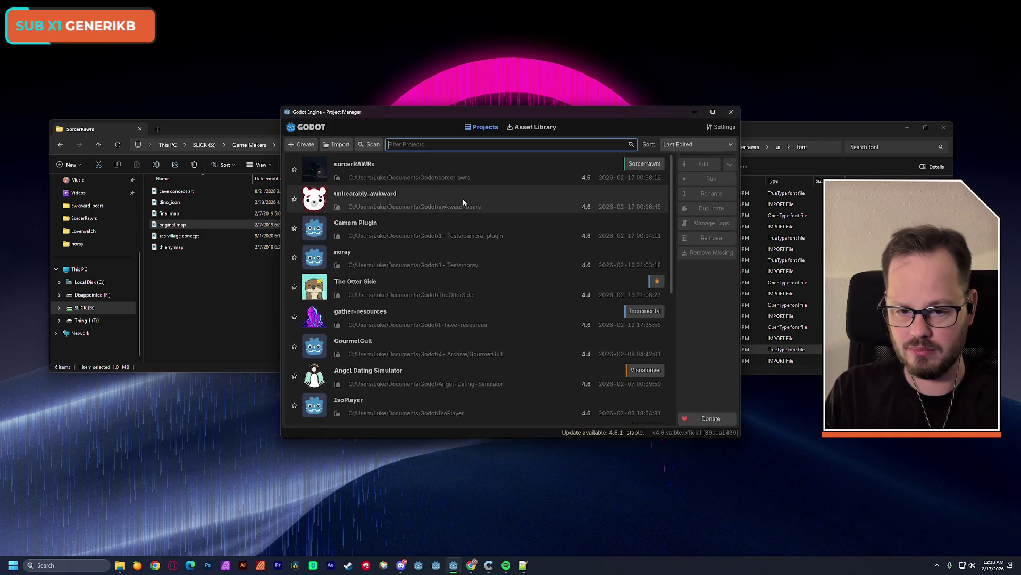
{"action": "double_click", "coordinate": [489, 169]}
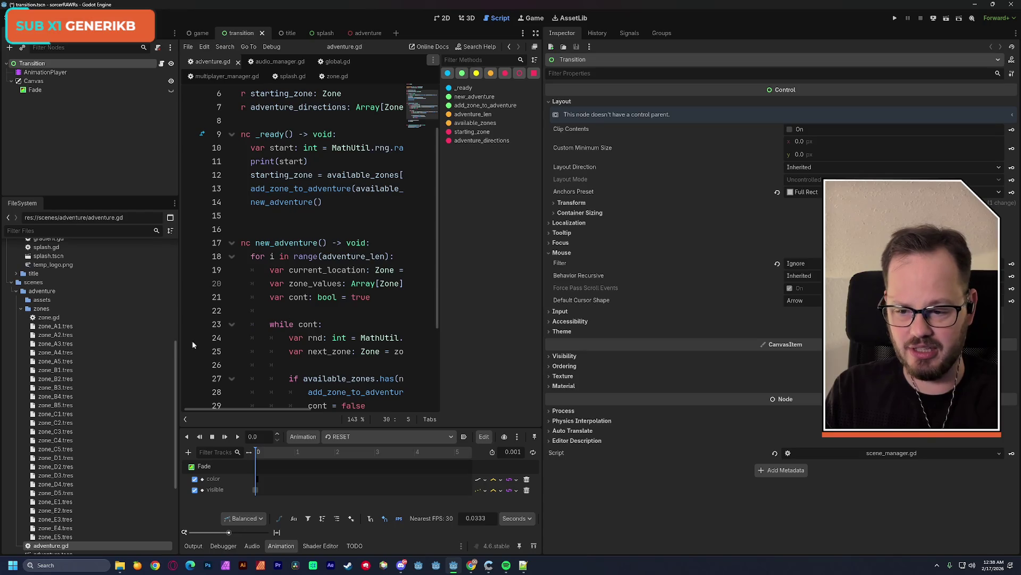
Clear zone_A1's South East exit, set it to zone_B2.tres, save, then display zone_A2.tres.
{"action": "left_click", "coordinate": [62, 336]}
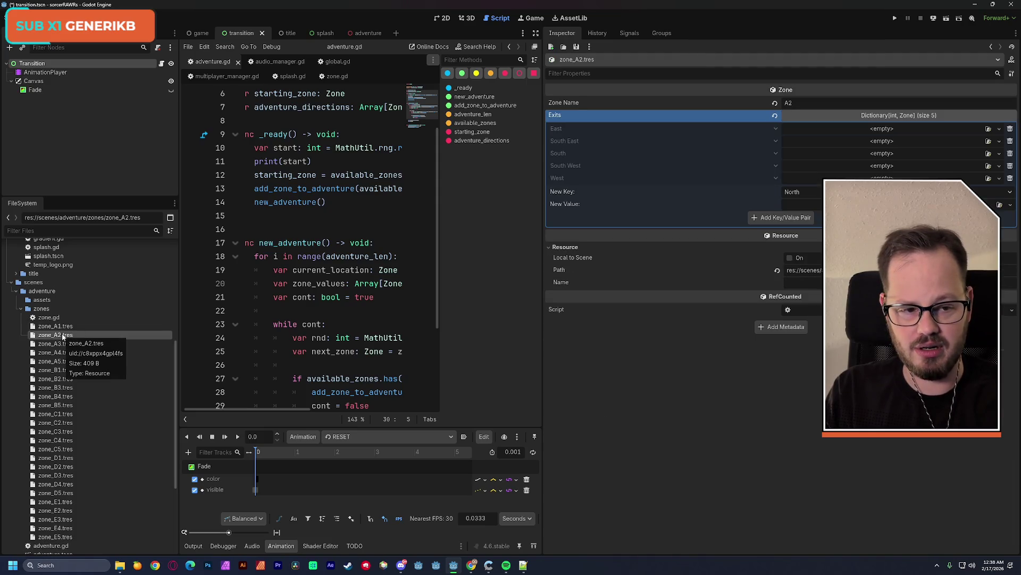
{"action": "left_click", "coordinate": [60, 329]}
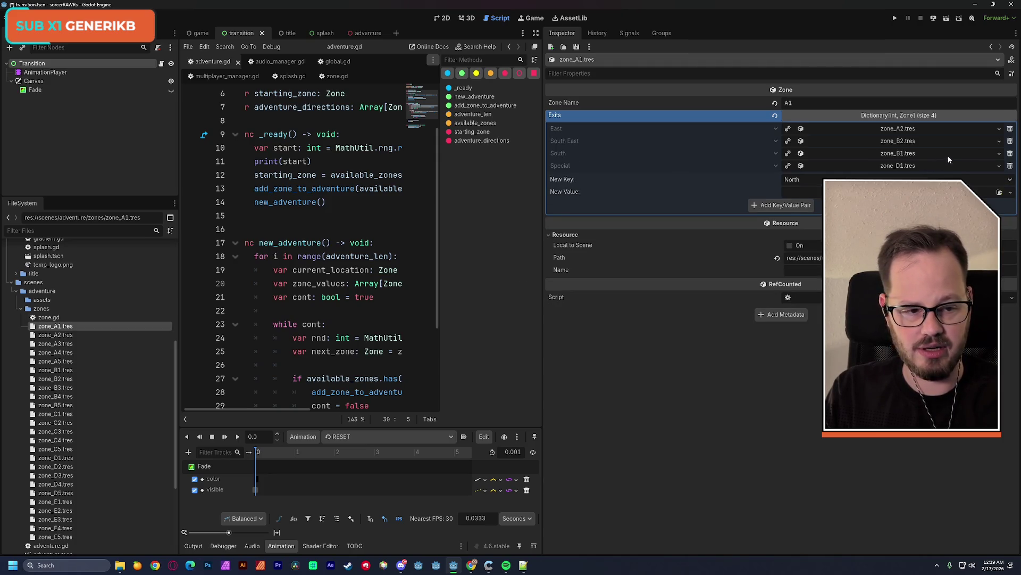
{"action": "left_click", "coordinate": [999, 141]}
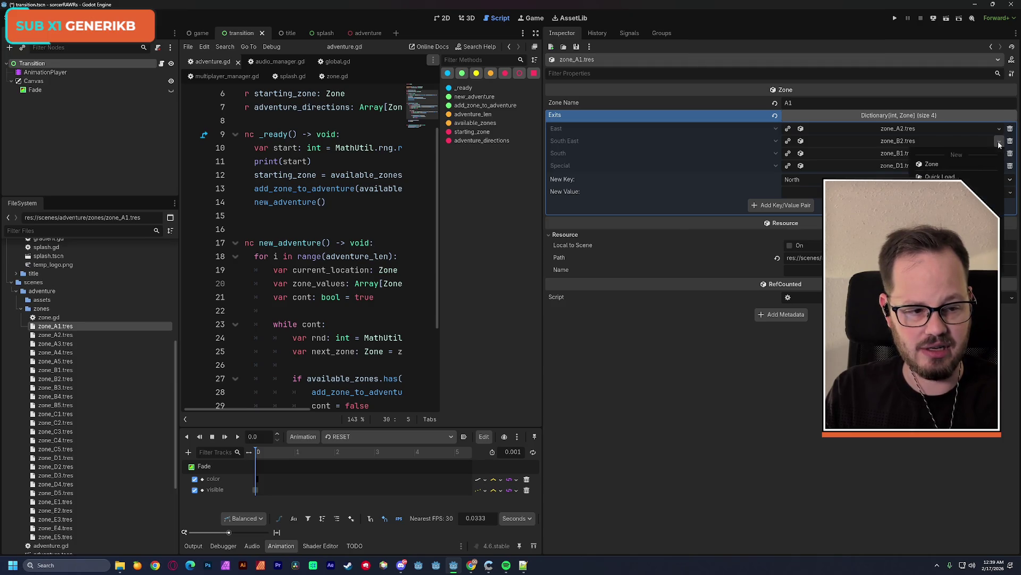
{"action": "left_click", "coordinate": [939, 214]}
{"action": "mouse_move", "coordinate": [56, 378]}
{"action": "left_mouse_down"}
{"action": "mouse_move", "coordinate": [424, 334]}
{"action": "mouse_move", "coordinate": [818, 154]}
{"action": "mouse_move", "coordinate": [821, 141]}
{"action": "left_mouse_up"}
{"action": "key", "text": "ctrl+s"}
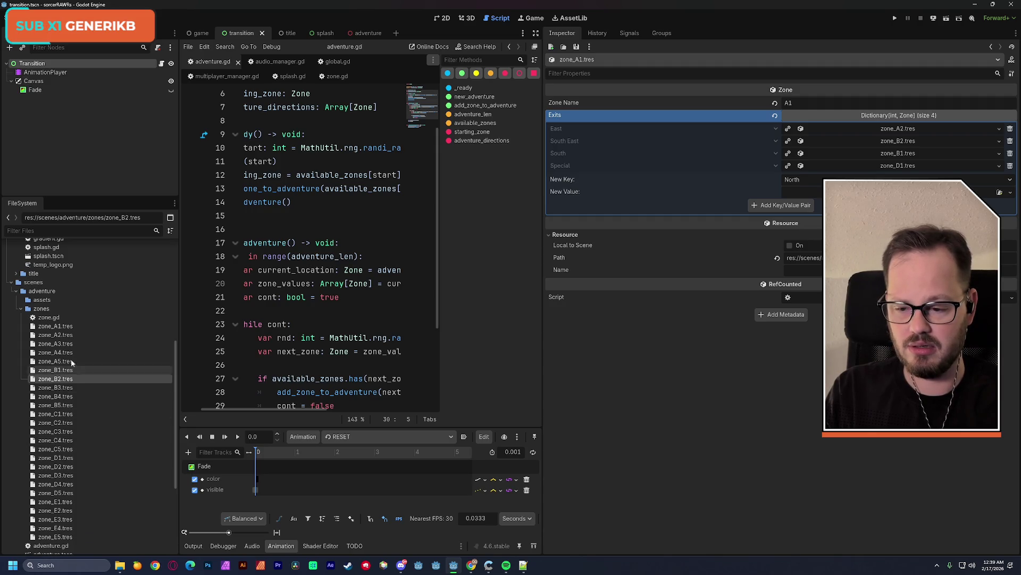
{"action": "left_click", "coordinate": [50, 336]}
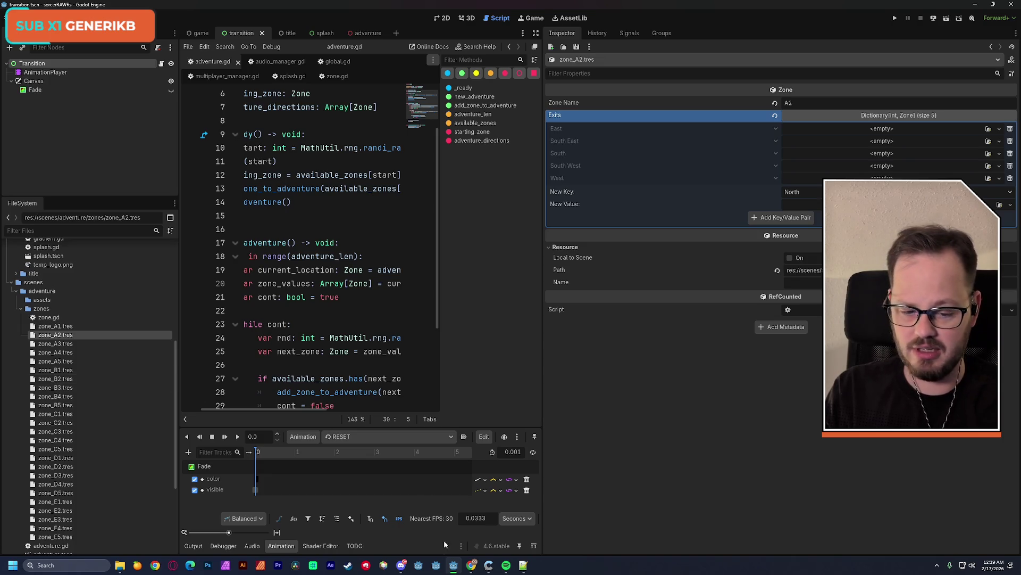
Close the GDScript reference Chrome window from its taskbar preview thumbnail.
{"action": "mouse_move", "coordinate": [464, 571]}
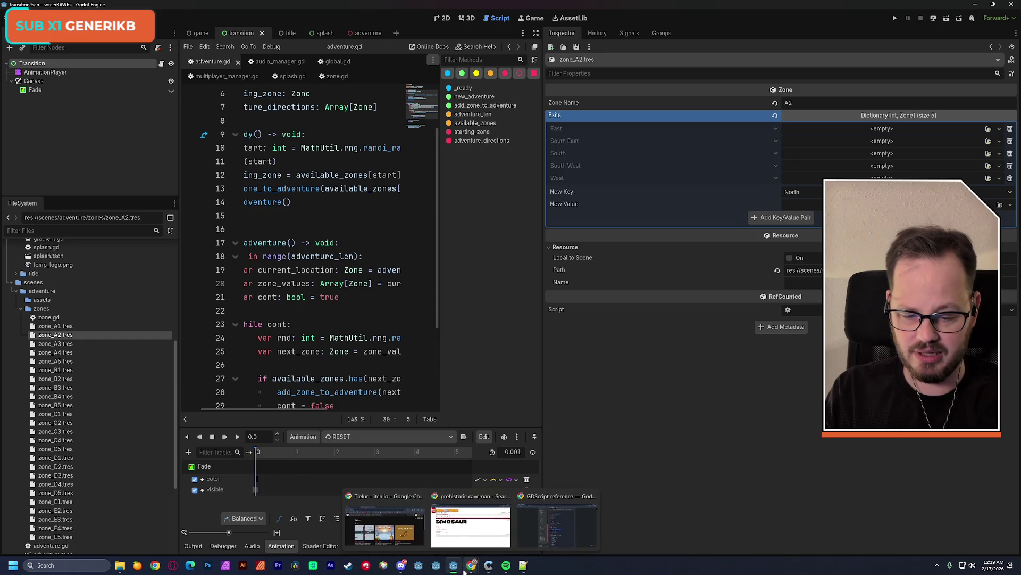
{"action": "mouse_move", "coordinate": [515, 516]}
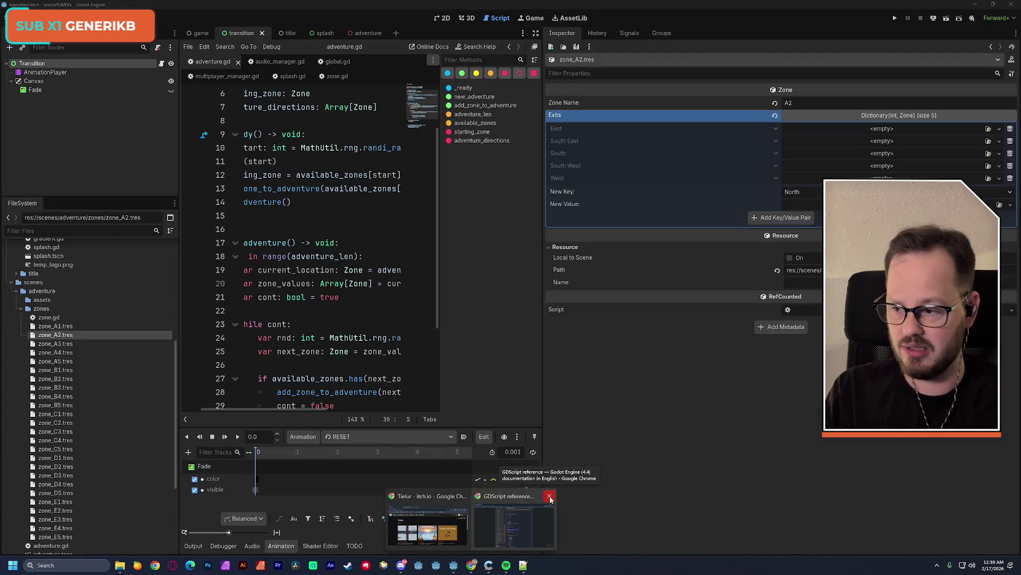
{"action": "left_click", "coordinate": [550, 496]}
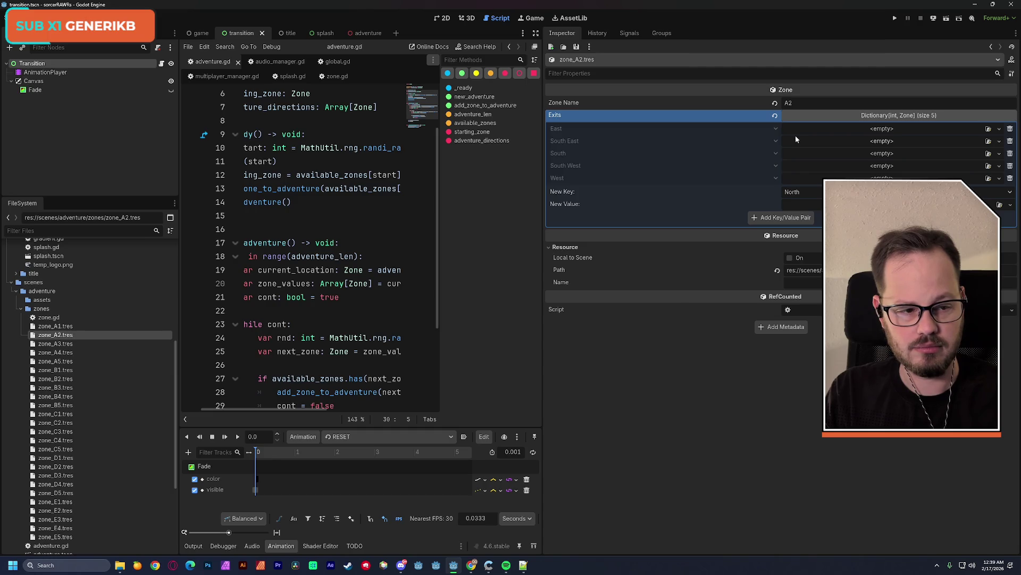
Delete zone_A2's Exits entries down to size 0 and save with Ctrl+S.
{"action": "left_click", "coordinate": [1010, 128]}
{"action": "left_click", "coordinate": [1010, 128]}
{"action": "left_click", "coordinate": [1010, 129]}
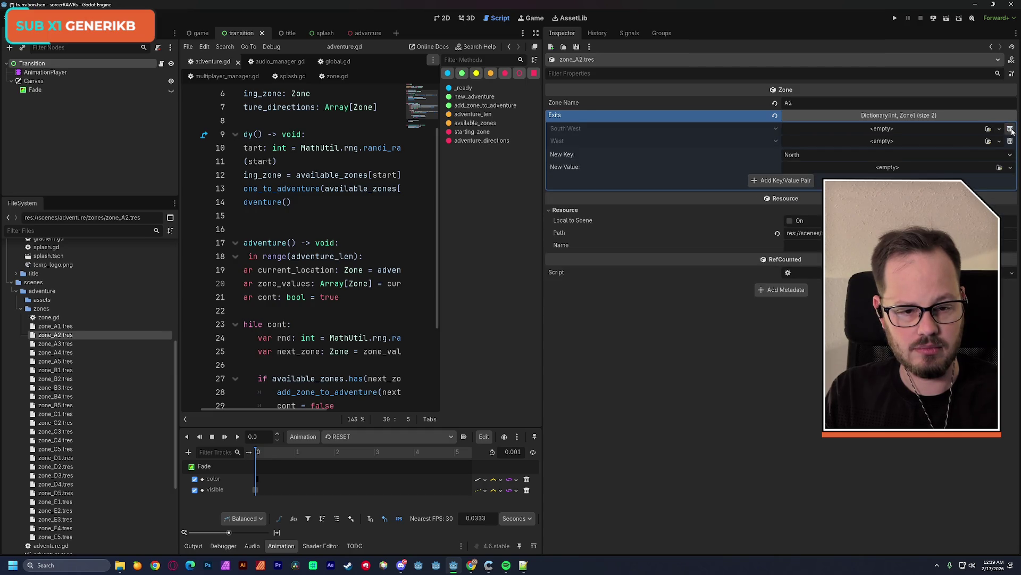
{"action": "left_click", "coordinate": [1010, 129]}
{"action": "left_click", "coordinate": [1010, 129]}
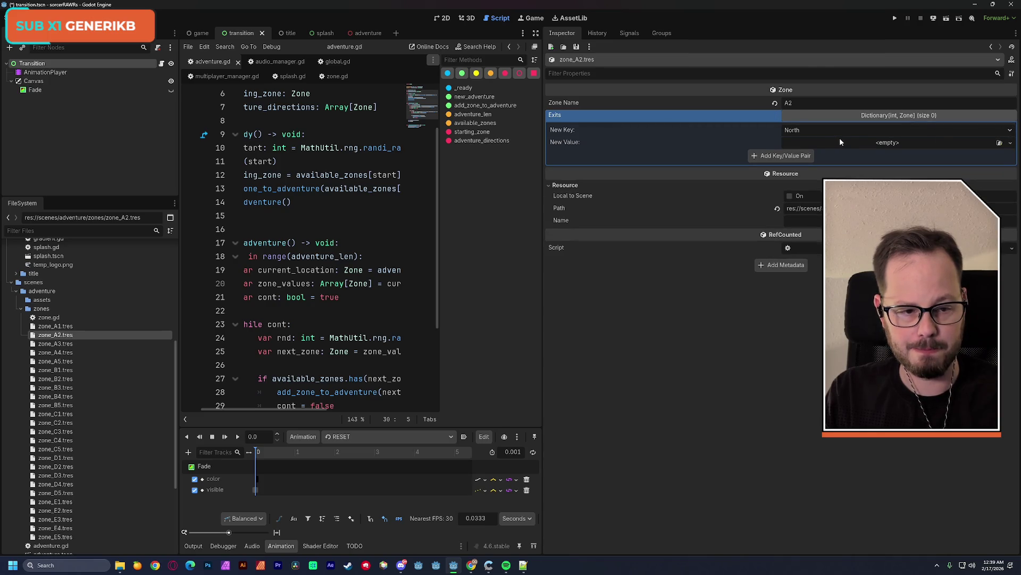
{"action": "key", "text": "ctrl+s"}
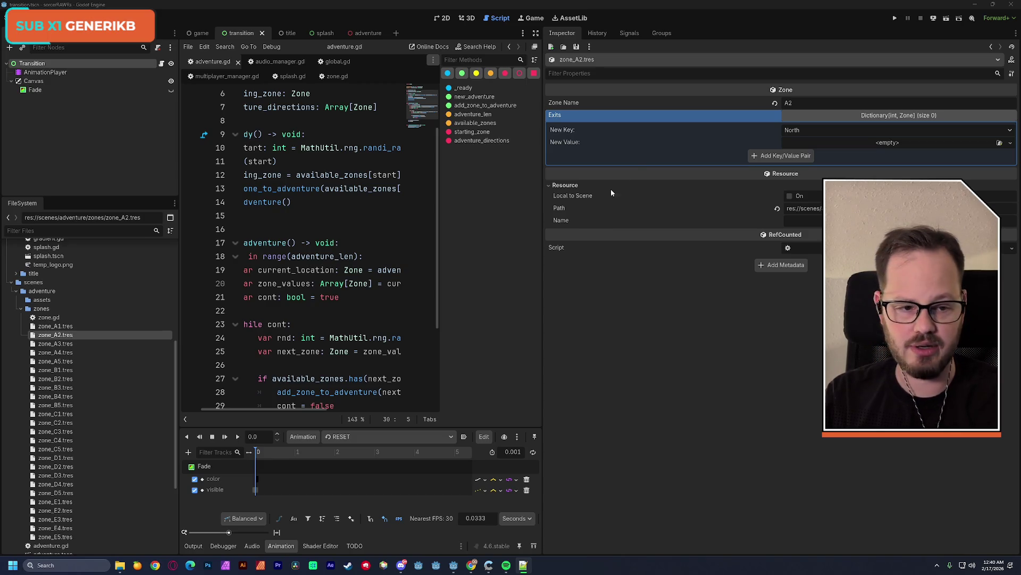
{"action": "left_click", "coordinate": [810, 133]}
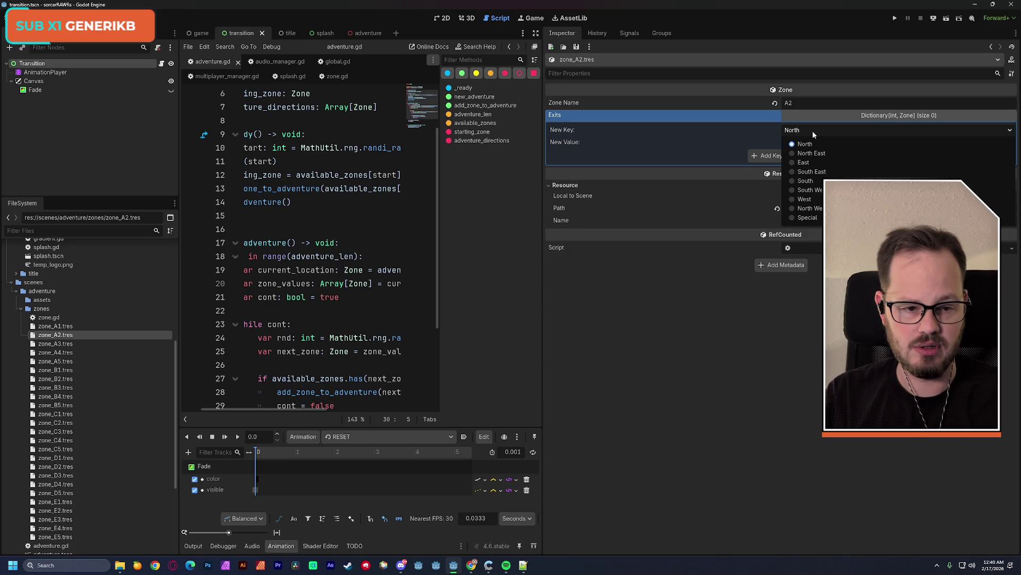
Add a West key to zone_A2's Exits with zone_A3.tres as its value.
{"action": "left_click", "coordinate": [819, 121]}
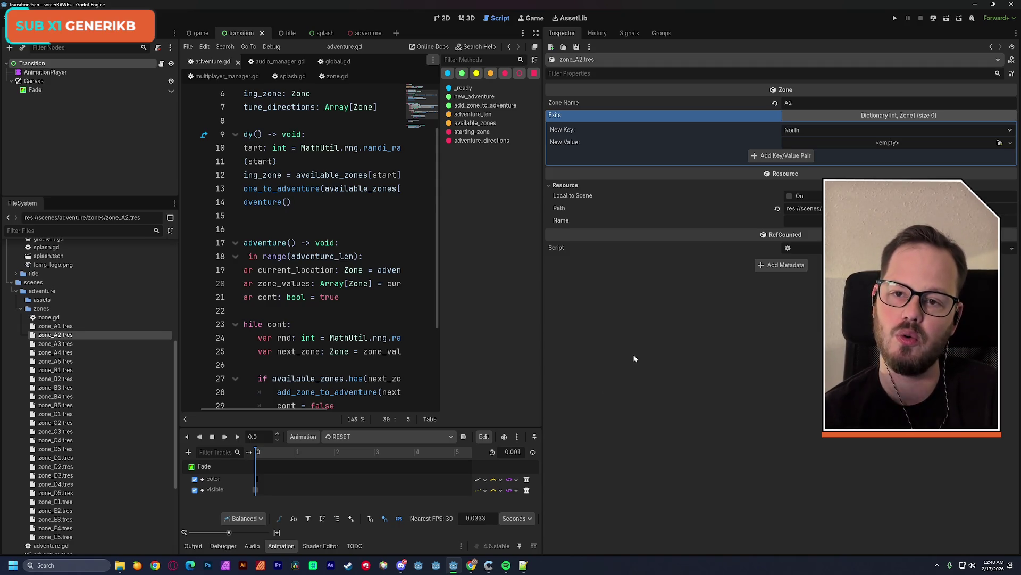
{"action": "left_click", "coordinate": [821, 129]}
{"action": "left_click", "coordinate": [814, 197]}
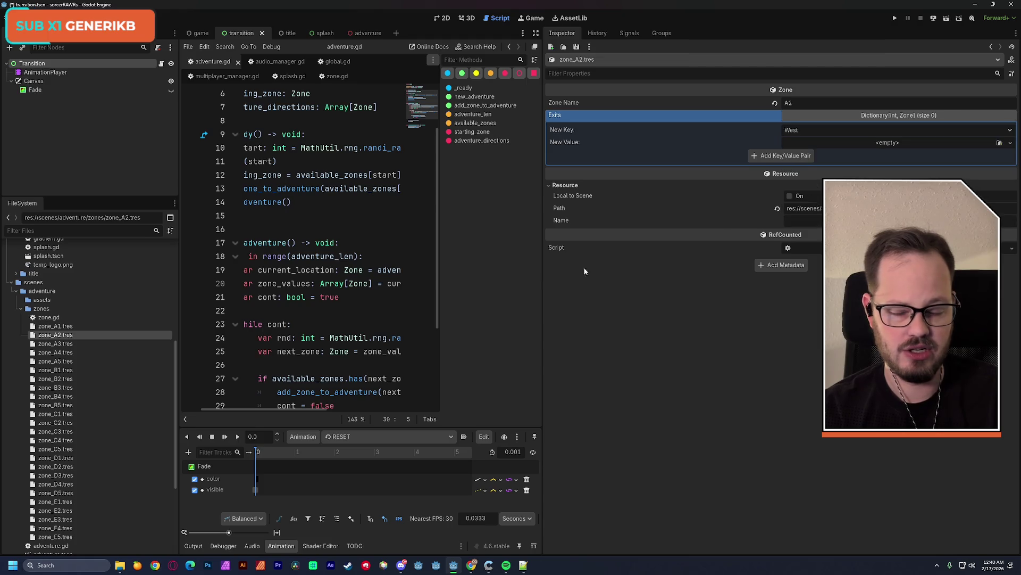
{"action": "left_click_drag", "start_coordinate": [56, 343], "coordinate": [833, 144]}
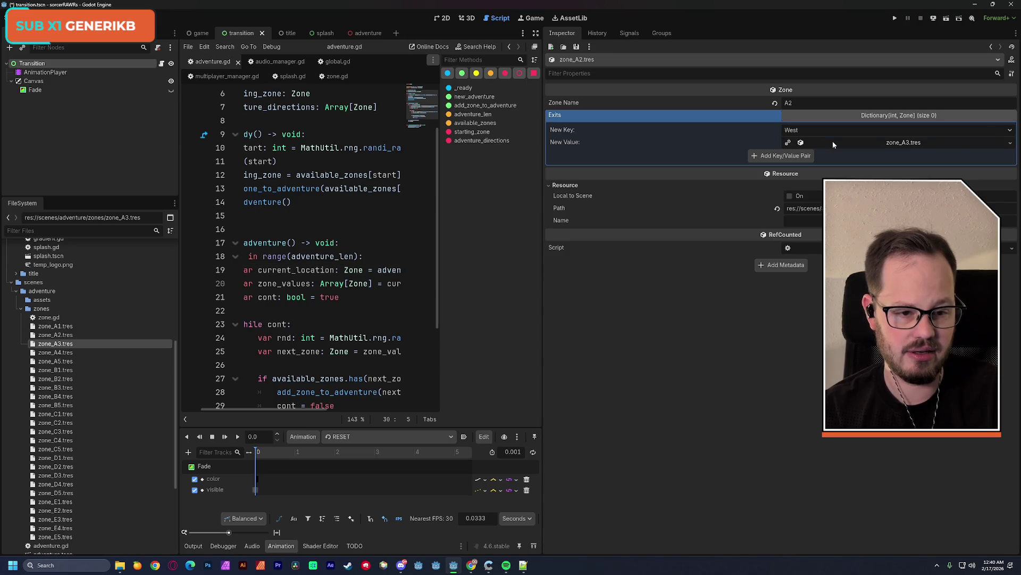
{"action": "left_click", "coordinate": [797, 155]}
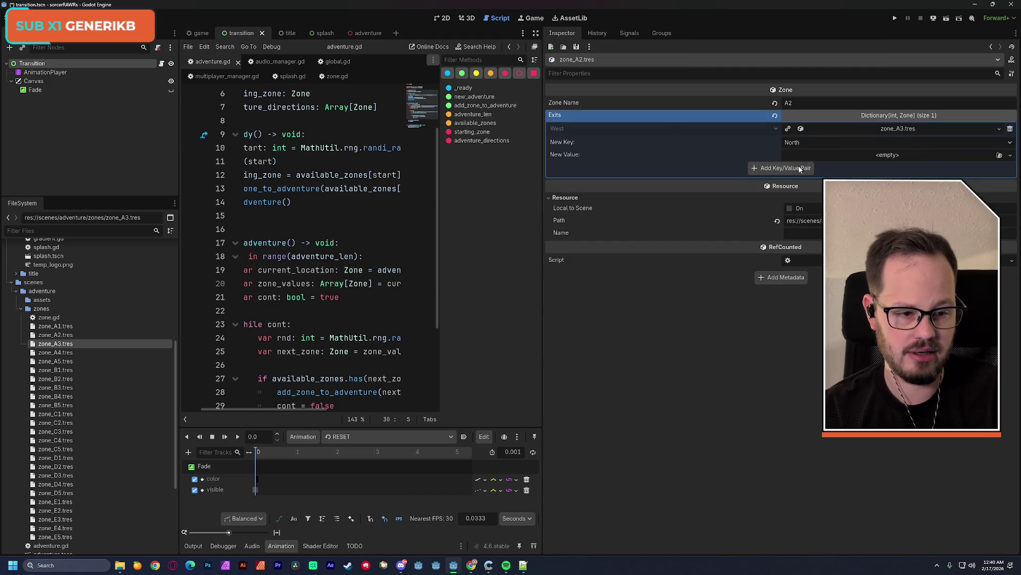